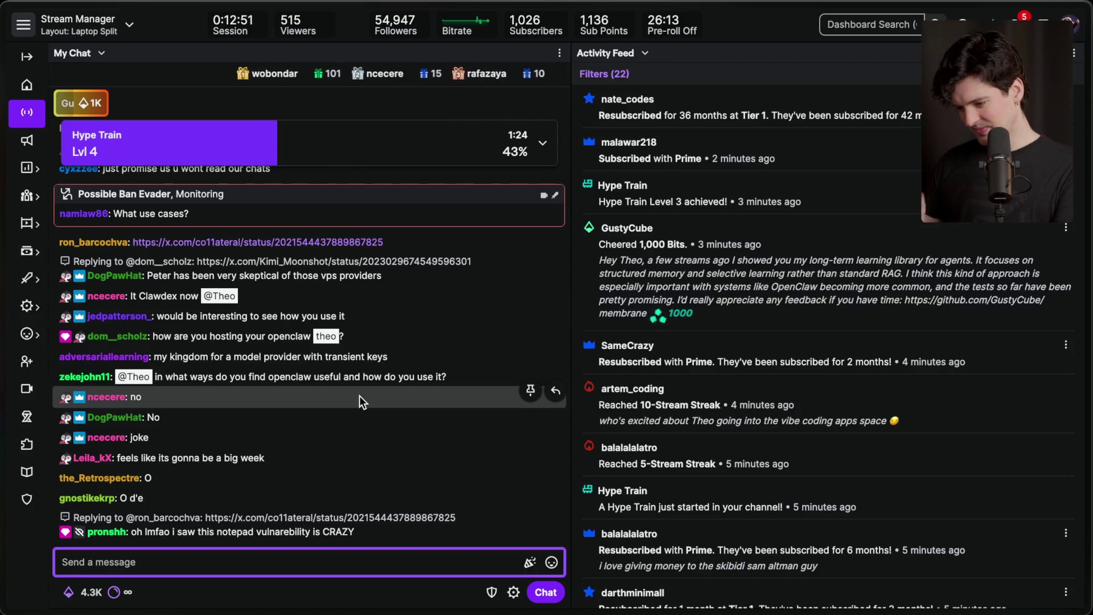
Step: Start a reply to the Notepad-vulnerability chat message and open its linked x.com post
{"action": "left_click", "coordinate": [556, 512]}
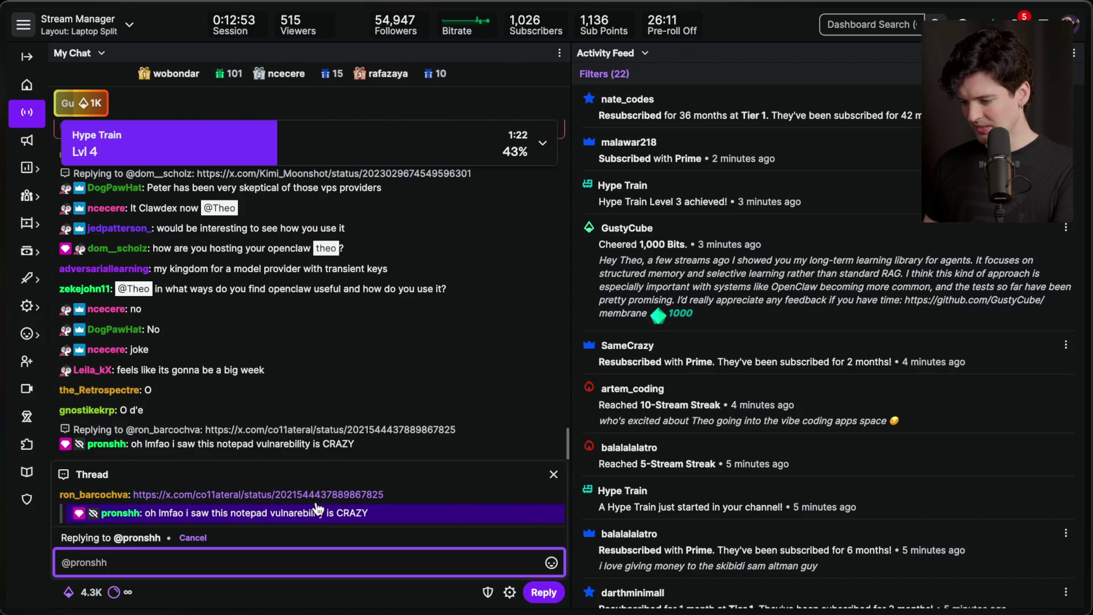
{"action": "left_click", "coordinate": [330, 493]}
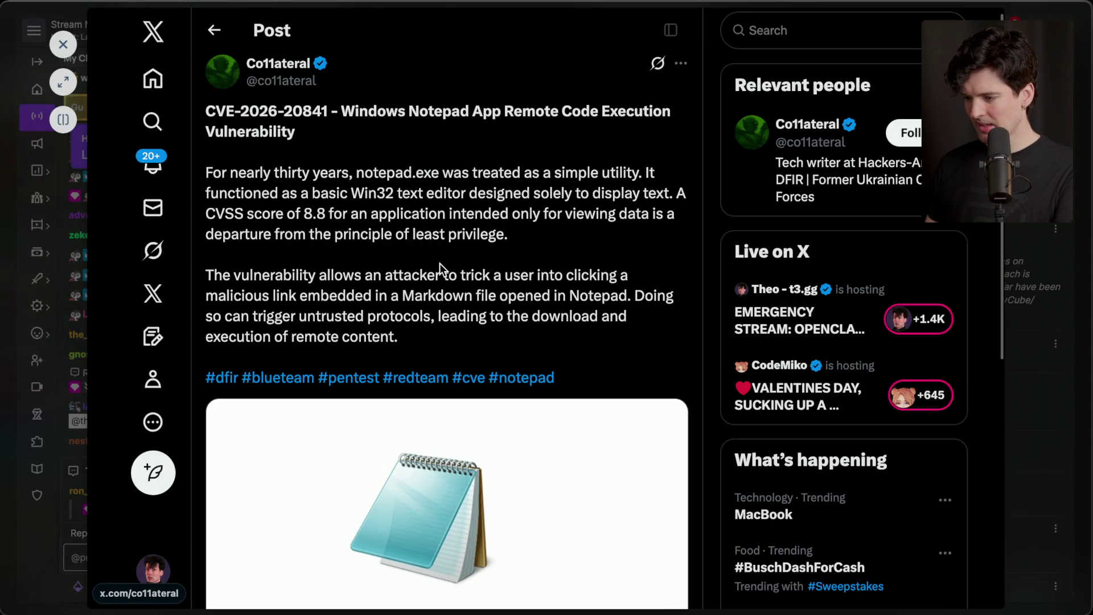
Step: Read the CVE-2026-20841 Notepad post and its replies on X, then close the viewer
{"action": "scroll", "coordinate": [440, 268], "scroll_direction": "down", "scroll_amount": 3}
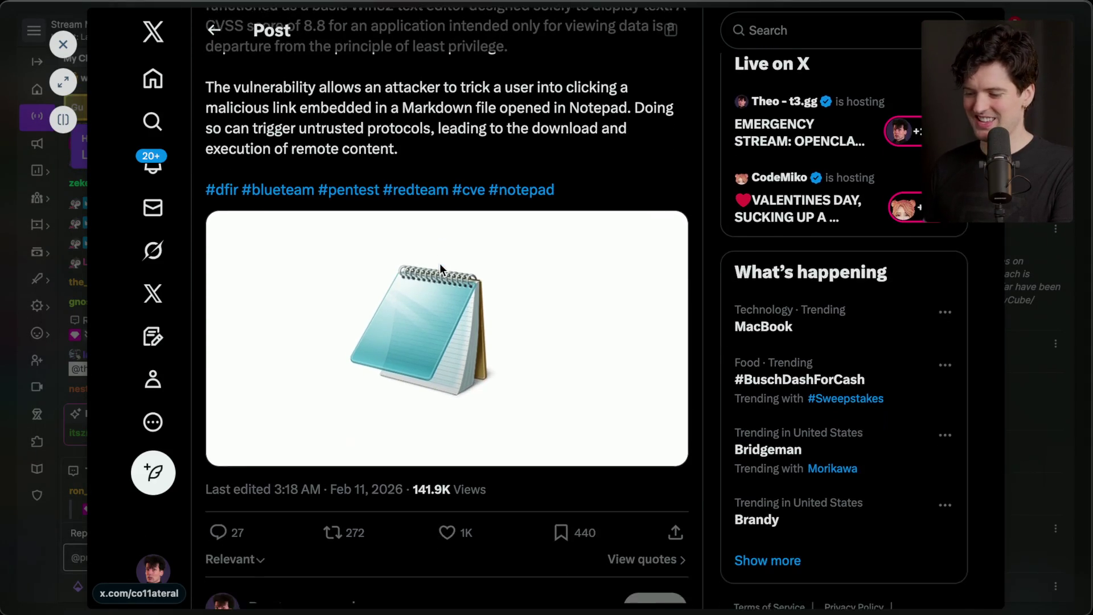
{"action": "scroll", "coordinate": [441, 269], "scroll_direction": "down", "scroll_amount": 3}
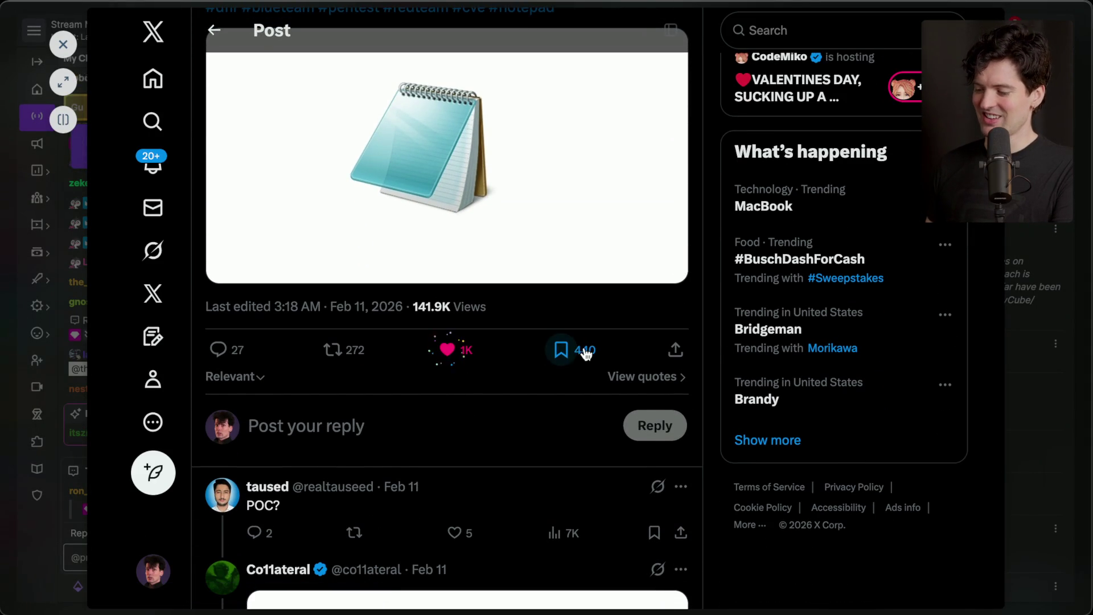
{"action": "scroll", "coordinate": [412, 352], "scroll_direction": "down", "scroll_amount": 10}
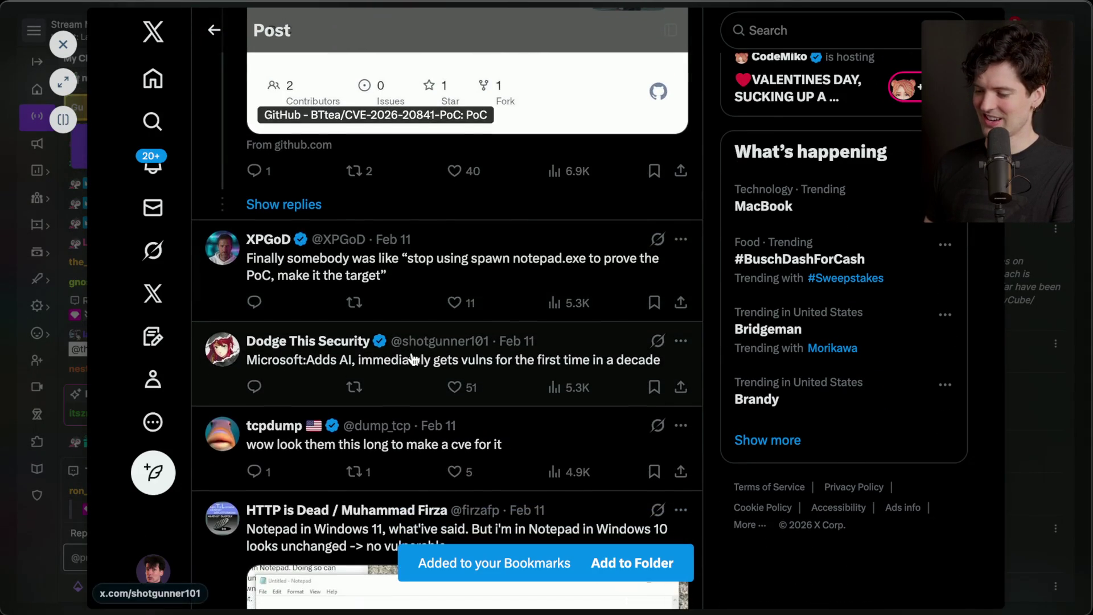
{"action": "scroll", "coordinate": [414, 358], "scroll_direction": "up", "scroll_amount": 8}
{"action": "scroll", "coordinate": [412, 352], "scroll_direction": "up", "scroll_amount": 5}
{"action": "key", "text": "Escape"}
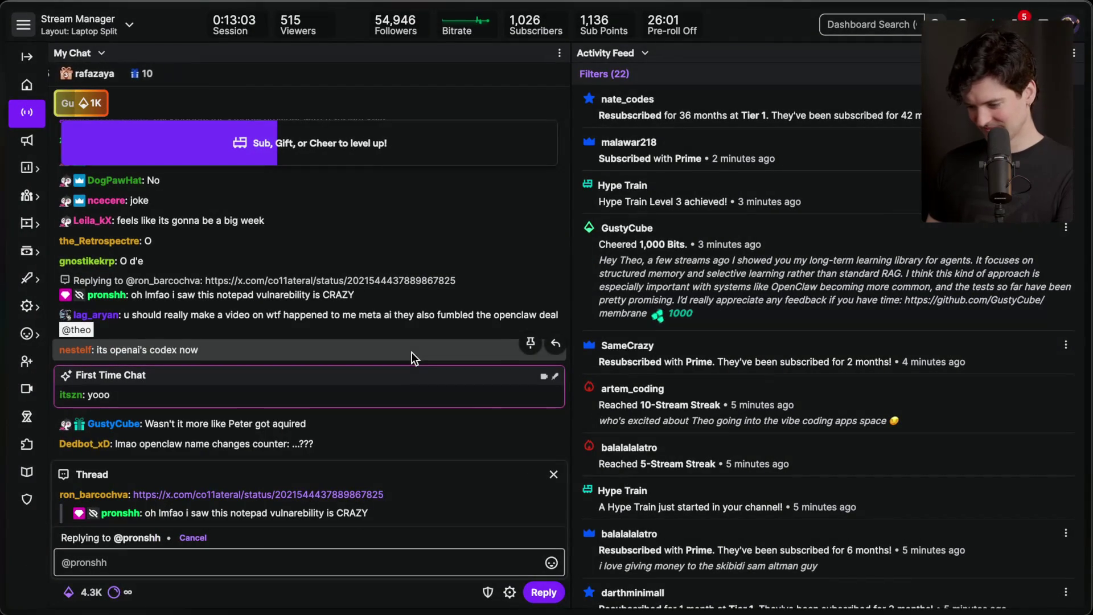
Step: Cancel the pending reply, briefly reopen a reply to the Notepad message, then close that thread
{"action": "left_click", "coordinate": [554, 475]}
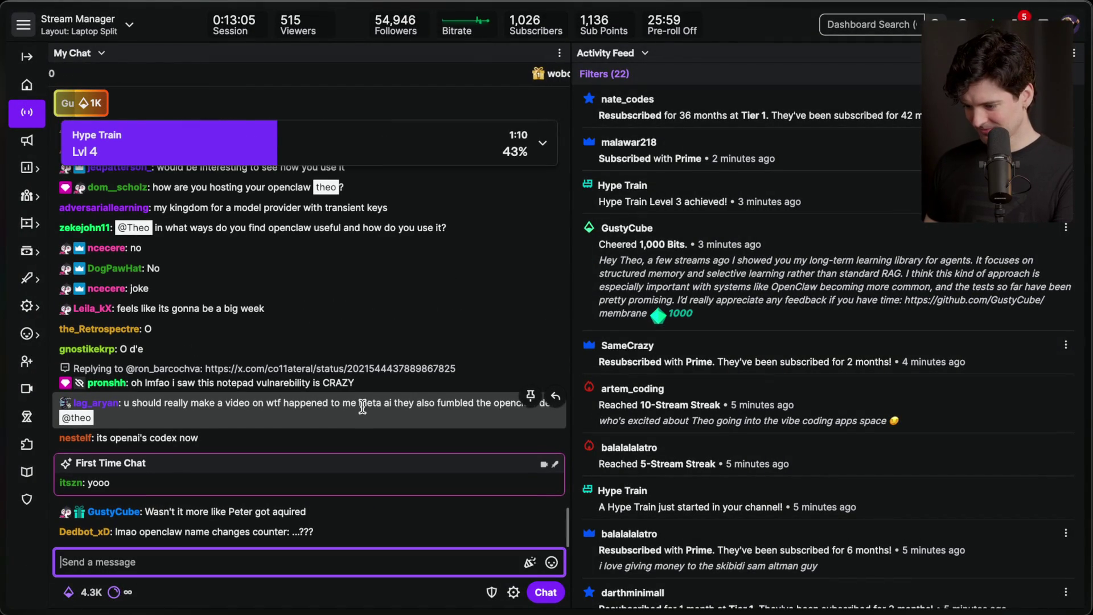
{"action": "left_click", "coordinate": [421, 379]}
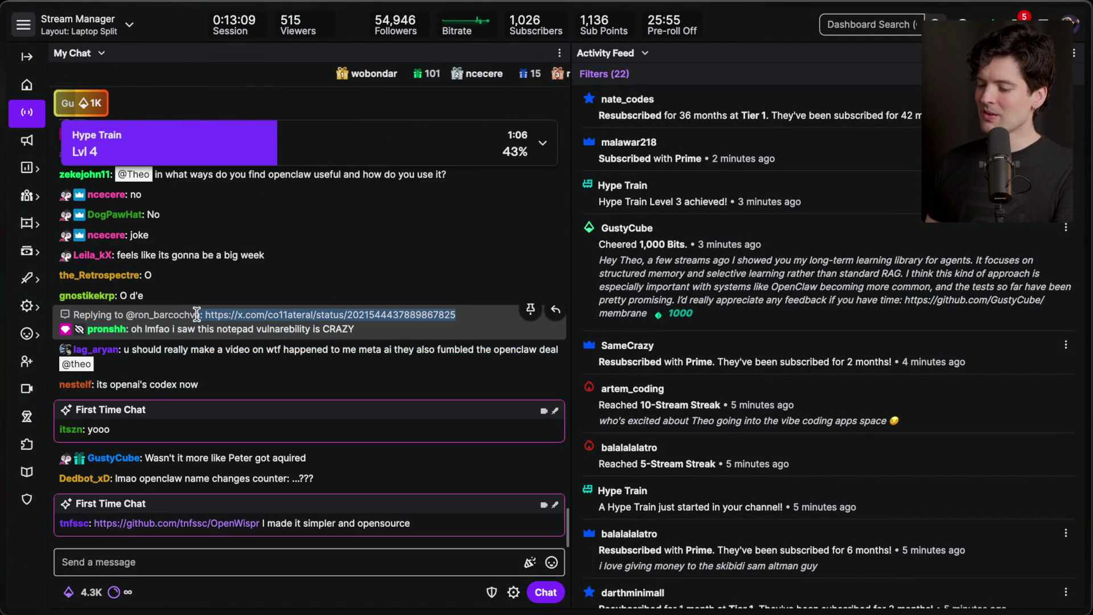
{"action": "left_click", "coordinate": [556, 309]}
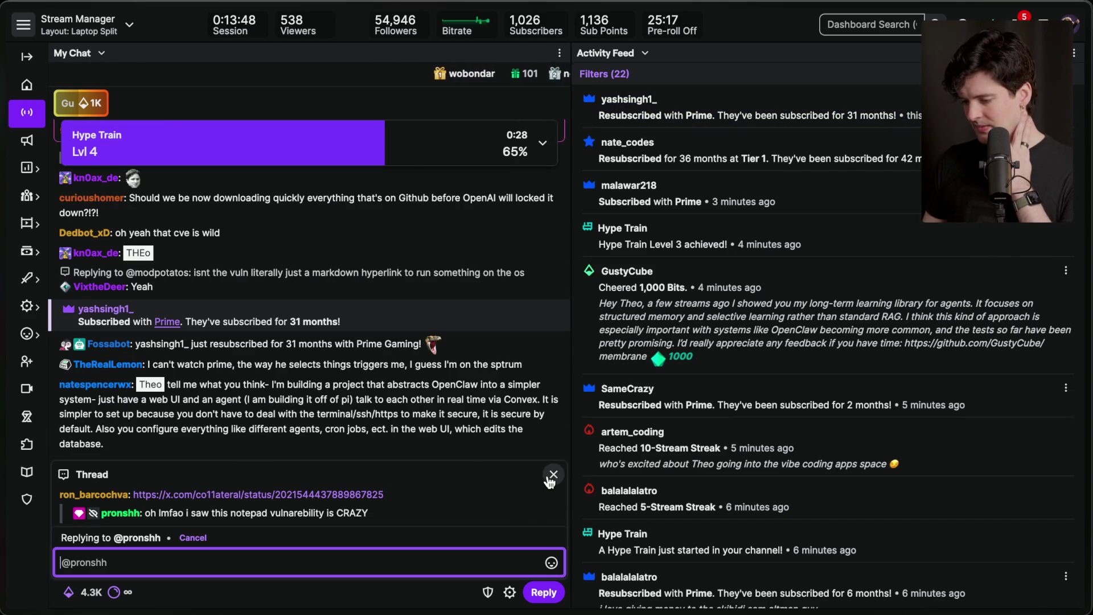
{"action": "left_click", "coordinate": [551, 476]}
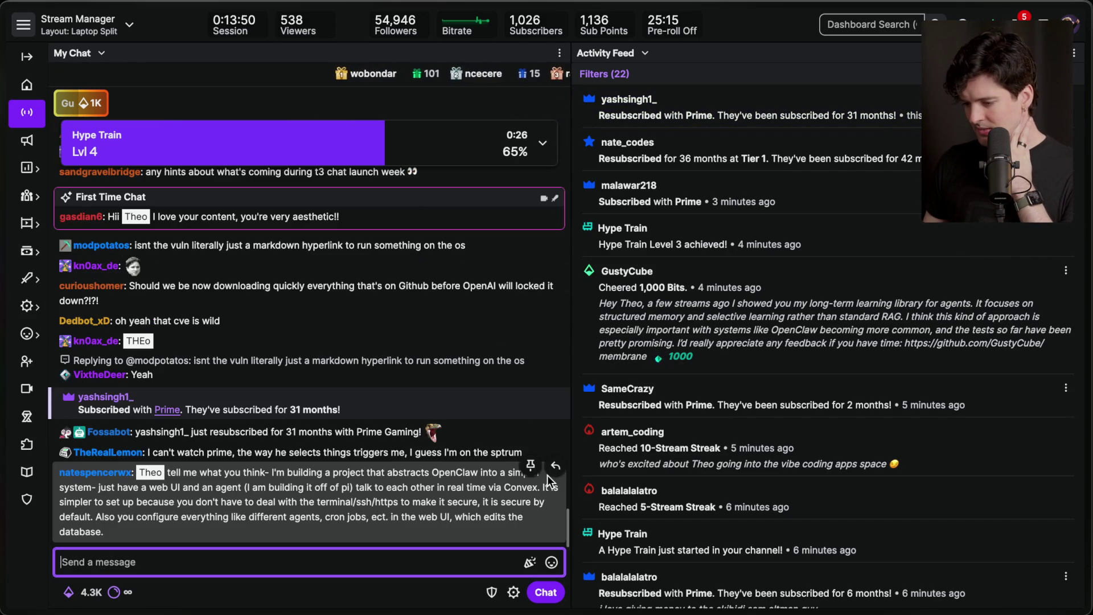
Step: Highlight the long OpenClaw message, then start and cancel a reply to a one-word message
{"action": "triple_click", "coordinate": [350, 475]}
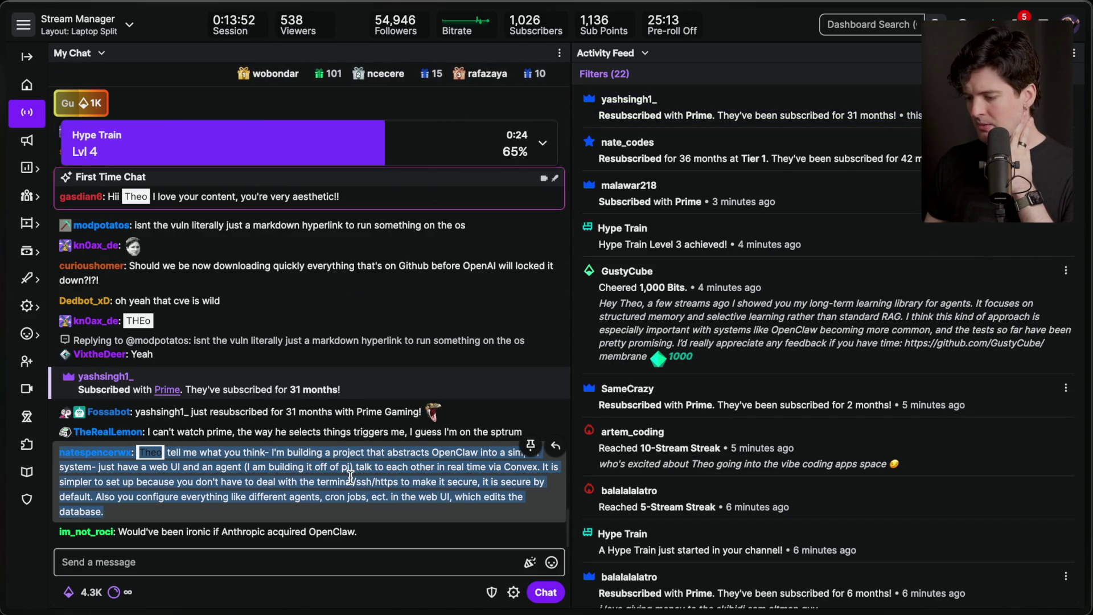
{"action": "left_click", "coordinate": [261, 470]}
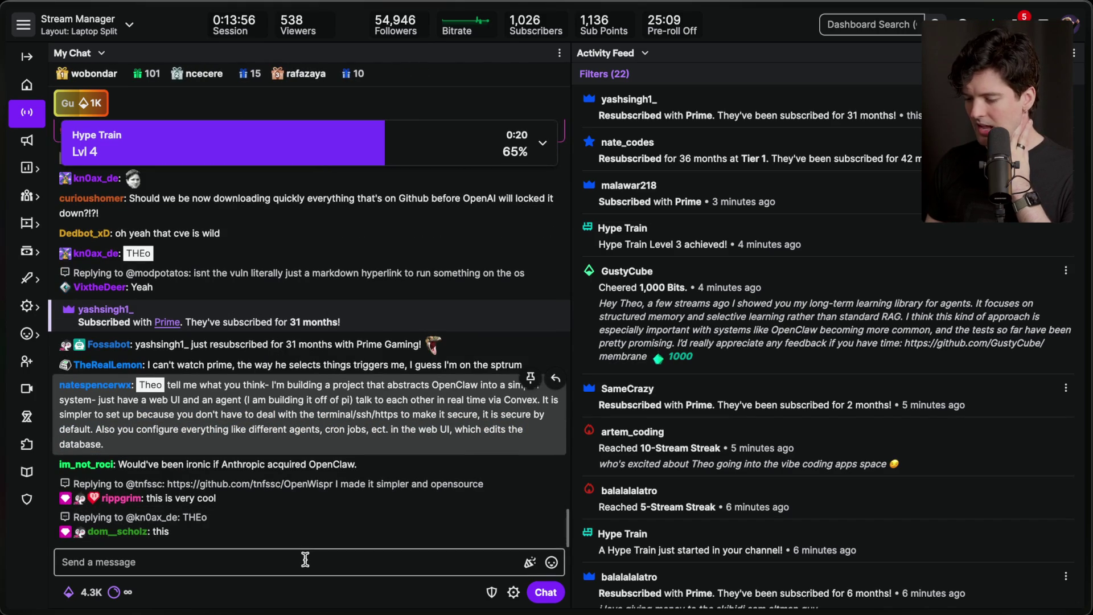
{"action": "left_click", "coordinate": [304, 562]}
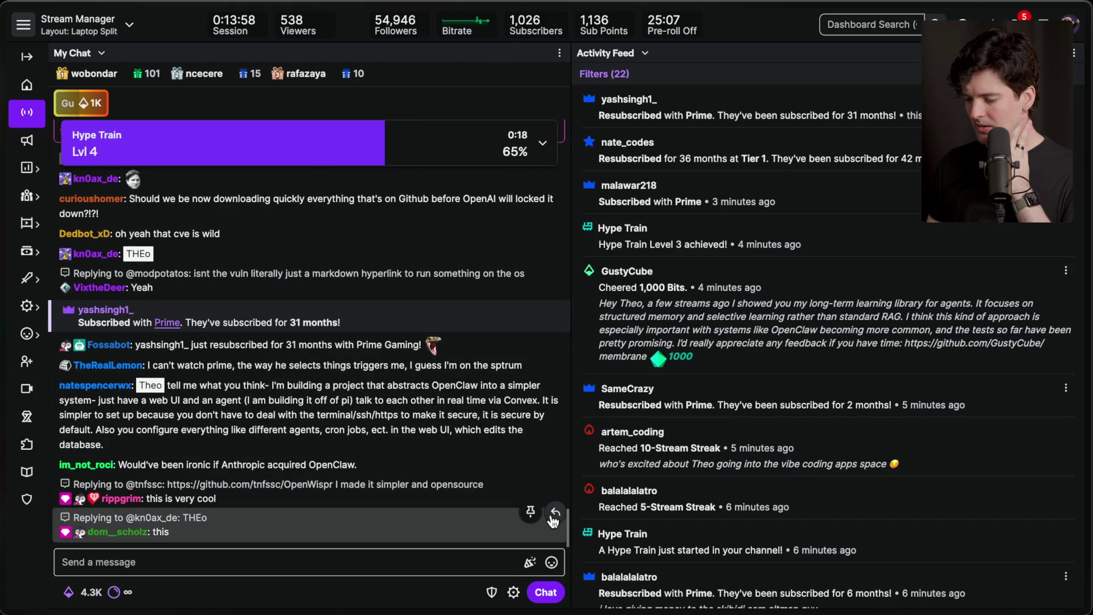
{"action": "left_click", "coordinate": [555, 514]}
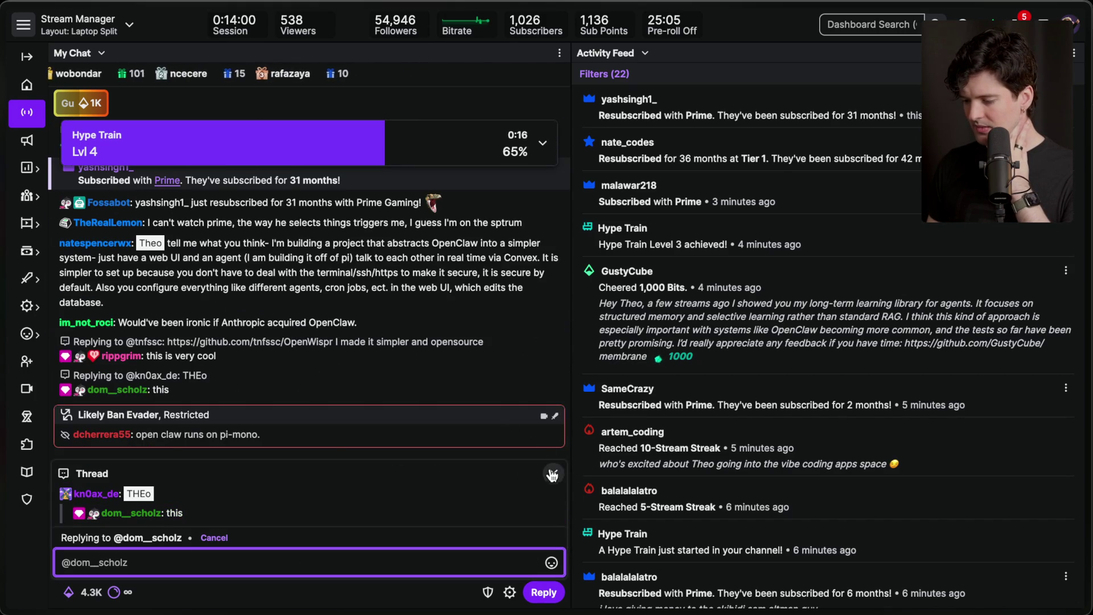
{"action": "left_click", "coordinate": [553, 472]}
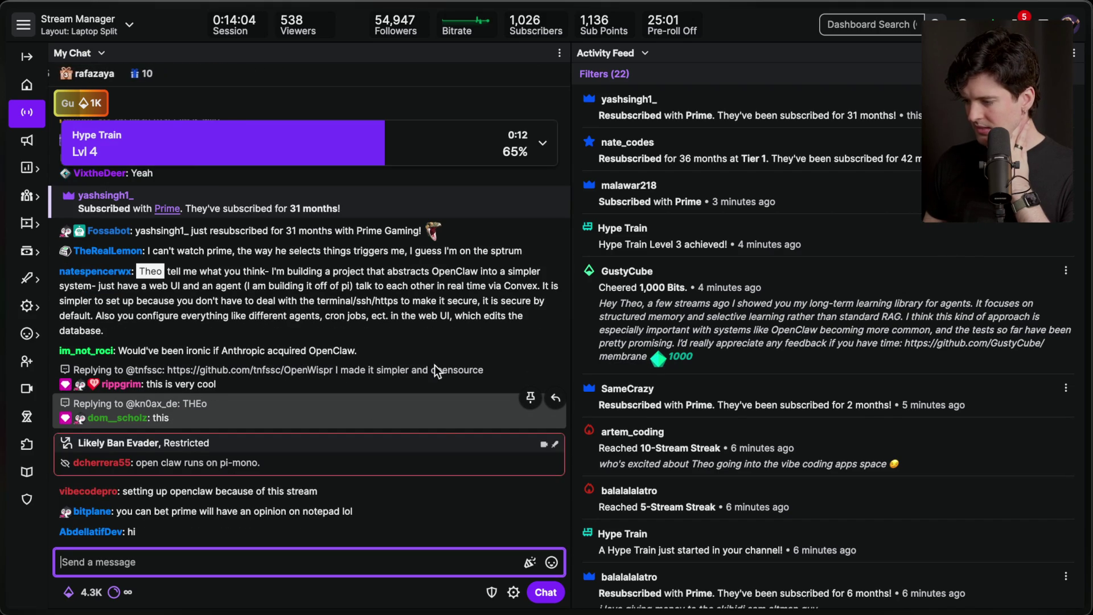
Step: Check the Discord announcements channel, then return to the Stream Manager
{"action": "left_click", "coordinate": [734, 110]}
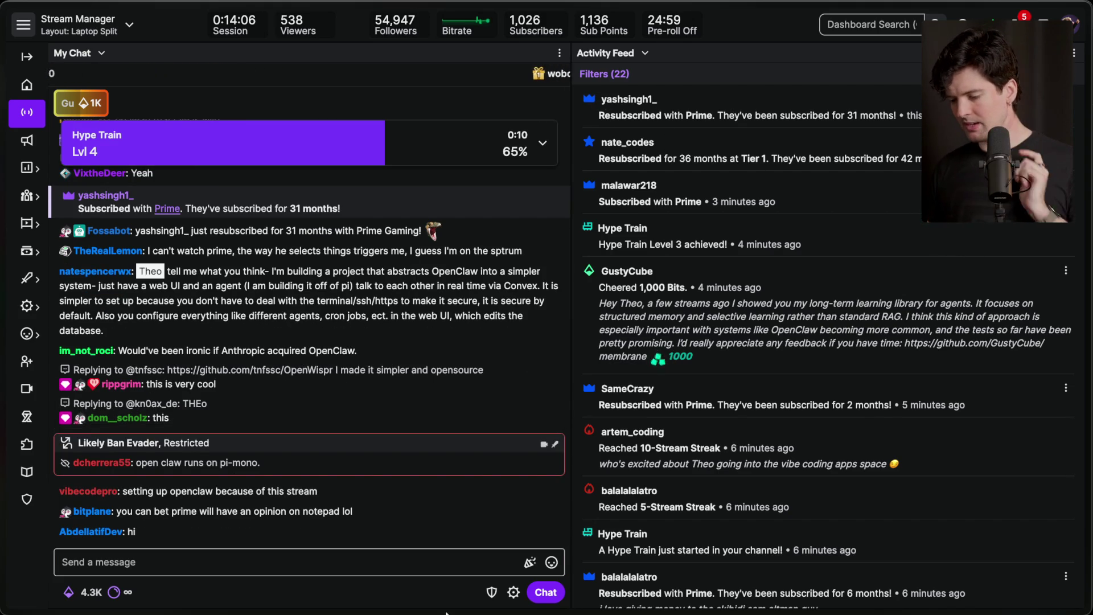
{"action": "mouse_move", "coordinate": [395, 592]}
{"action": "left_click", "coordinate": [675, 590]}
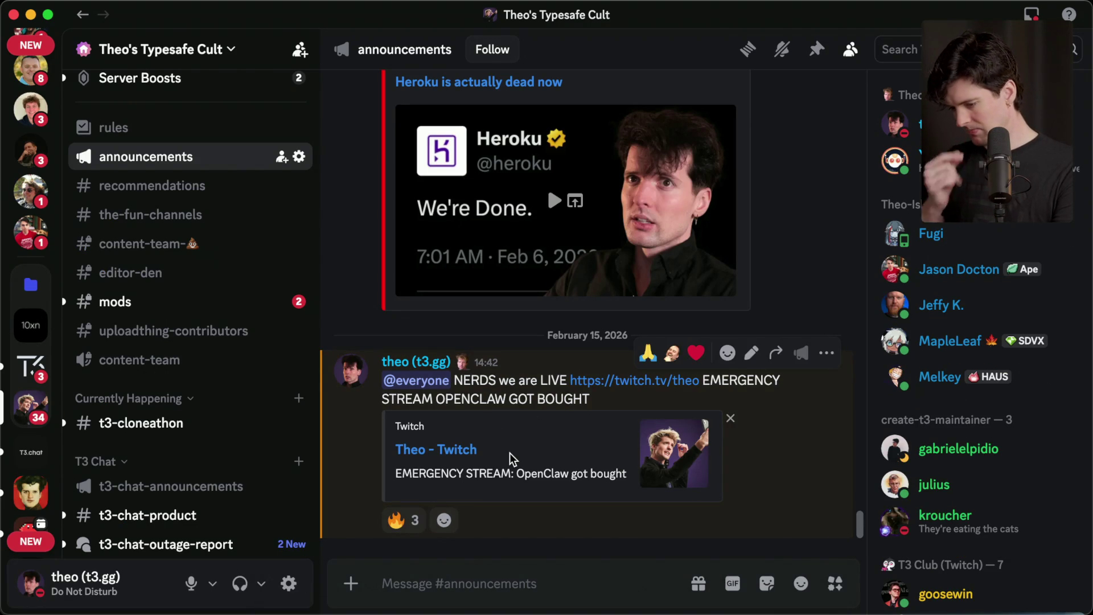
{"action": "key", "text": "super+Tab"}
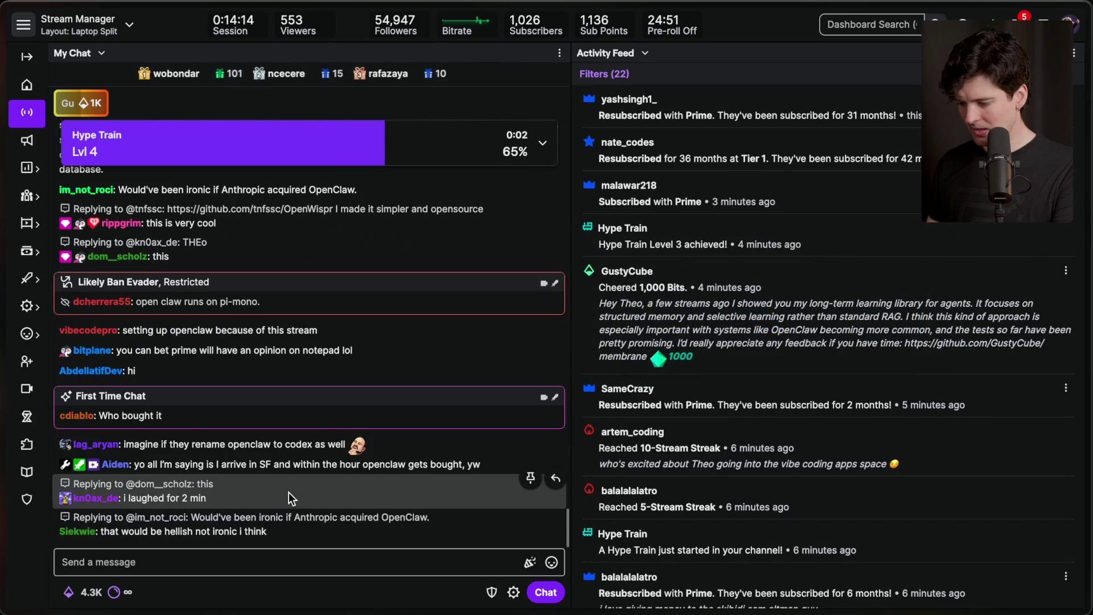
Step: Highlight the viewer's line about arriving in SF, then switch to the browser's YouTube live chat
{"action": "triple_click", "coordinate": [312, 450]}
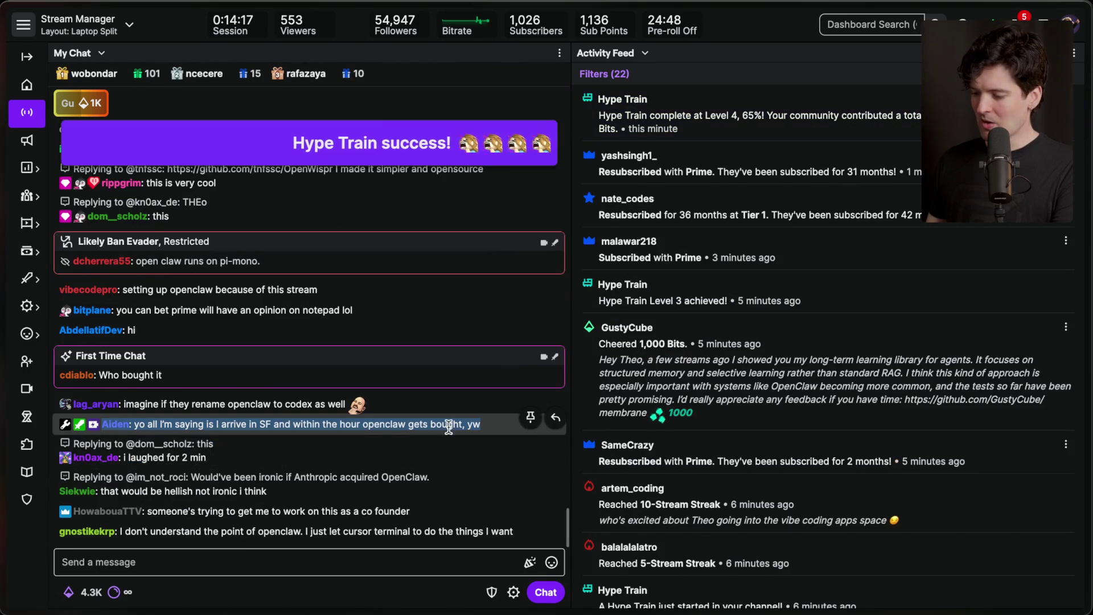
{"action": "left_click", "coordinate": [443, 427]}
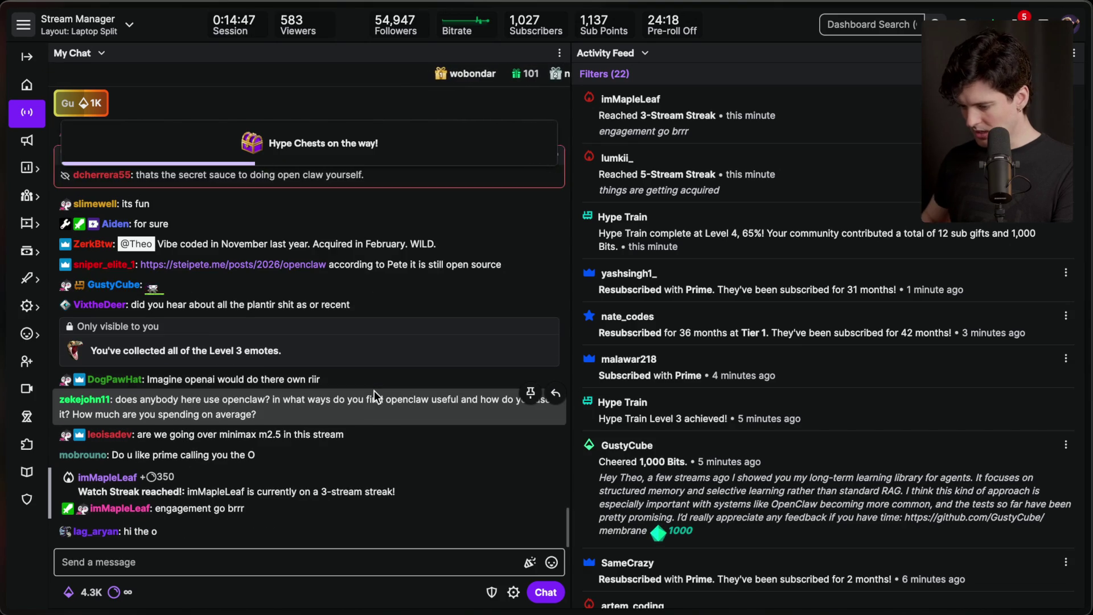
{"action": "key", "text": "super+Tab"}
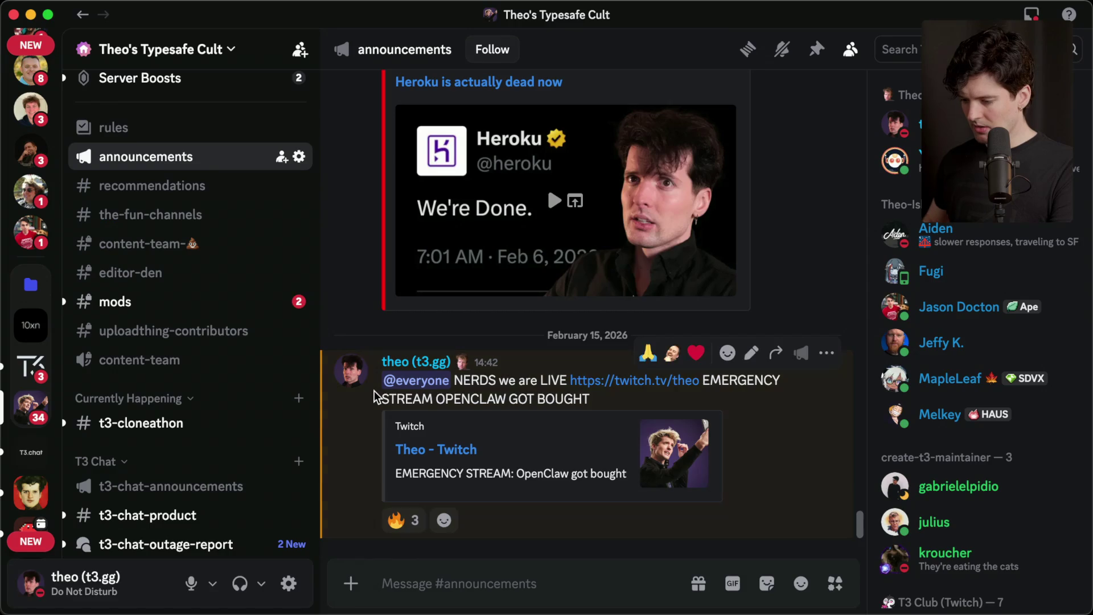
{"action": "key", "text": "super+Tab"}
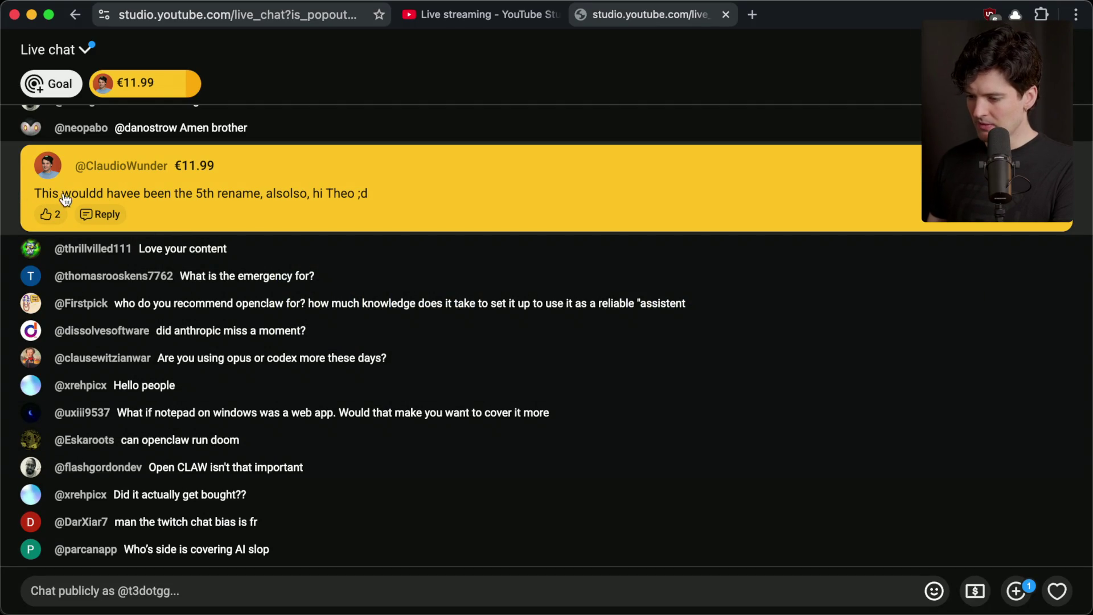
Step: Filter the live chat to fan funding, restore all messages, and highlight the mobile-app complaint
{"action": "left_click", "coordinate": [73, 53]}
{"action": "left_click", "coordinate": [116, 191]}
{"action": "left_click", "coordinate": [87, 54]}
{"action": "left_click", "coordinate": [105, 132]}
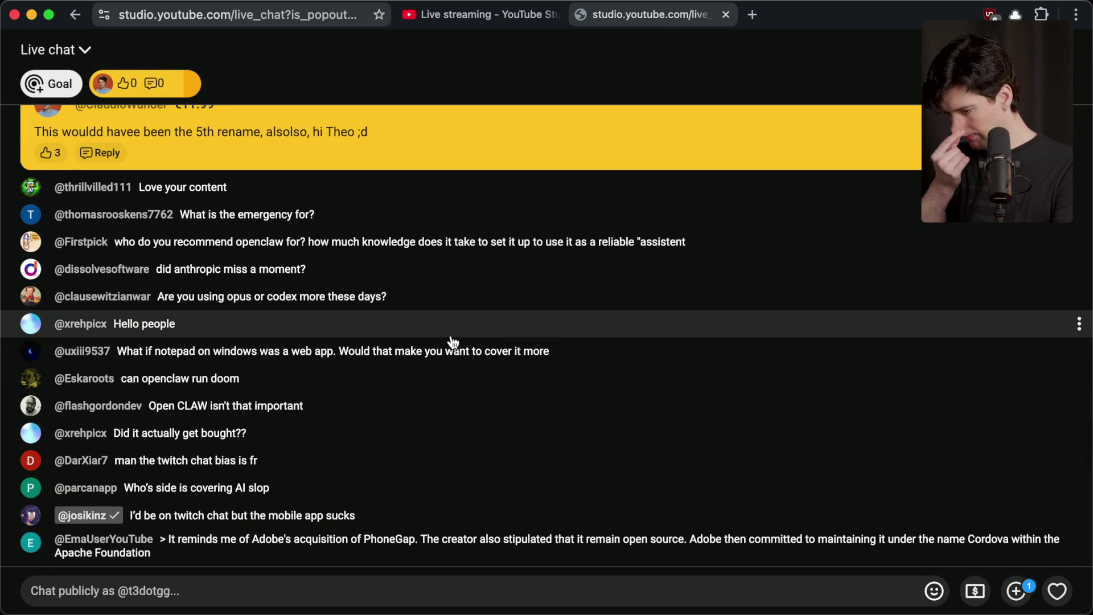
{"action": "mouse_move", "coordinate": [126, 488]}
{"action": "left_mouse_down"}
{"action": "mouse_move", "coordinate": [361, 502]}
{"action": "mouse_move", "coordinate": [378, 465]}
{"action": "left_mouse_up"}
{"action": "left_click", "coordinate": [208, 592]}
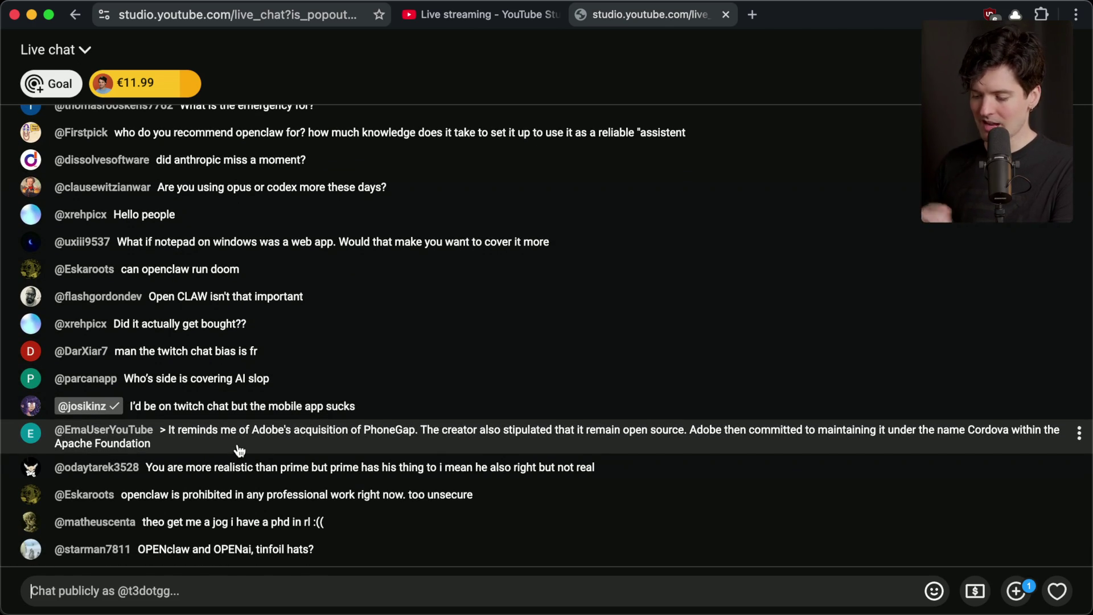
Step: Copy the live chat address, open a blank tab, and delete the Claude tab group
{"action": "key", "text": "super+e"}
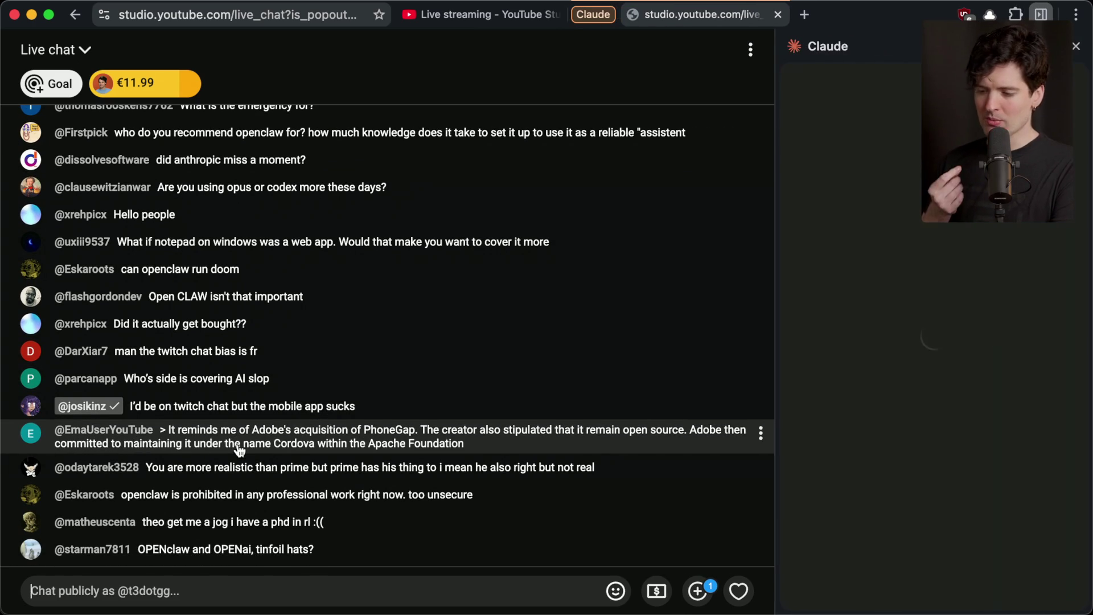
{"action": "left_click", "coordinate": [1076, 46]}
{"action": "right_click", "coordinate": [594, 15]}
{"action": "left_click", "coordinate": [670, 192]}
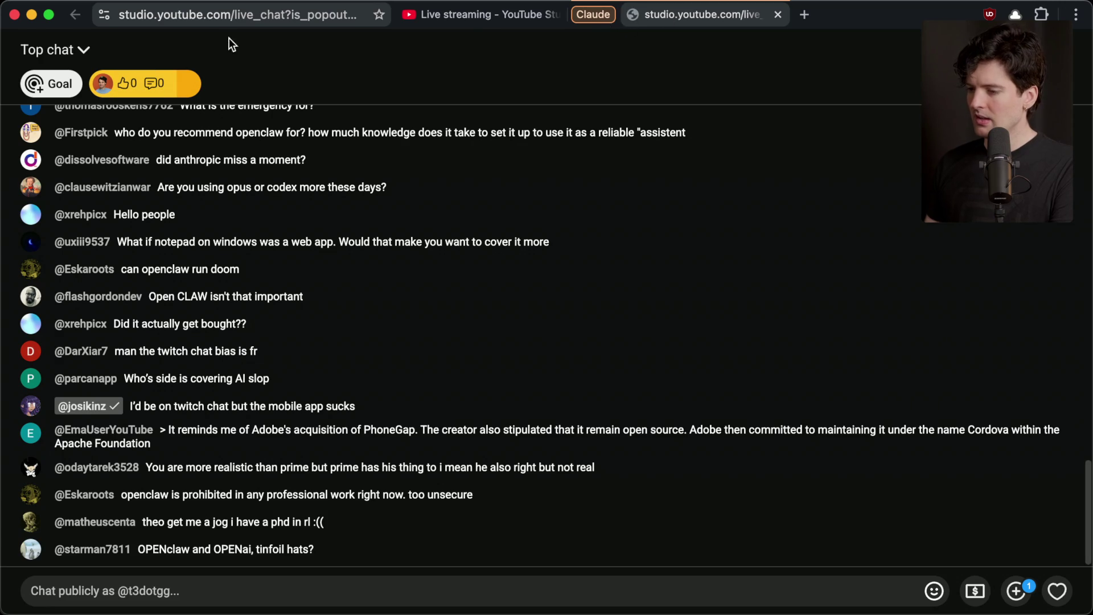
{"action": "left_click", "coordinate": [234, 24]}
{"action": "key", "text": "super+w"}
{"action": "key", "text": "Escape"}
{"action": "key", "text": "super+t"}
{"action": "key", "text": "super+alt+Left"}
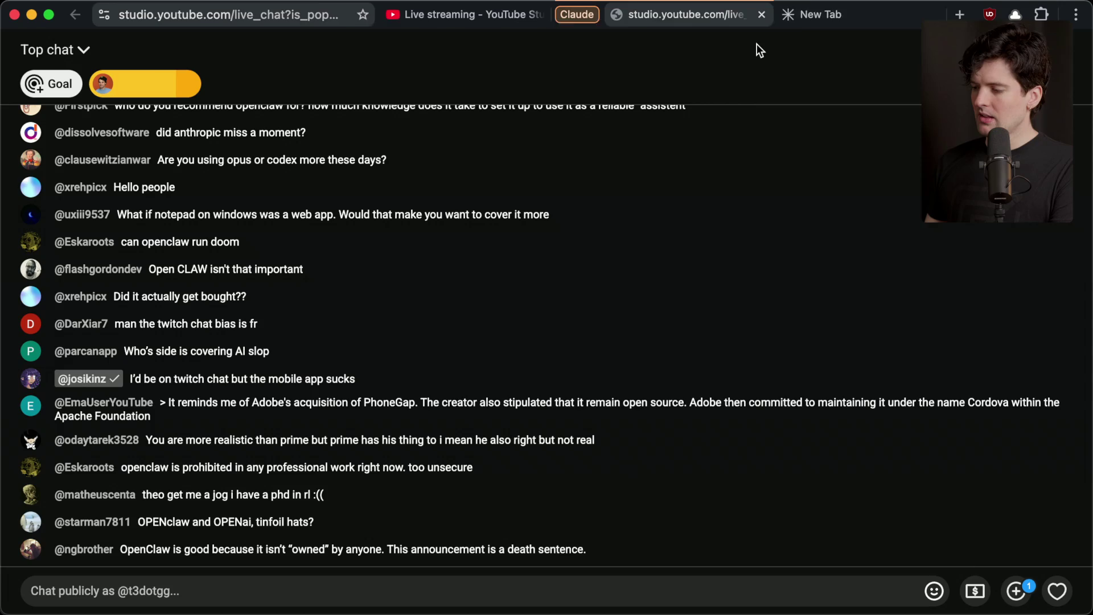
{"action": "left_click", "coordinate": [688, 355]}
Step: Load the copied live chat address in the new tab, showing all live chat, then return to Twitch
{"action": "key", "text": "super+v"}
{"action": "key", "text": "Return"}
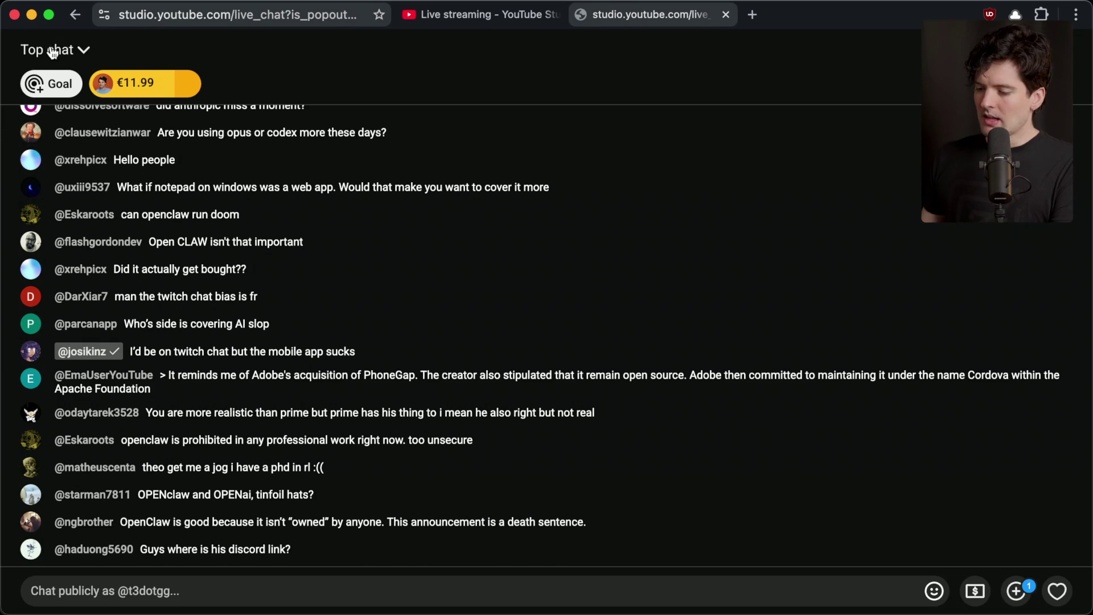
{"action": "left_click", "coordinate": [53, 53]}
{"action": "left_click", "coordinate": [74, 136]}
{"action": "key", "text": "super+Tab"}
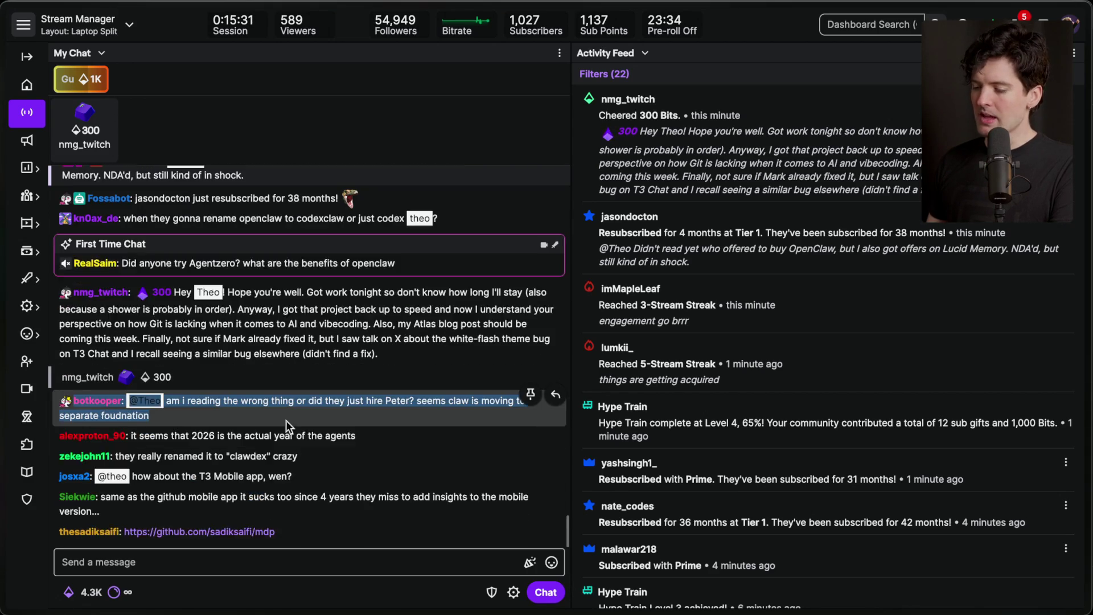
{"action": "scroll", "coordinate": [760, 187], "scroll_direction": "down", "scroll_amount": 10}
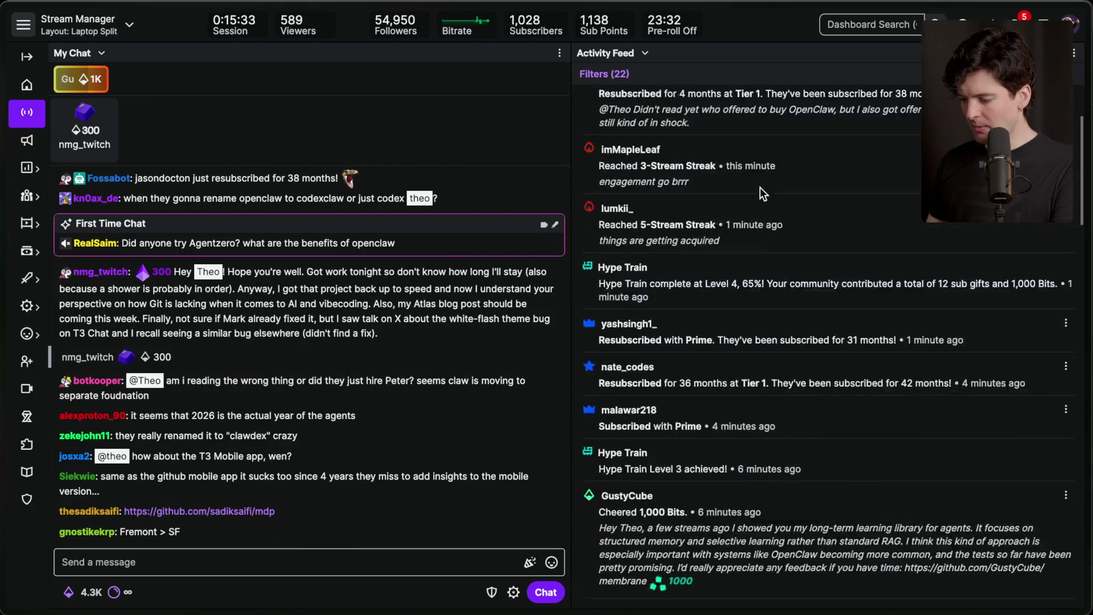
{"action": "scroll", "coordinate": [760, 187], "scroll_direction": "up", "scroll_amount": 10}
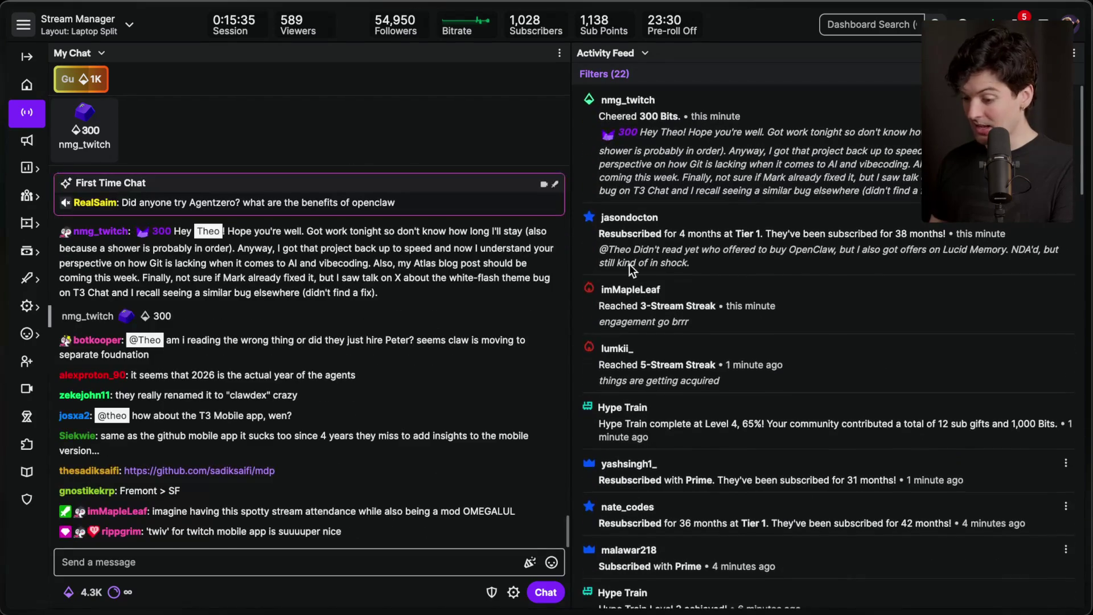
{"action": "left_click", "coordinate": [276, 555]}
{"action": "left_click", "coordinate": [326, 500]}
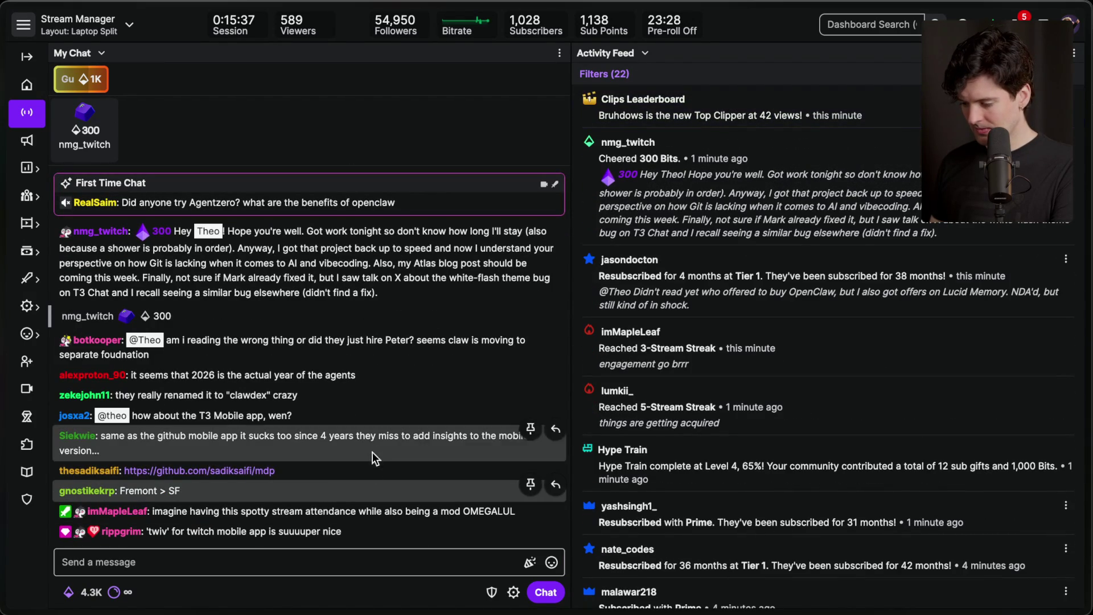
{"action": "left_click", "coordinate": [357, 563]}
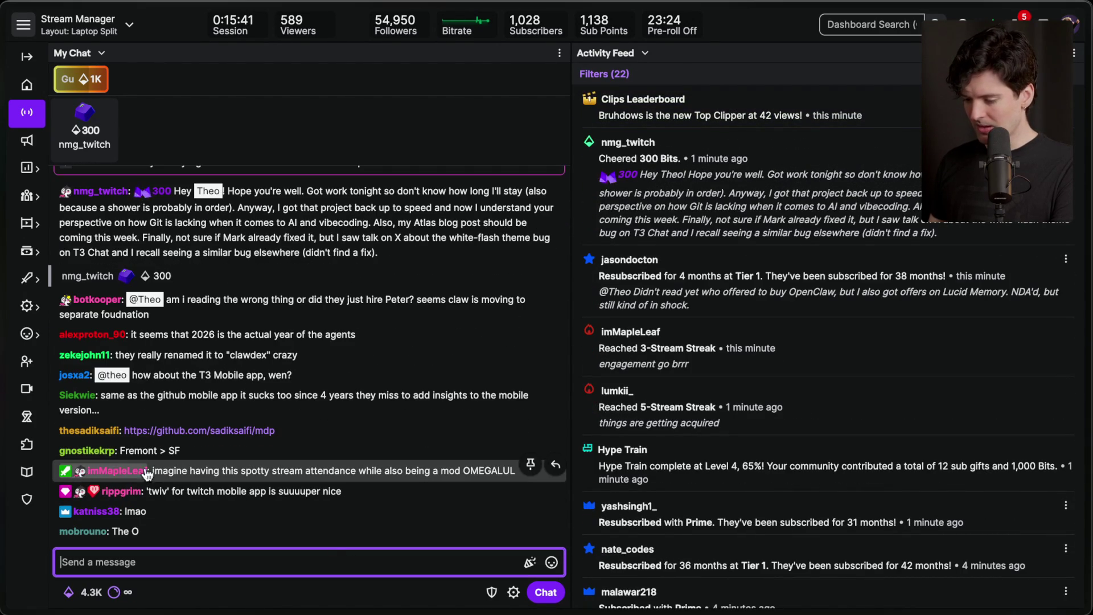
{"action": "scroll", "coordinate": [721, 284], "scroll_direction": "down", "scroll_amount": 5}
{"action": "scroll", "coordinate": [721, 285], "scroll_direction": "up", "scroll_amount": 5}
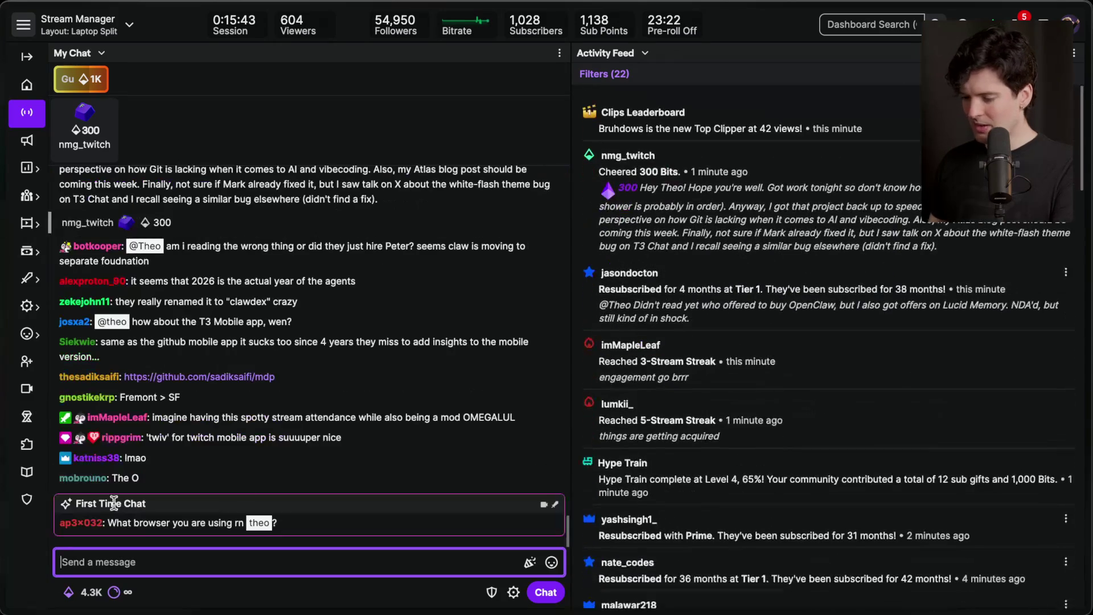
{"action": "left_click", "coordinate": [180, 418]}
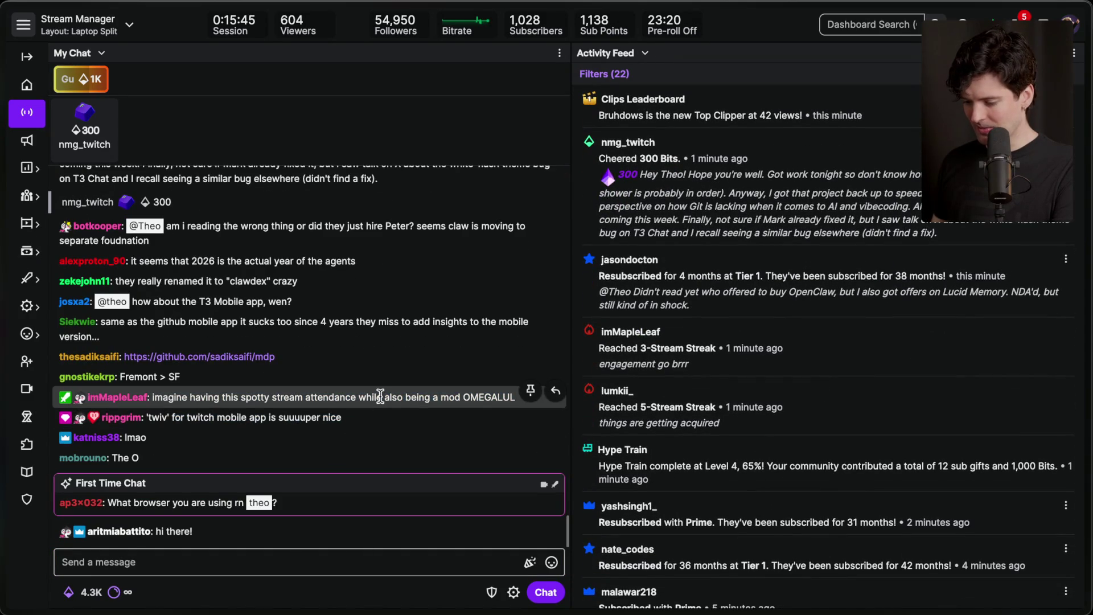
{"action": "left_click", "coordinate": [302, 566]}
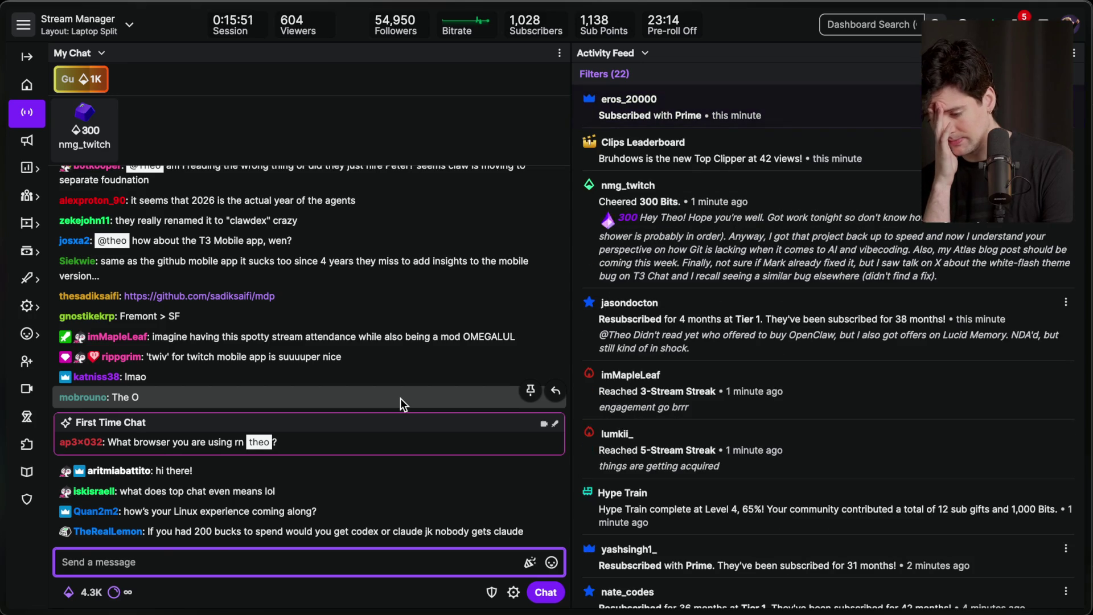
{"action": "key", "text": "super+Tab"}
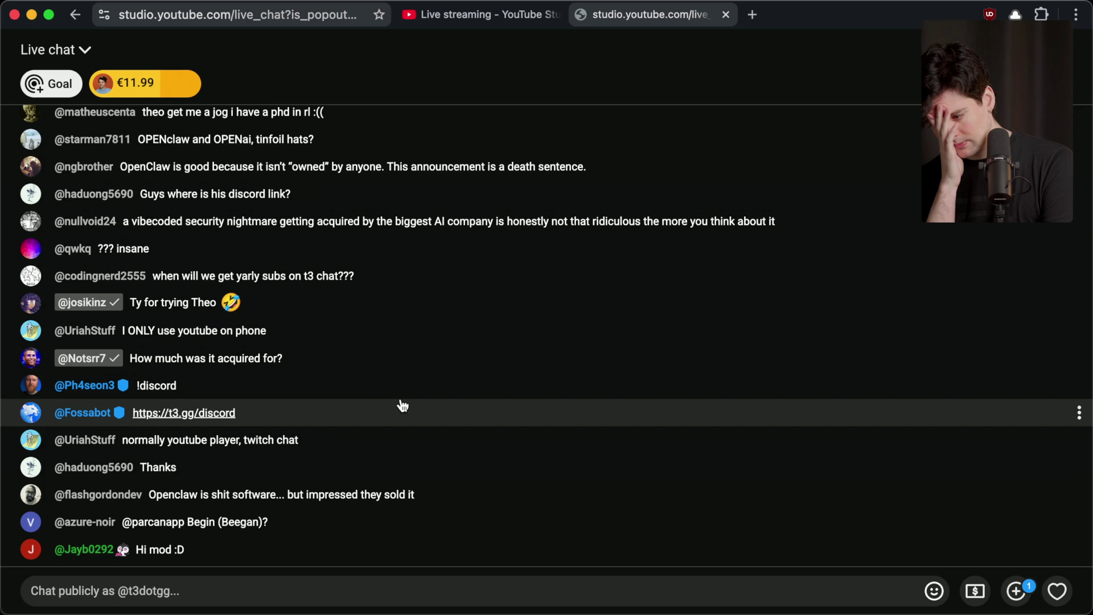
{"action": "key", "text": "super+Tab"}
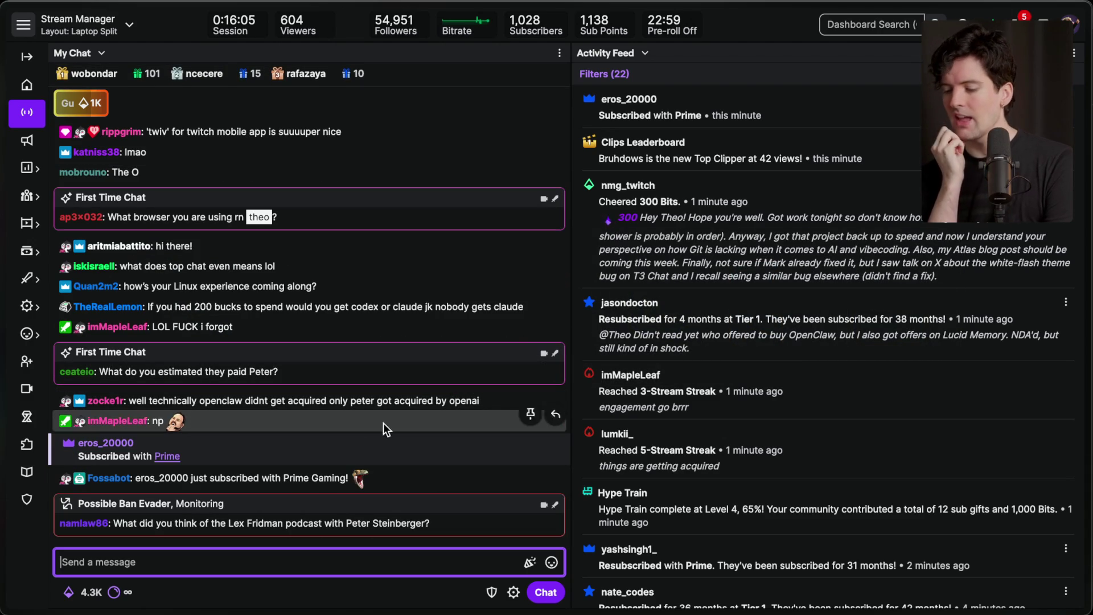
Step: Highlight the podcast and Frosty messages and resume chat at the newest, then switch to YouTube live chat
{"action": "triple_click", "coordinate": [340, 521]}
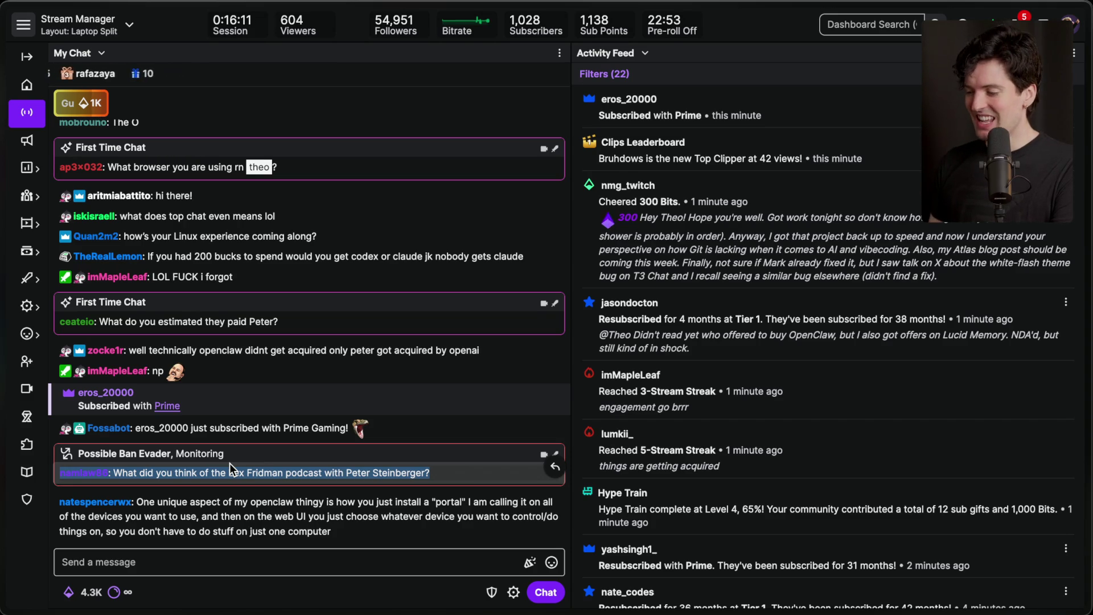
{"action": "key", "text": "super+Tab"}
{"action": "key", "text": "super+Tab"}
{"action": "key", "text": "super+Tab"}
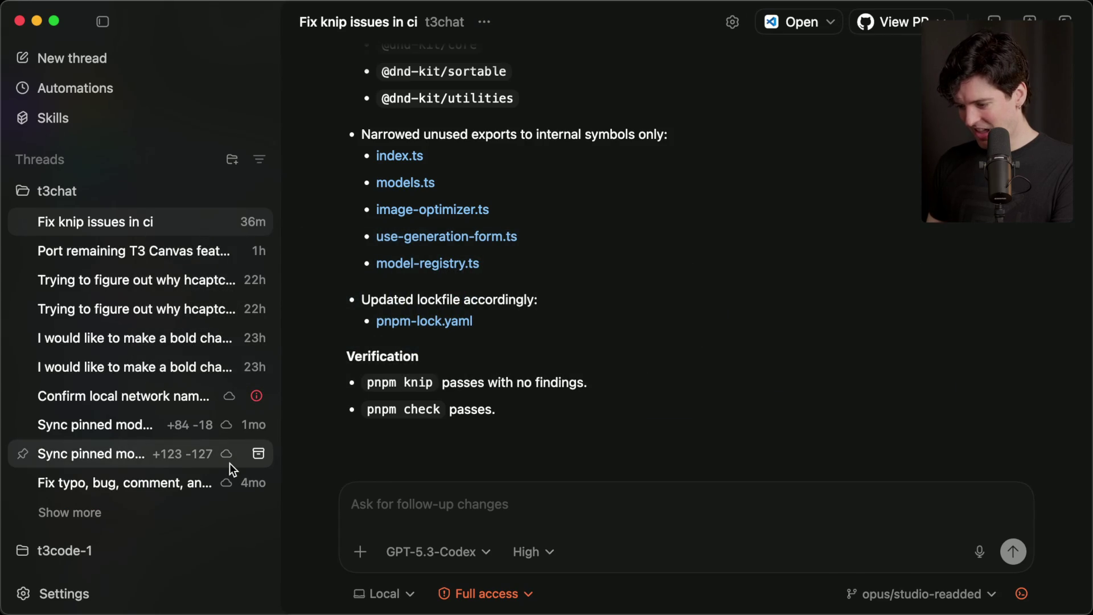
{"action": "key", "text": "super+Tab"}
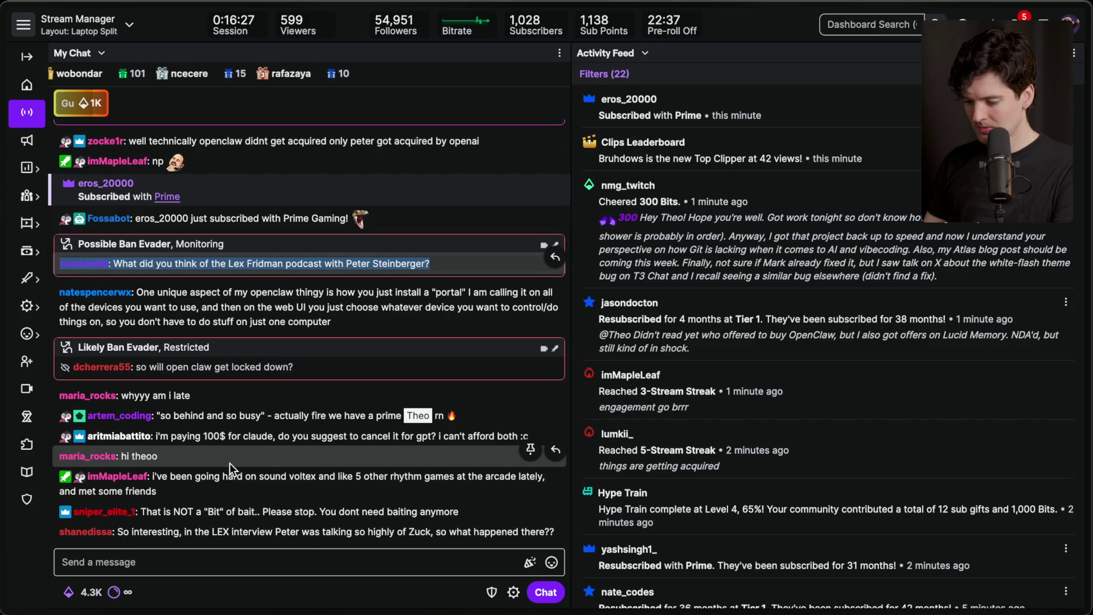
{"action": "scroll", "coordinate": [196, 444], "scroll_direction": "up", "scroll_amount": 2}
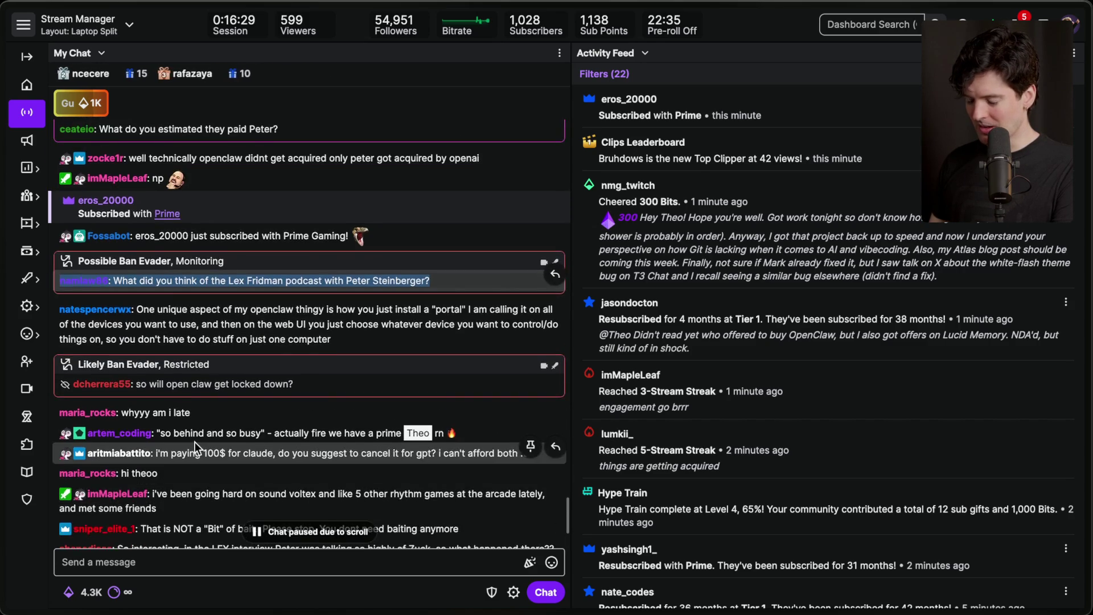
{"action": "scroll", "coordinate": [195, 442], "scroll_direction": "down", "scroll_amount": 5}
{"action": "left_click", "coordinate": [197, 569]}
{"action": "left_click", "coordinate": [235, 518]}
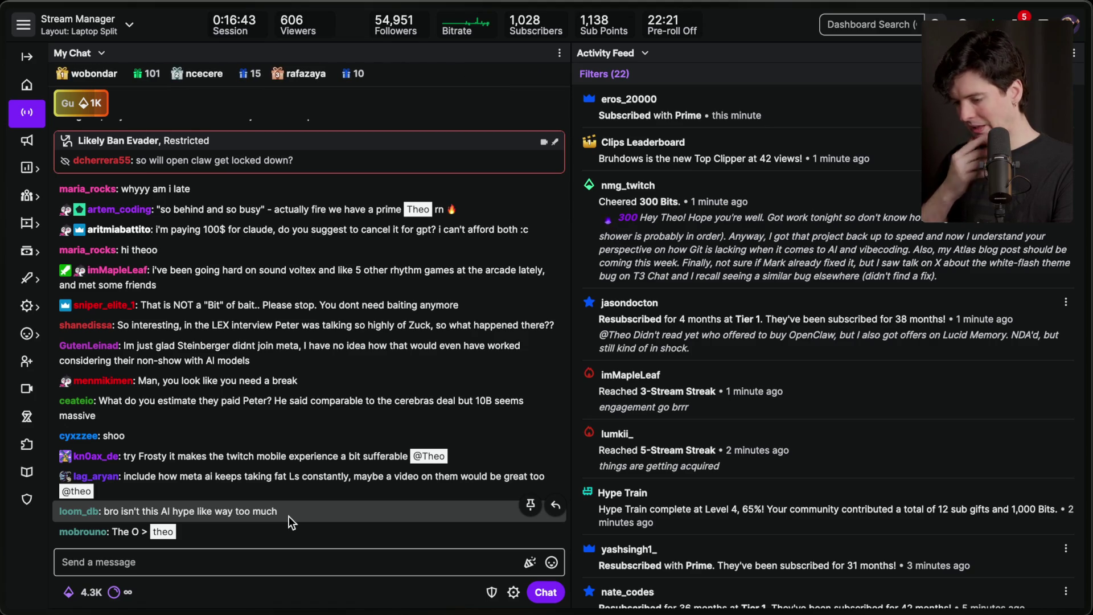
{"action": "triple_click", "coordinate": [195, 458]}
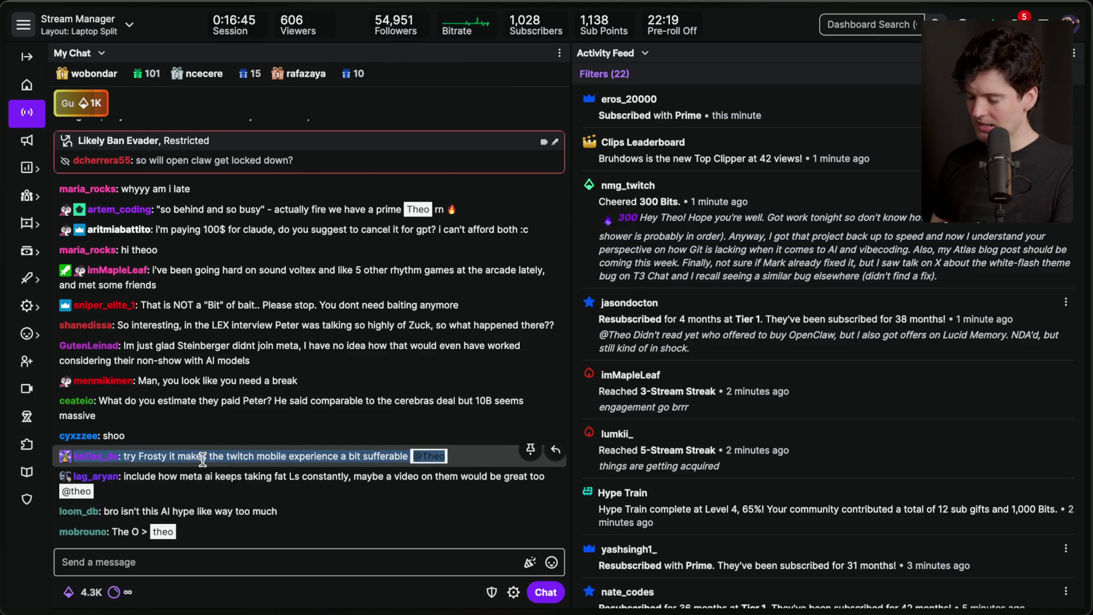
{"action": "key", "text": "super+Tab"}
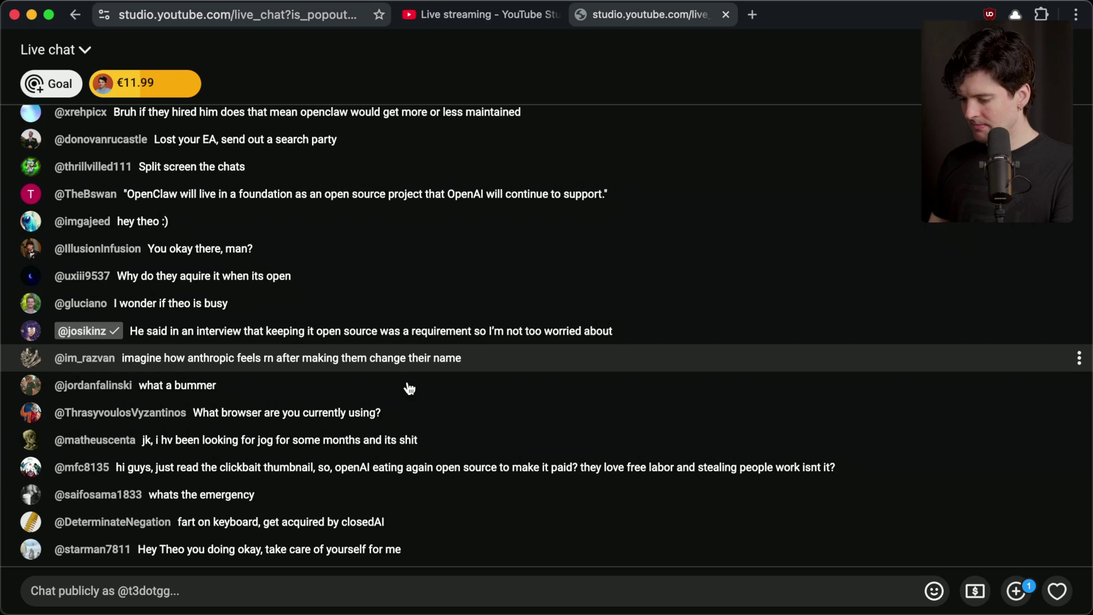
Step: Glance at the YouTube chat and Codex from the Twitch dashboard, then move on to the Ghostty terminal
{"action": "key", "text": "super+Tab"}
{"action": "key", "text": "super+Tab"}
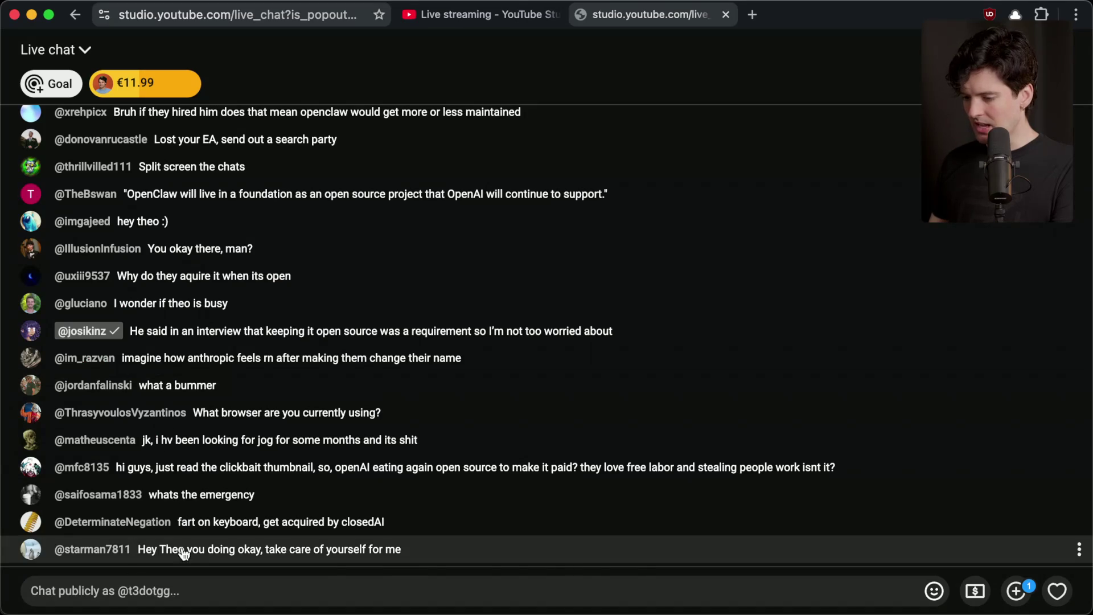
{"action": "key", "text": "super+Tab"}
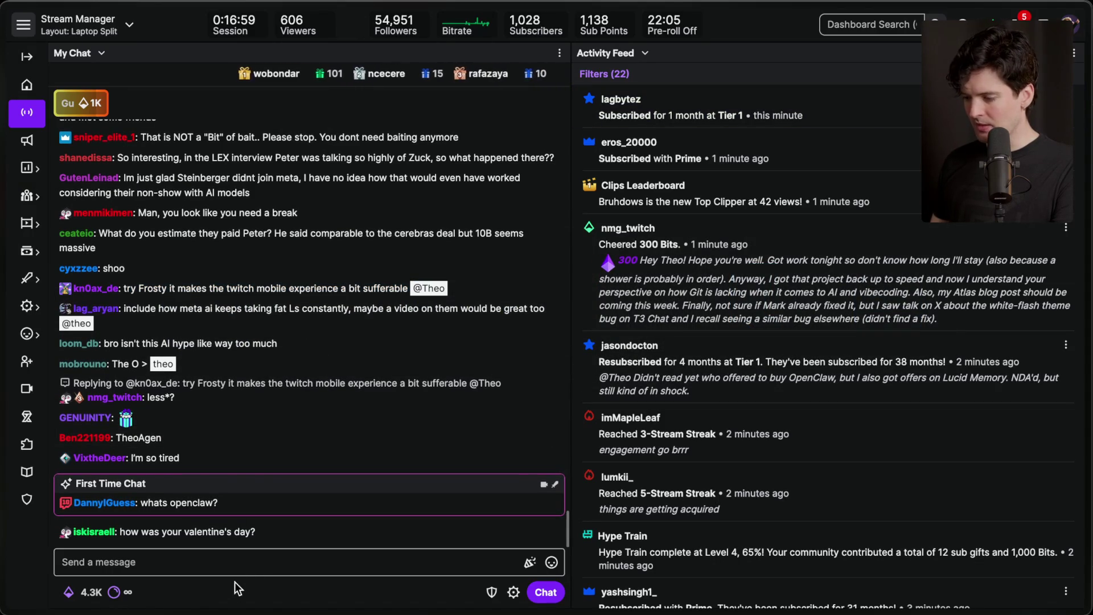
{"action": "scroll", "coordinate": [760, 367], "scroll_direction": "down", "scroll_amount": 5}
{"action": "scroll", "coordinate": [763, 328], "scroll_direction": "up", "scroll_amount": 5}
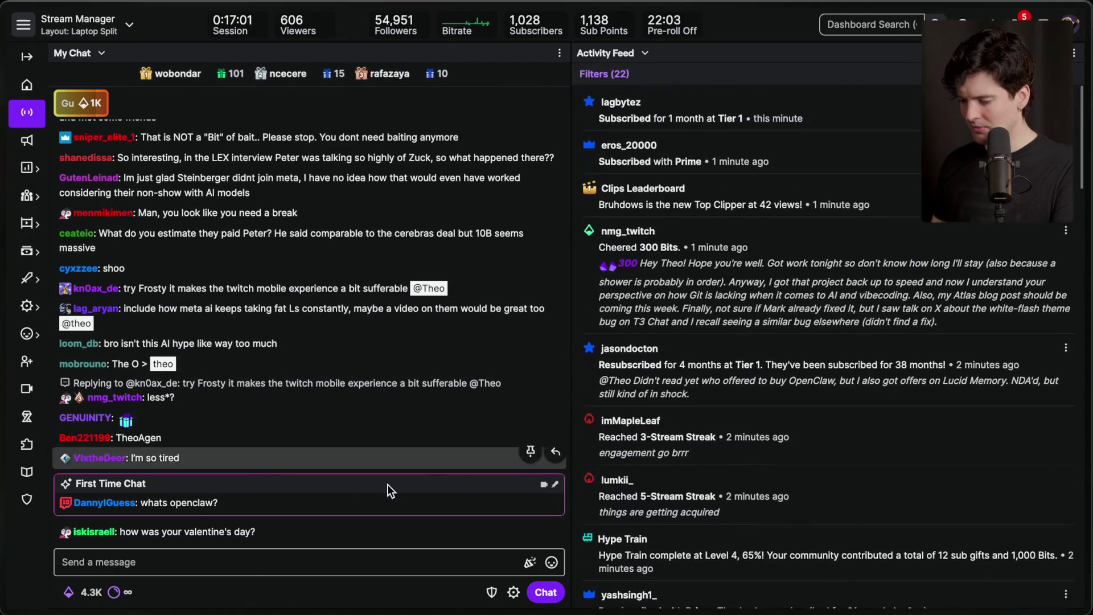
{"action": "left_click", "coordinate": [255, 563]}
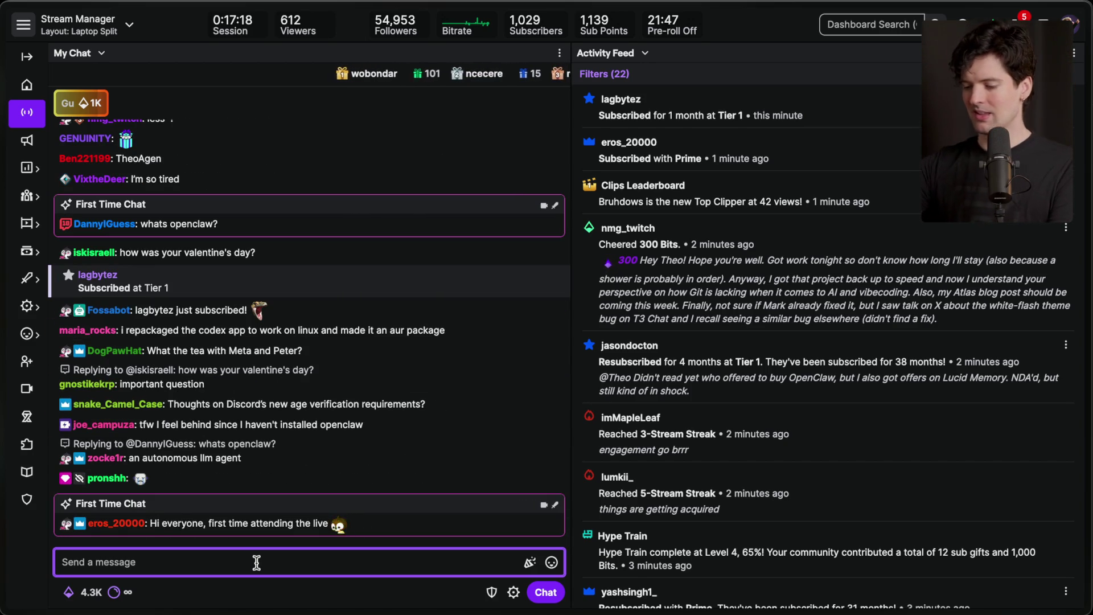
{"action": "key", "text": "super+Tab"}
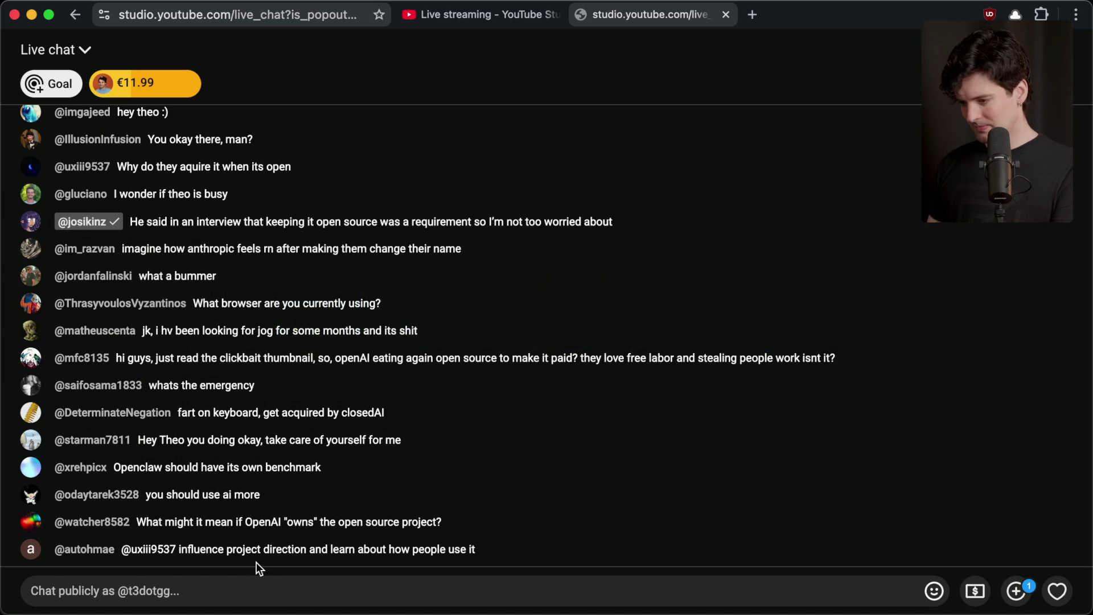
{"action": "key", "text": "super+Tab"}
{"action": "key", "text": "super+Tab"}
{"action": "key", "text": "super+Tab"}
{"action": "key", "text": "super+Tab"}
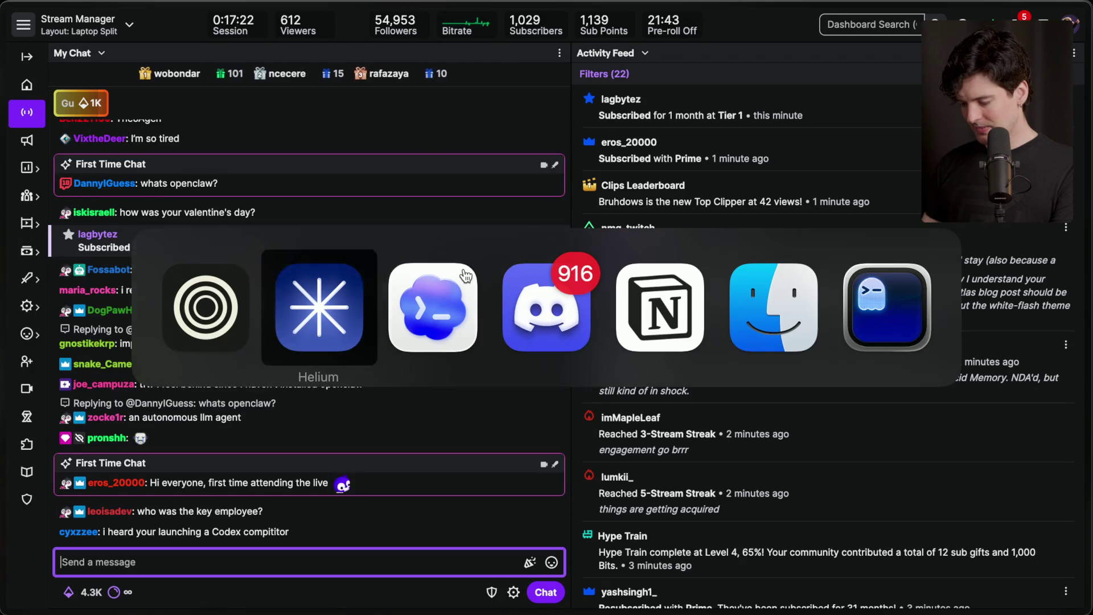
{"action": "left_click", "coordinate": [466, 276]}
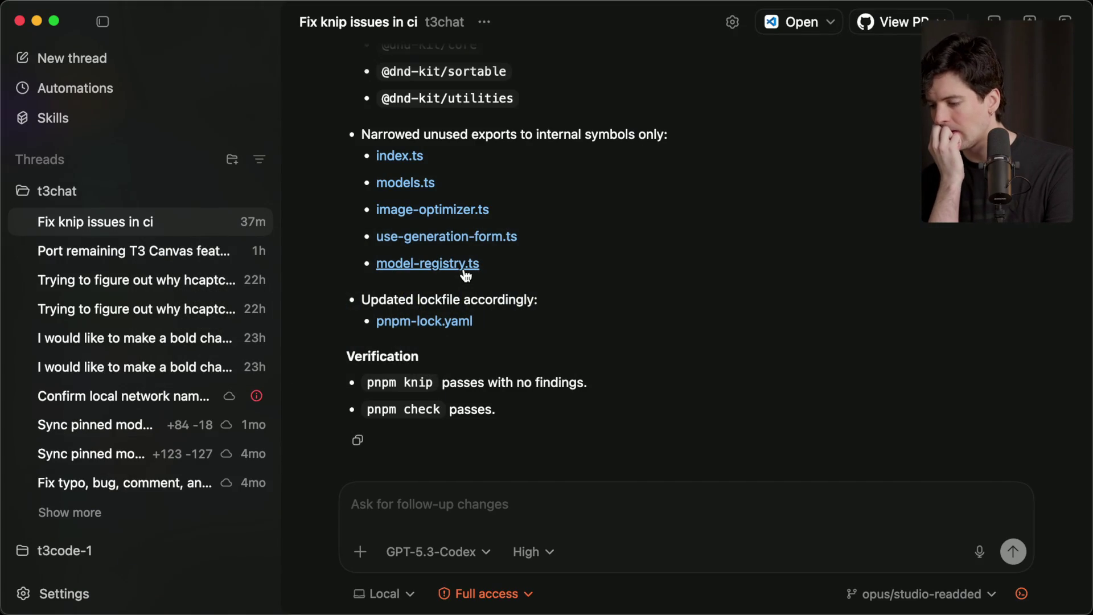
{"action": "key", "text": "super+Tab"}
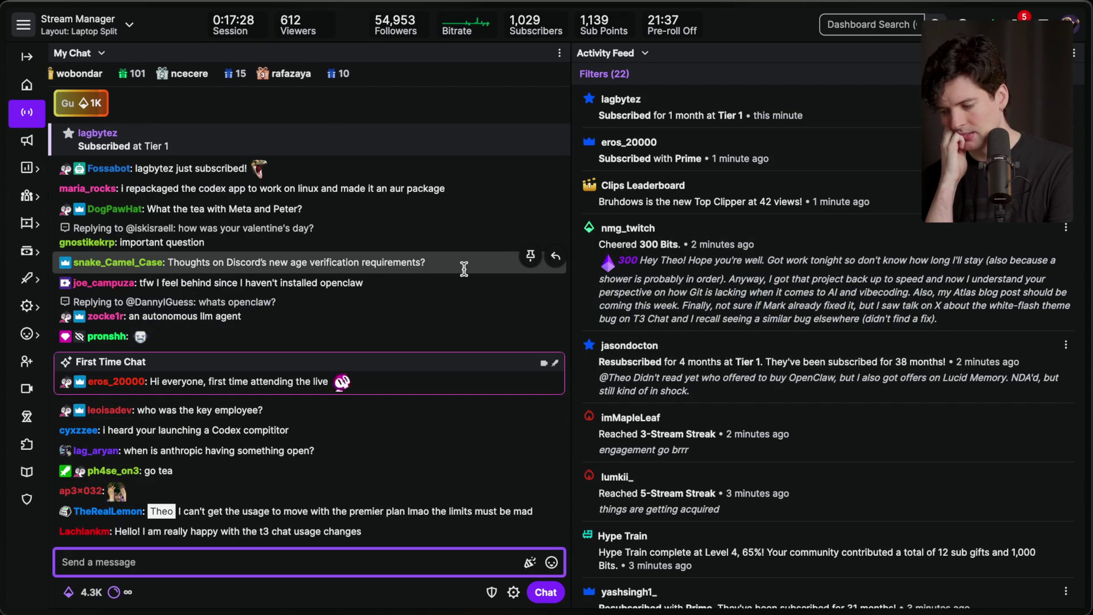
{"action": "key", "text": "super+Tab"}
{"action": "key", "text": "super+Tab"}
{"action": "key", "text": "super+Tab"}
{"action": "key", "text": "super+Tab"}
{"action": "key", "text": "super+Tab"}
{"action": "key", "text": "super+Tab"}
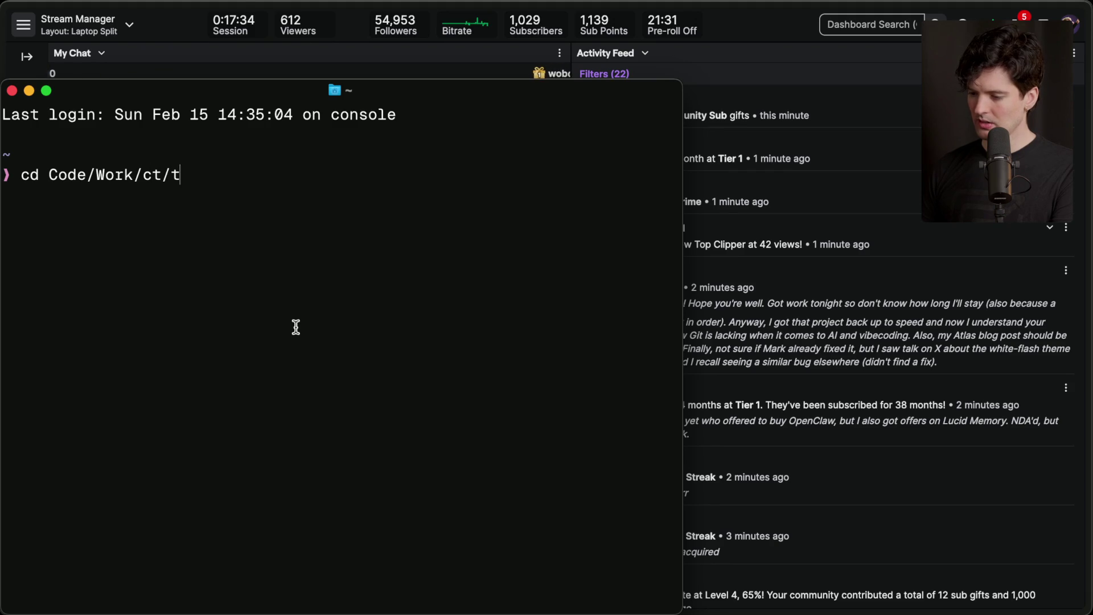
{"action": "type", "text": "3chat"}
Step: Enter the t3chat folder and run git status, confirming a clean tree on opus/studio-readded
{"action": "key", "text": "Return"}
{"action": "type", "text": "gi"}
{"action": "type", "text": "s"}
{"action": "key", "text": "Return"}
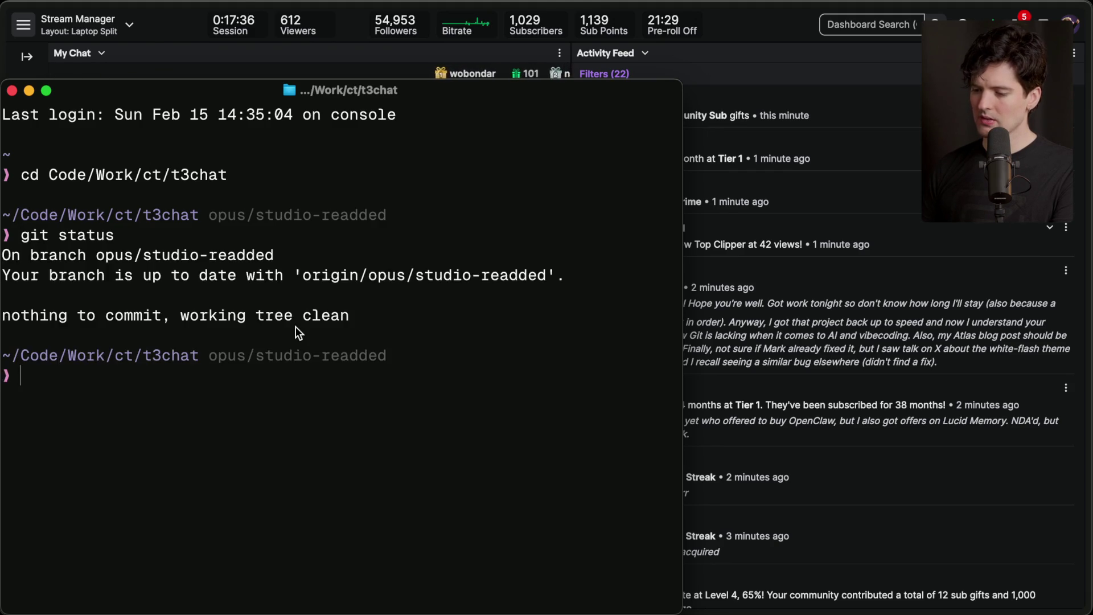
Step: Return to the Twitch dashboard chat, briefly peeking at the terminal again
{"action": "key", "text": "super+Tab"}
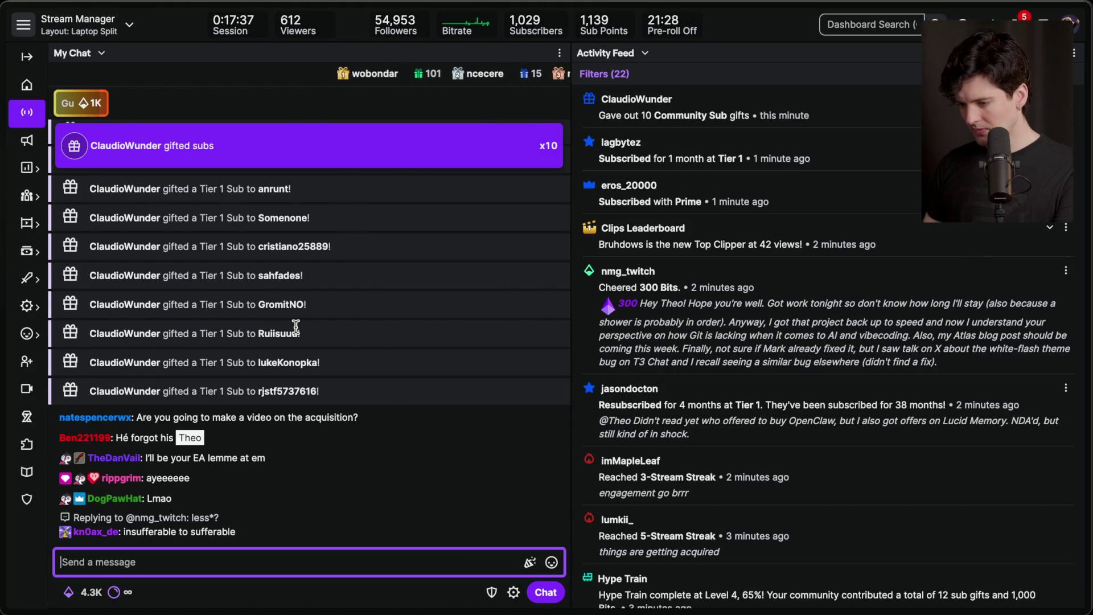
{"action": "scroll", "coordinate": [296, 324], "scroll_direction": "up", "scroll_amount": 3}
{"action": "scroll", "coordinate": [295, 322], "scroll_direction": "down", "scroll_amount": 3}
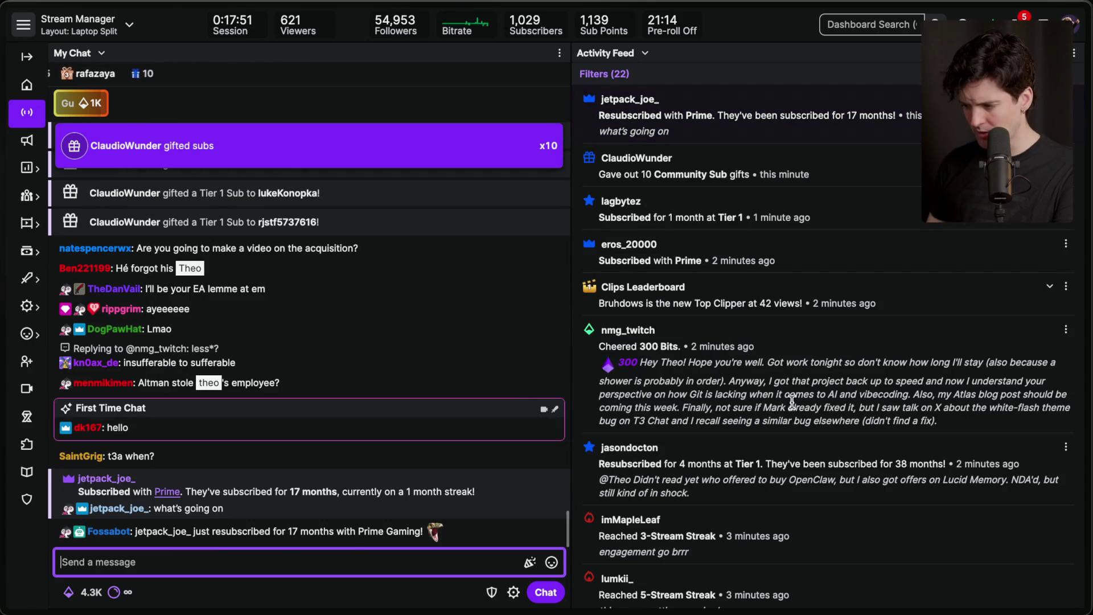
{"action": "key", "text": "super+Tab"}
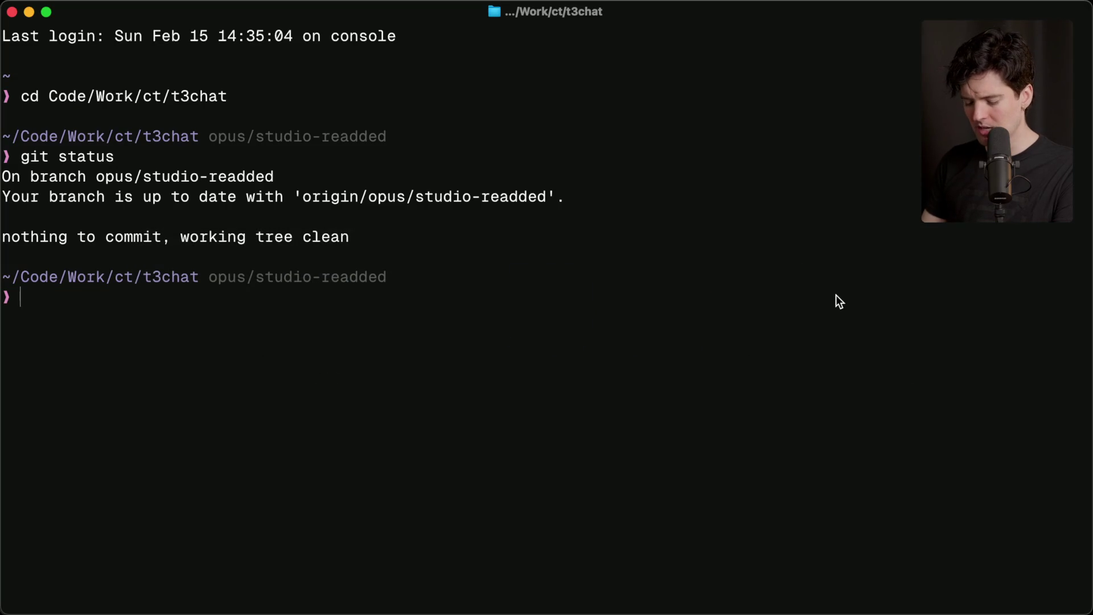
{"action": "key", "text": "super+Tab"}
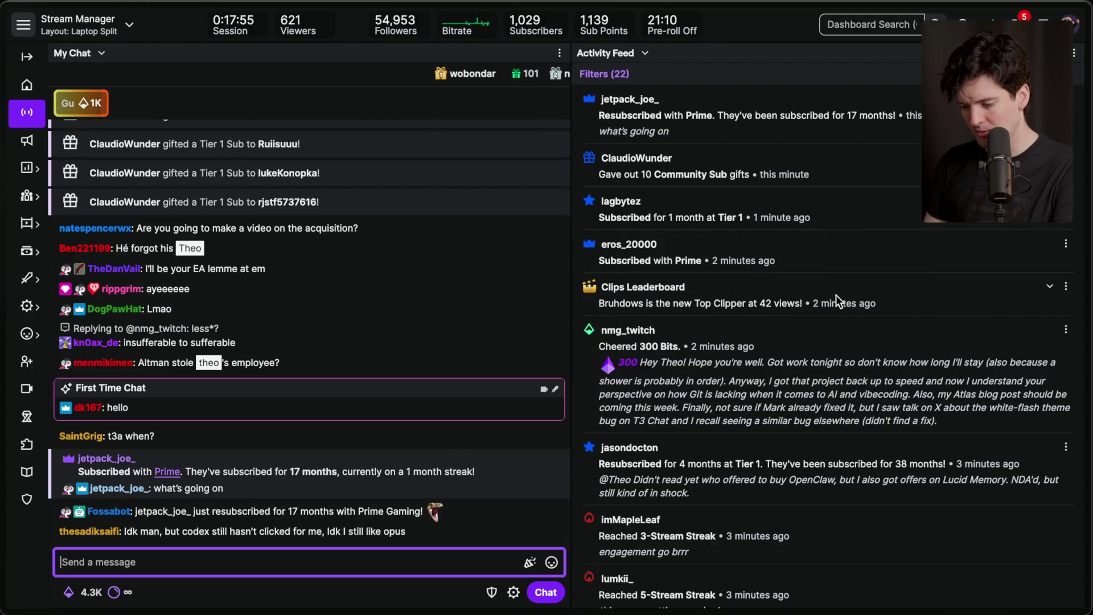
Step: Peek at the terminal, then cycle apps until the YouTube Studio live chat popout is in front
{"action": "key", "text": "super+Tab"}
{"action": "key", "text": "super+Tab"}
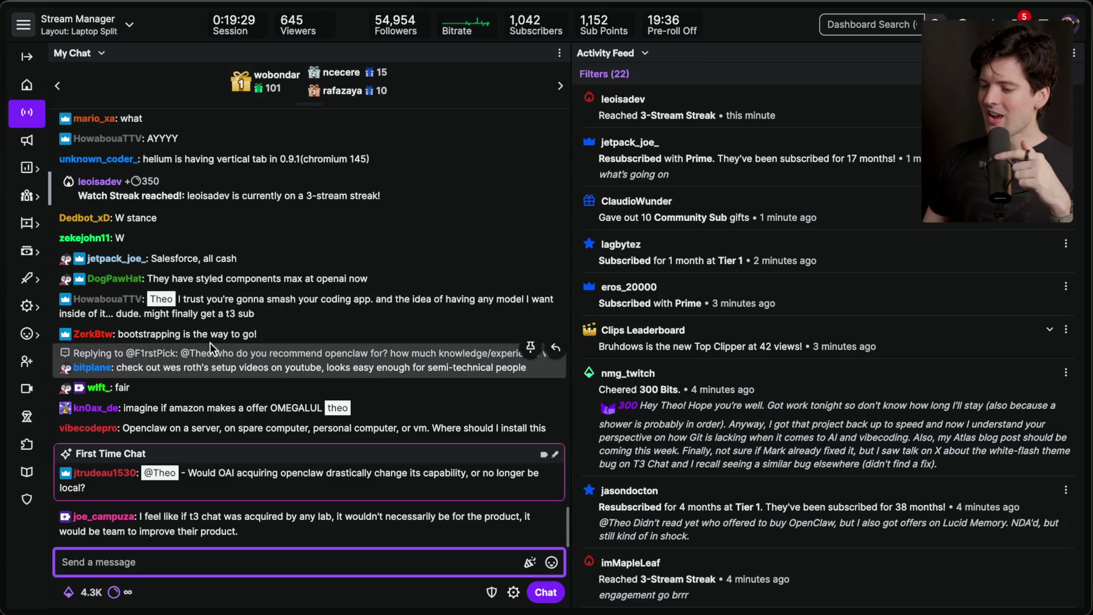
{"action": "left_click", "coordinate": [340, 295]}
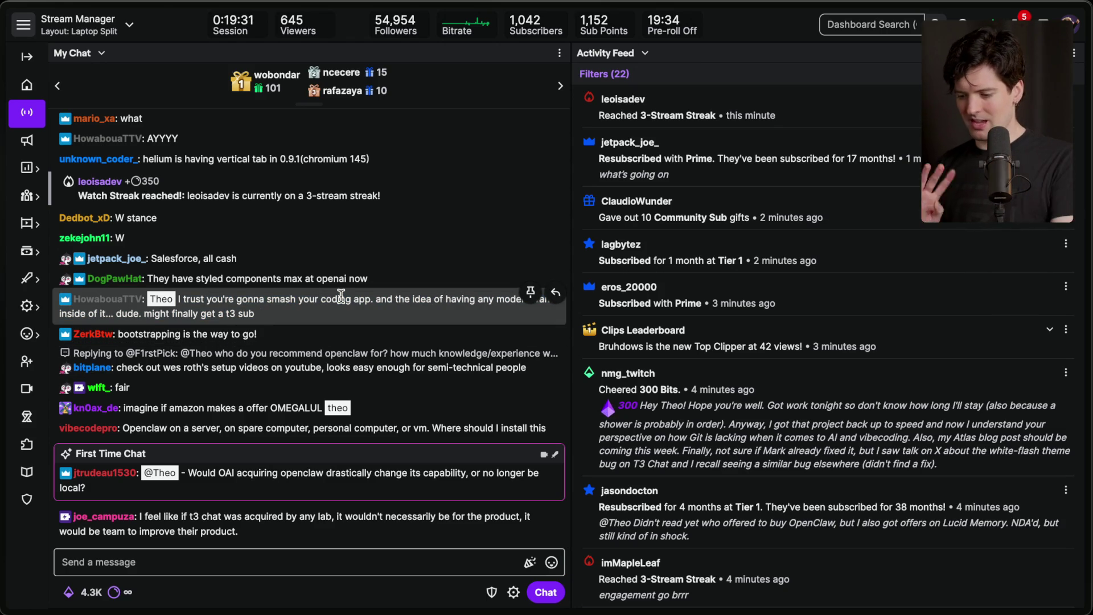
{"action": "key", "text": "super+Tab"}
{"action": "key", "text": "super+Tab"}
{"action": "key", "text": "super+Tab"}
{"action": "key", "text": "super+Tab"}
{"action": "key", "text": "super+shift+Tab"}
{"action": "key", "text": "super+Tab"}
{"action": "key", "text": "super+Tab"}
{"action": "key", "text": "super+Tab"}
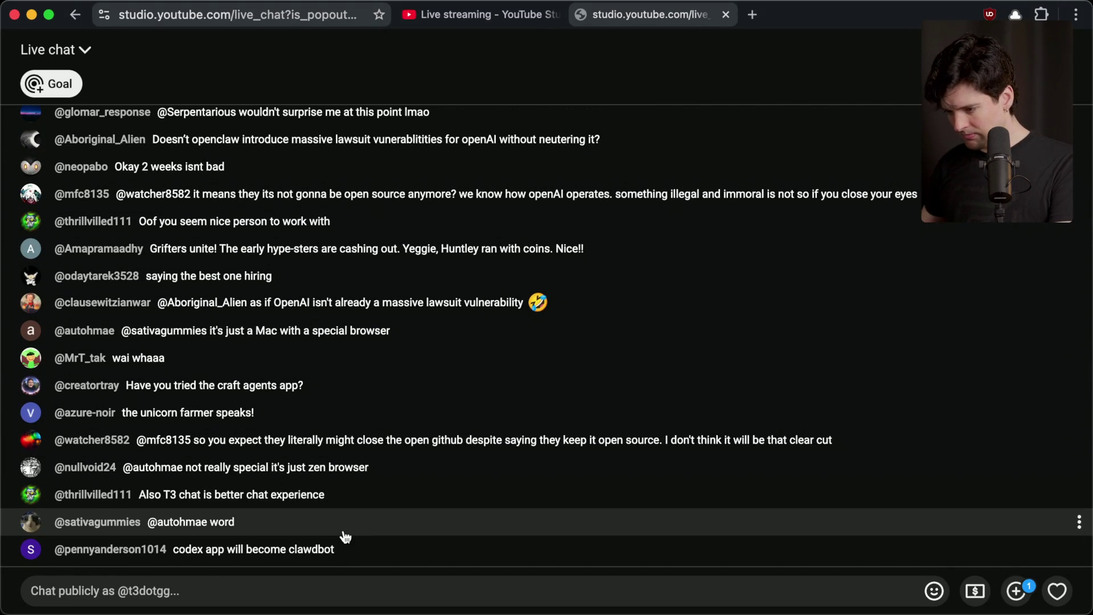
Step: Bring the Stream Manager in Zen back to the front and focus its Send a message box
{"action": "key", "text": "super+Tab"}
{"action": "key", "text": "super+Tab"}
{"action": "key", "text": "super+Tab"}
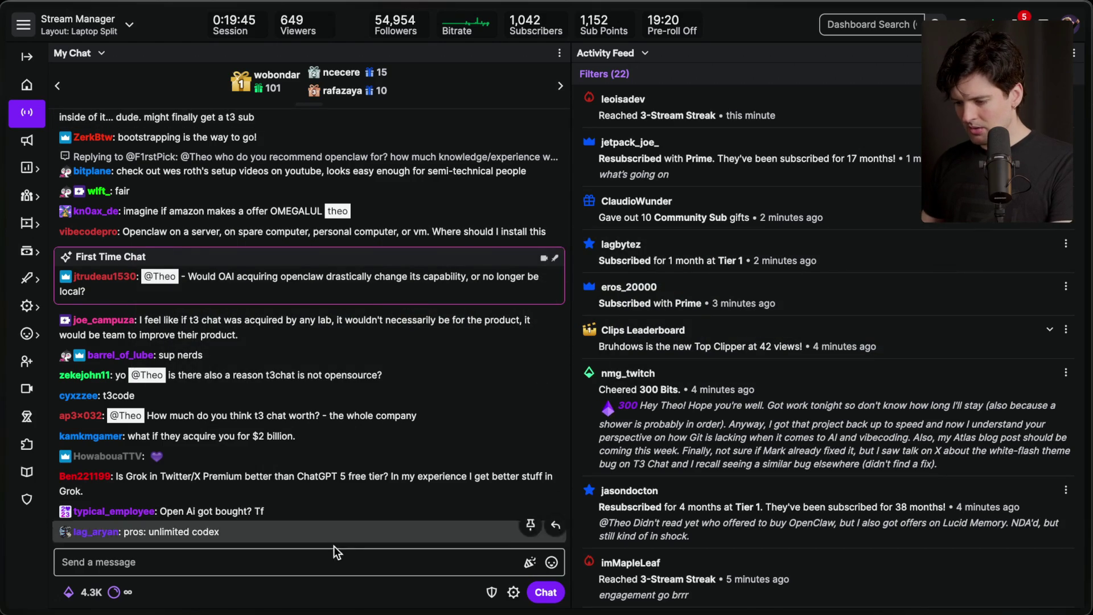
{"action": "left_click", "coordinate": [329, 561]}
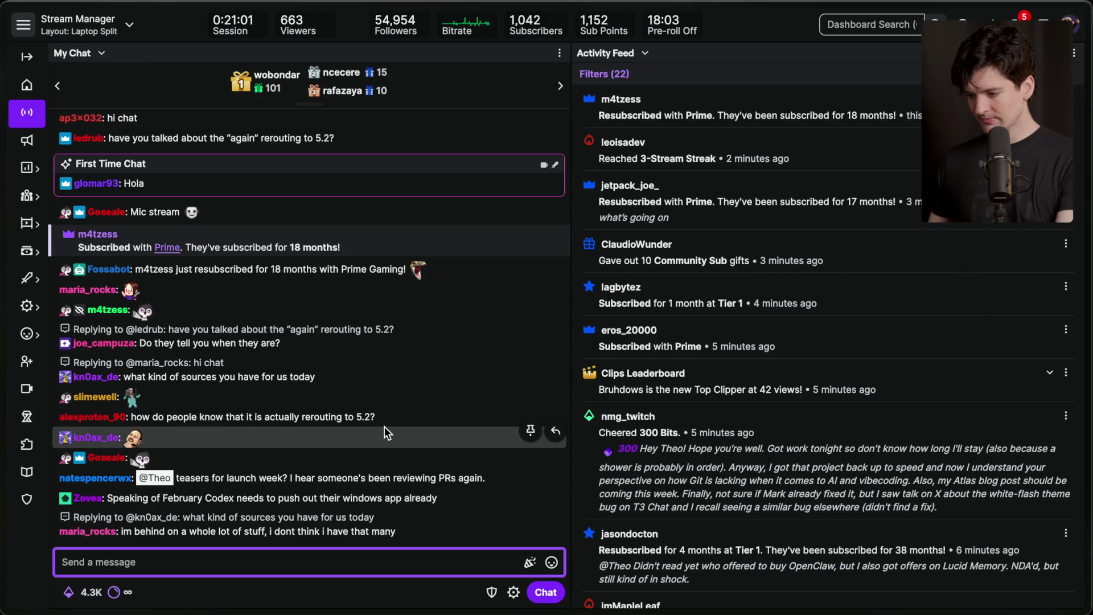
{"action": "left_click", "coordinate": [205, 499]}
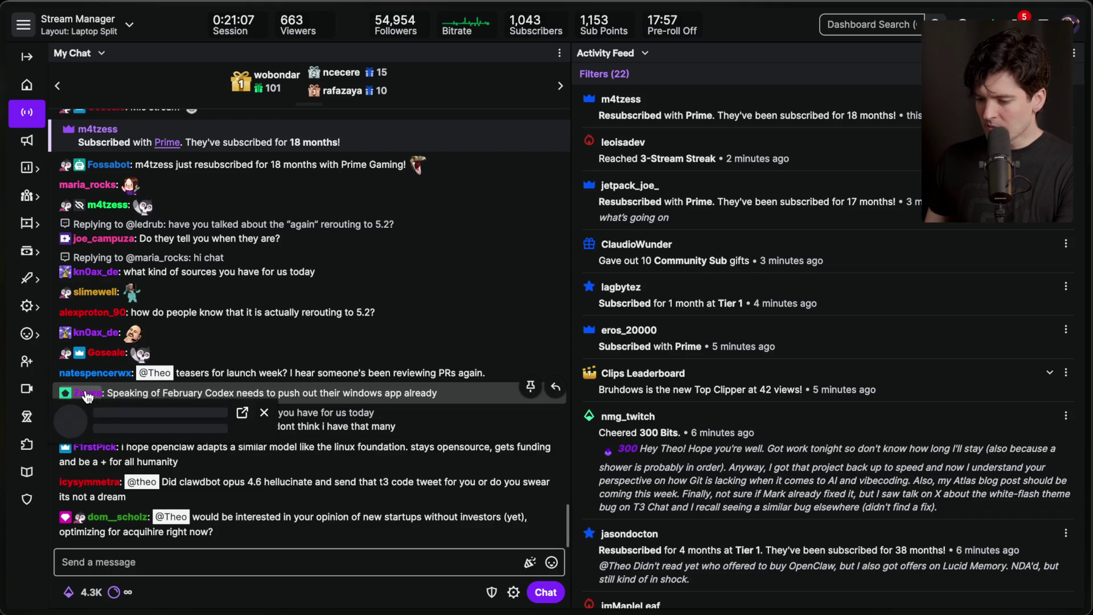
{"action": "left_click", "coordinate": [85, 393]}
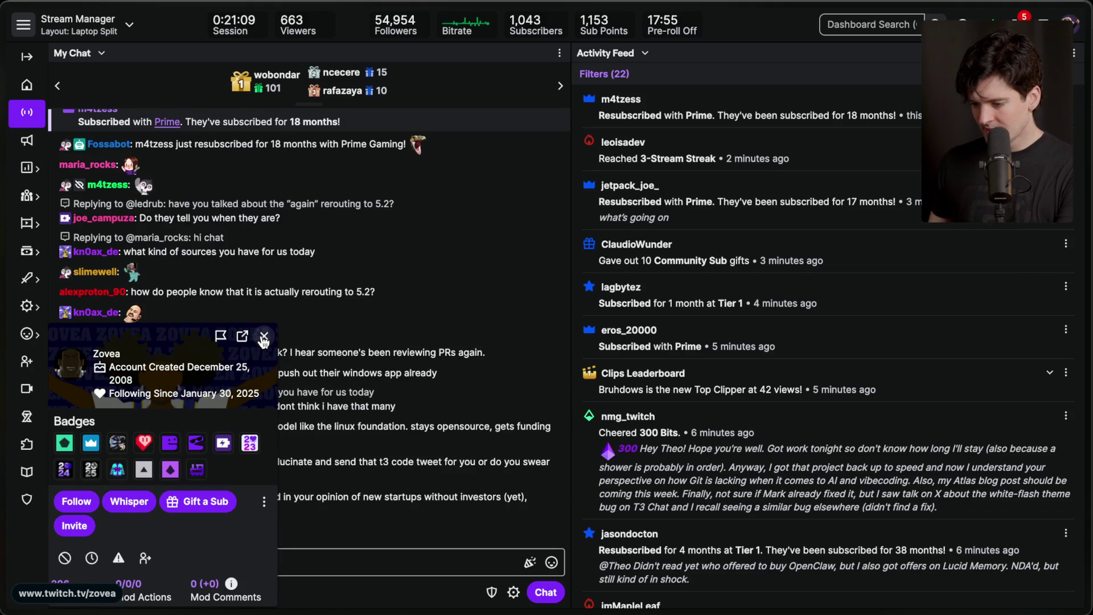
{"action": "left_click", "coordinate": [265, 336]}
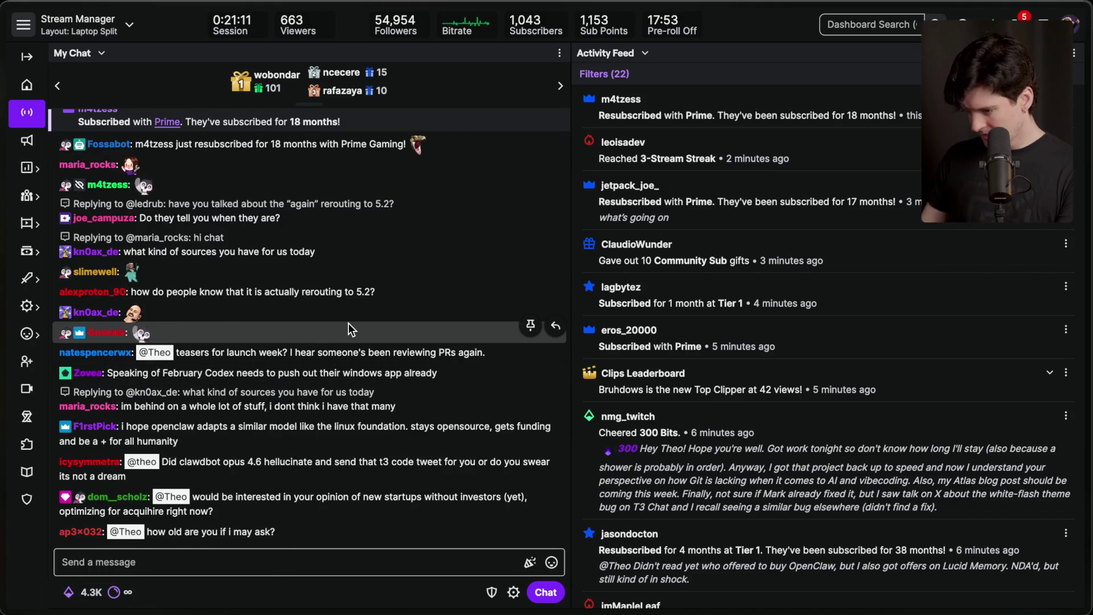
{"action": "left_click", "coordinate": [332, 559]}
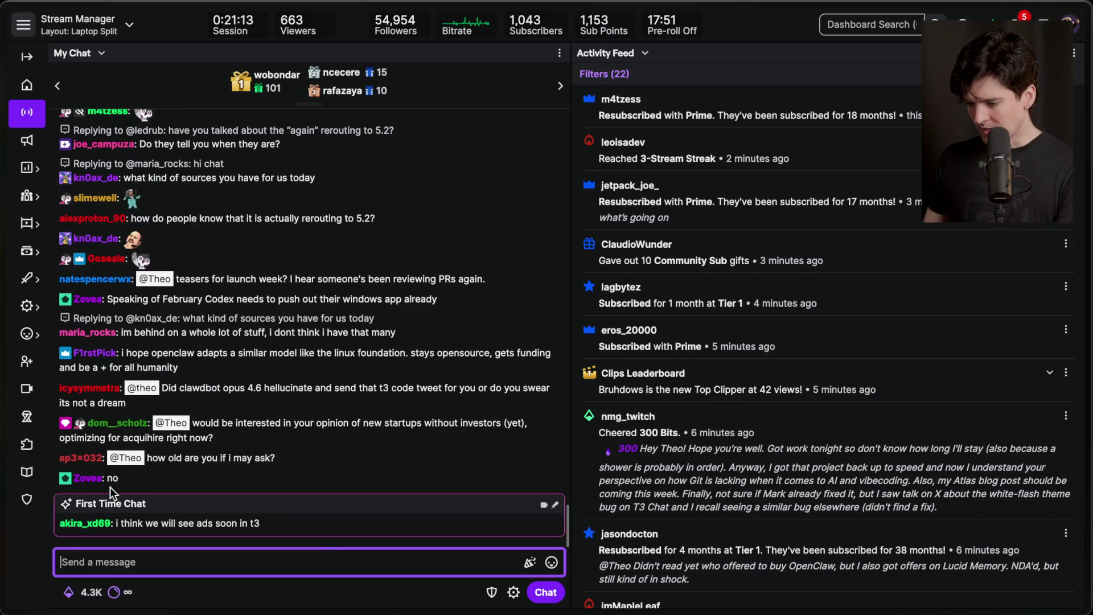
{"action": "left_click", "coordinate": [274, 579]}
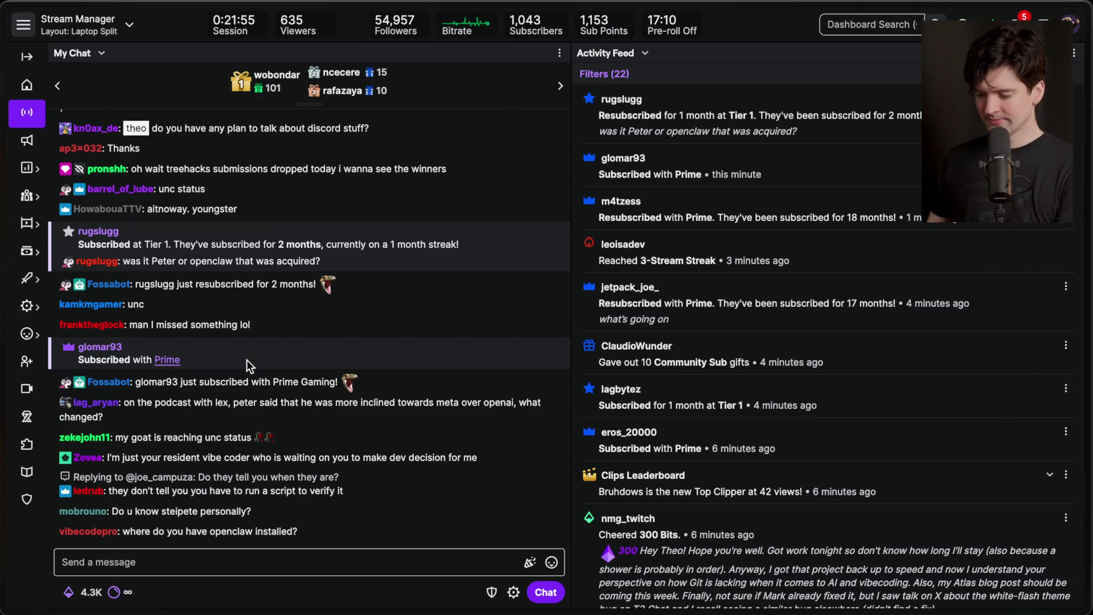
Step: Send '/marker Offset 00:22:15' in chat to add a labelled stream marker
{"action": "left_click", "coordinate": [225, 571]}
{"action": "type", "text": "/marker Offset 00:22:20"}
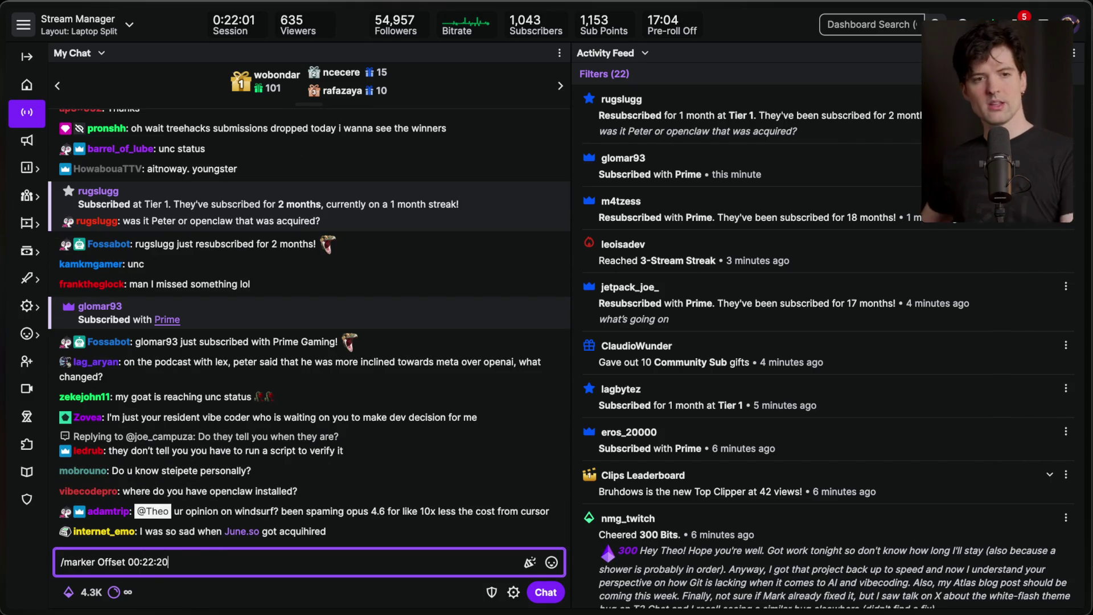
{"action": "key", "text": "BackSpace"}
{"action": "key", "text": "BackSpace"}
{"action": "type", "text": "15"}
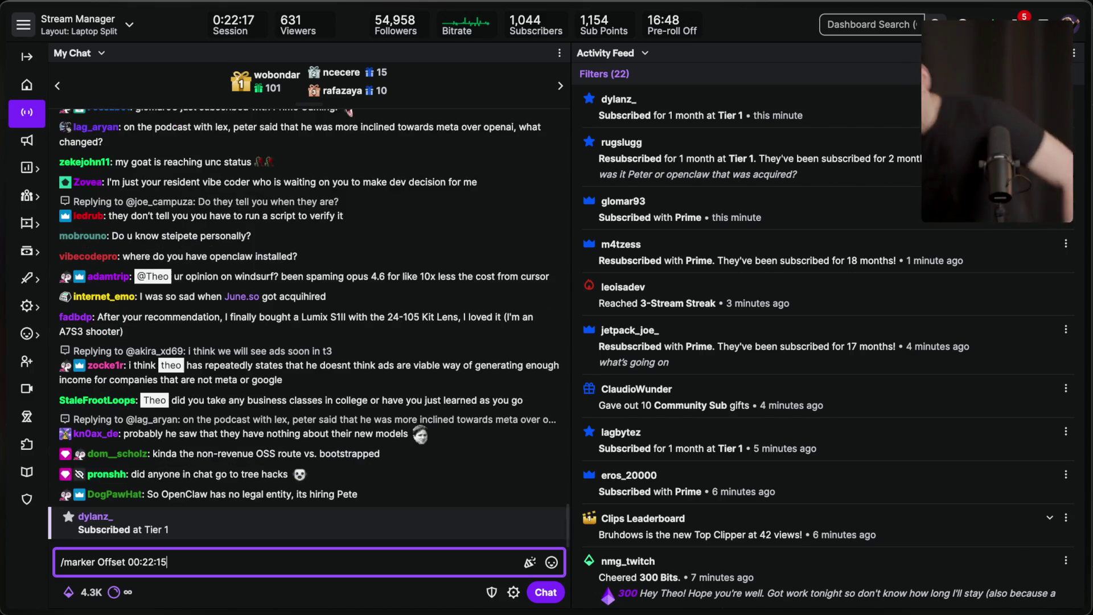
{"action": "key", "text": "Return"}
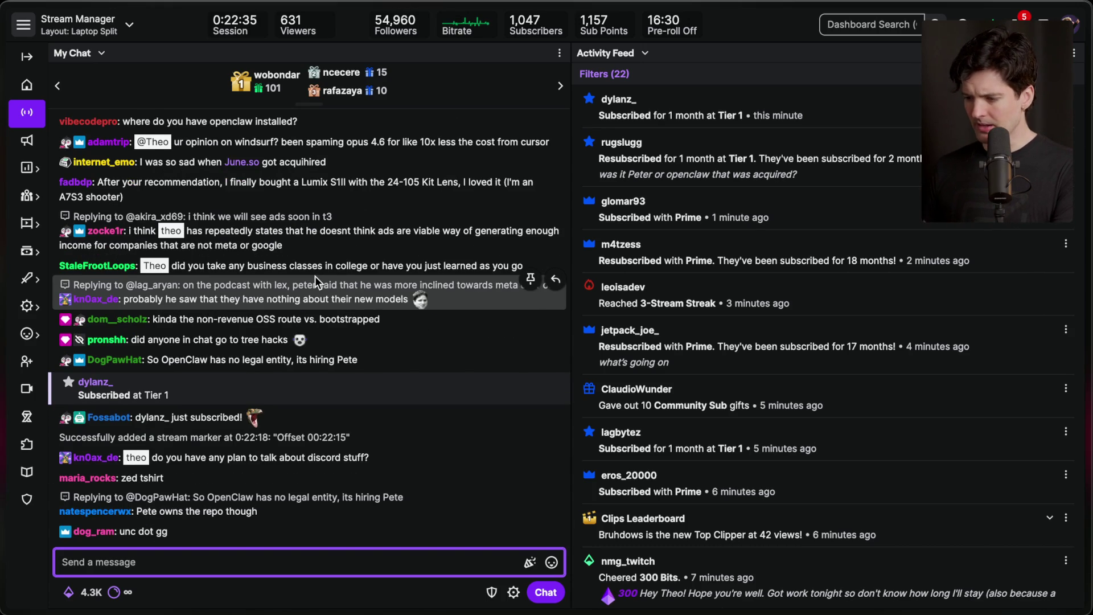
{"action": "scroll", "coordinate": [315, 276], "scroll_direction": "up", "scroll_amount": 3}
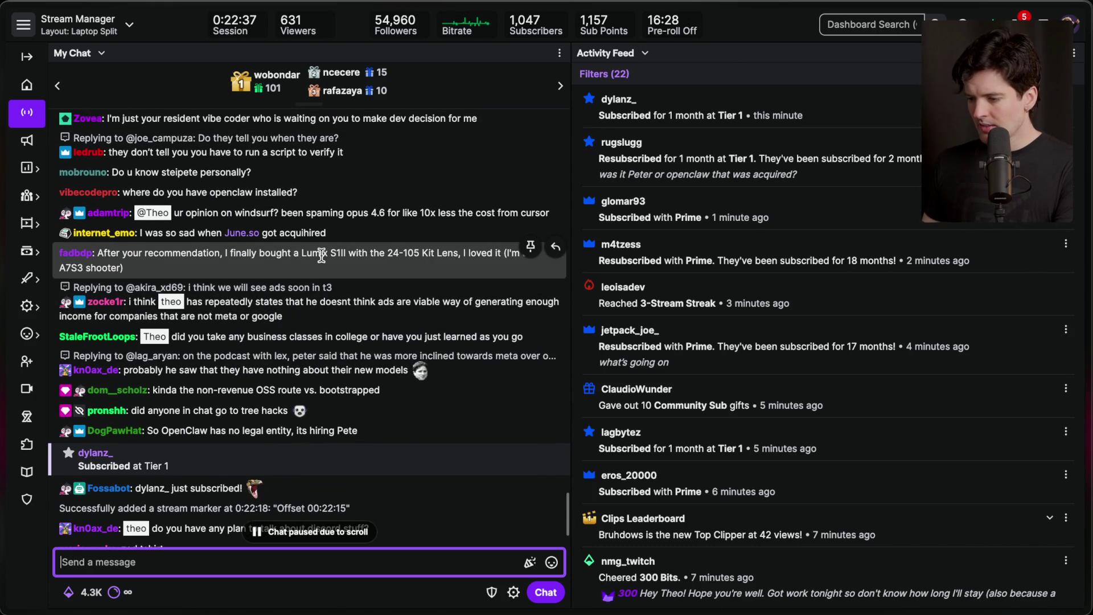
{"action": "scroll", "coordinate": [395, 257], "scroll_direction": "up", "scroll_amount": 2}
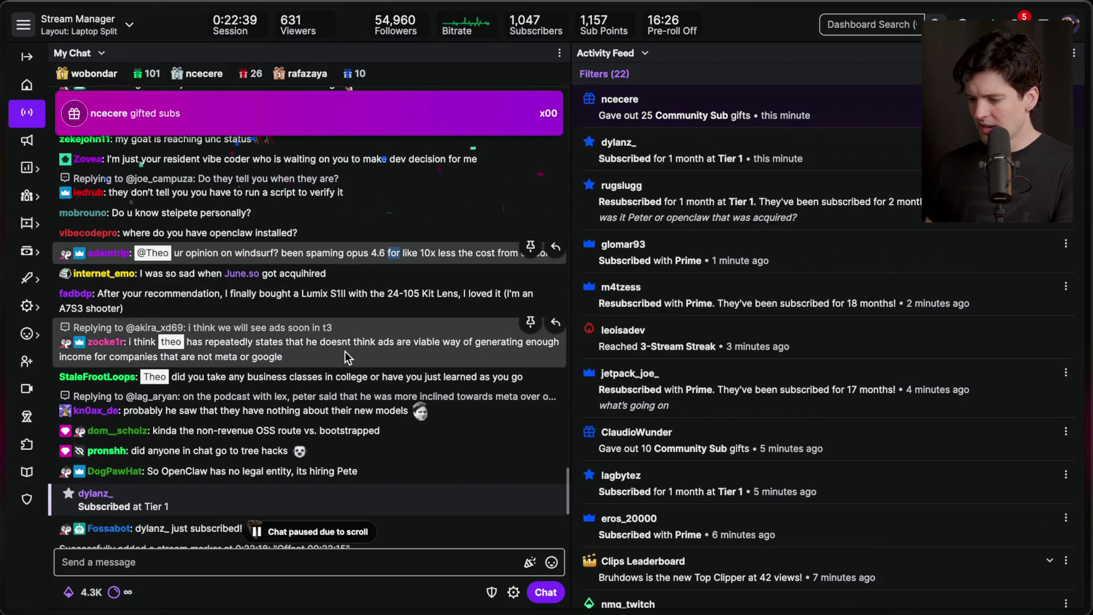
{"action": "scroll", "coordinate": [393, 267], "scroll_direction": "down", "scroll_amount": 1}
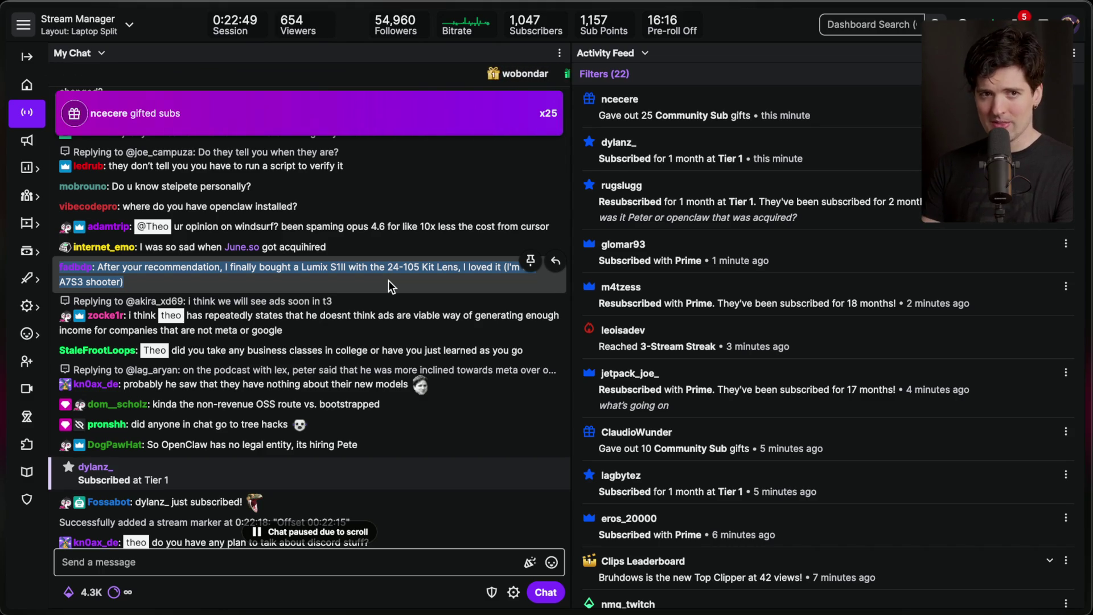
{"action": "scroll", "coordinate": [389, 280], "scroll_direction": "down", "scroll_amount": 10}
{"action": "scroll", "coordinate": [388, 280], "scroll_direction": "down", "scroll_amount": 5}
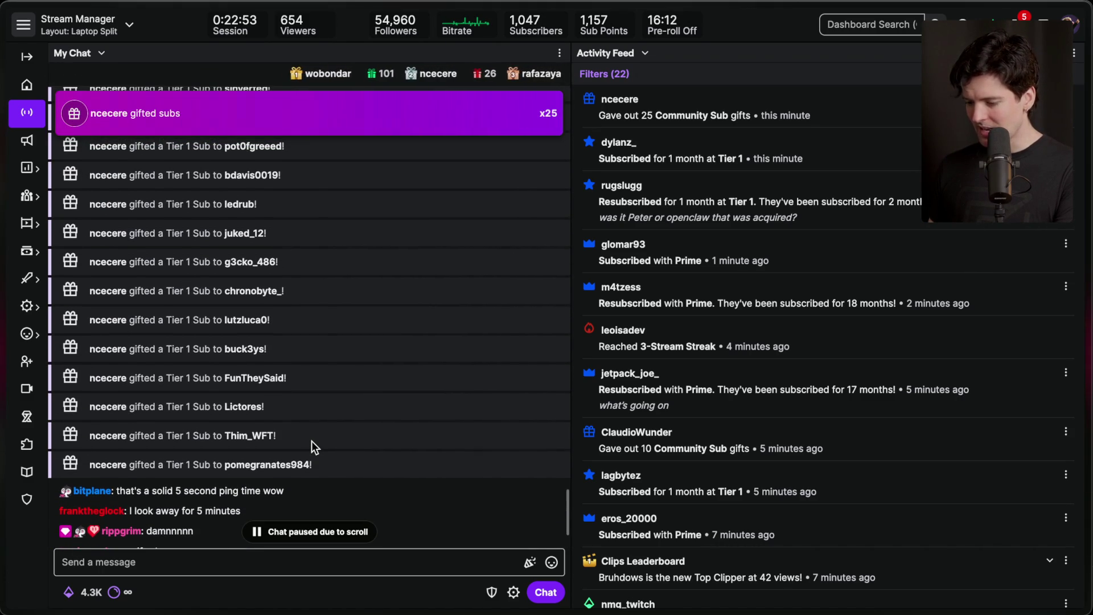
{"action": "scroll", "coordinate": [312, 447], "scroll_direction": "down", "scroll_amount": 2}
{"action": "scroll", "coordinate": [312, 440], "scroll_direction": "down", "scroll_amount": 3}
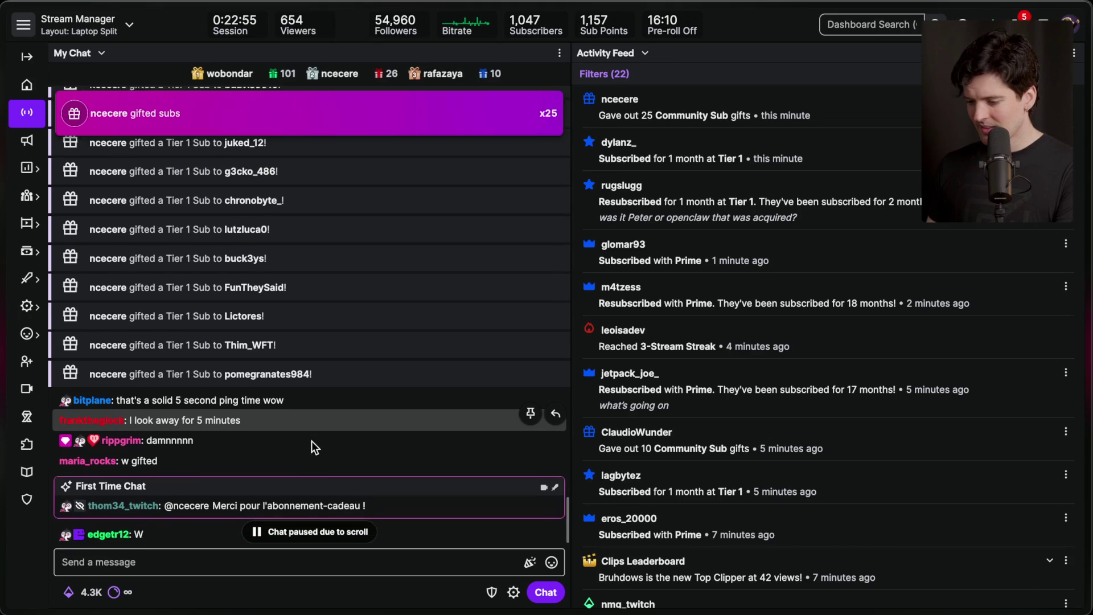
{"action": "scroll", "coordinate": [312, 441], "scroll_direction": "down", "scroll_amount": 2}
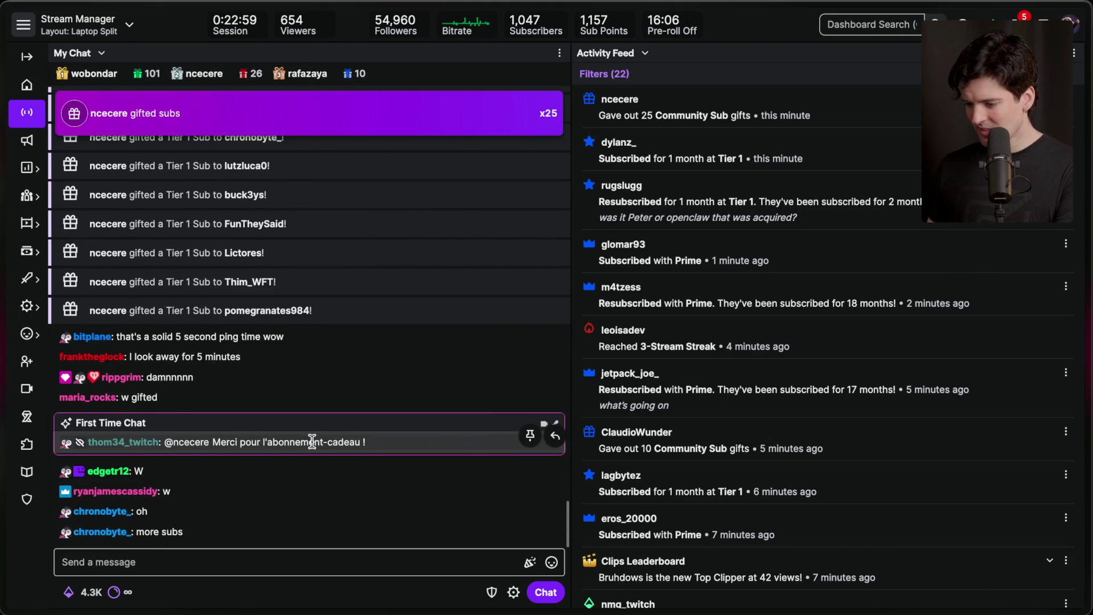
{"action": "scroll", "coordinate": [312, 440], "scroll_direction": "up", "scroll_amount": 10}
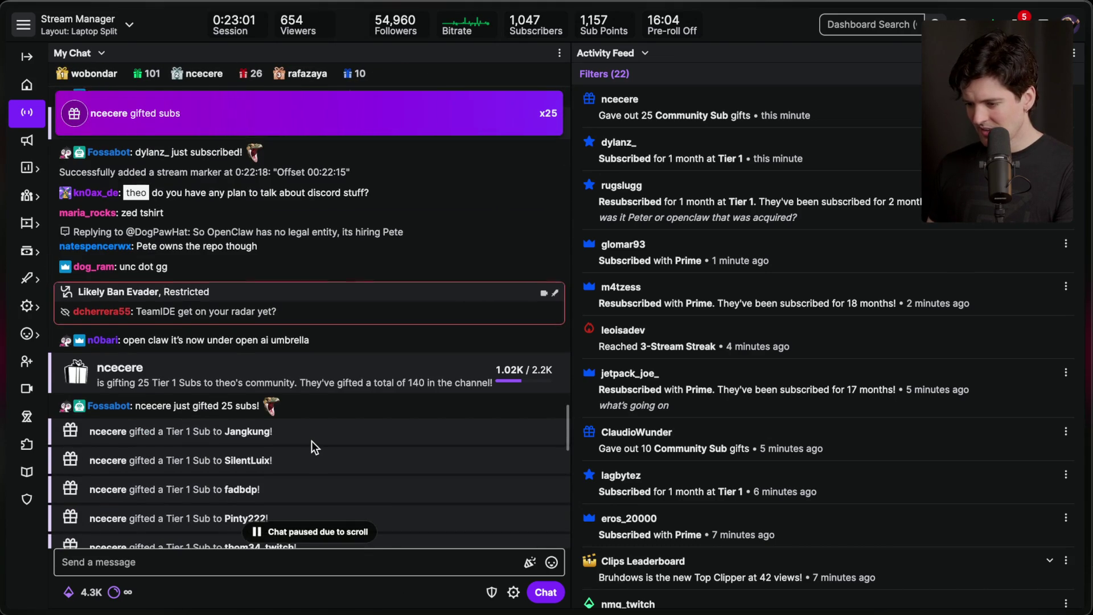
{"action": "scroll", "coordinate": [312, 441], "scroll_direction": "up", "scroll_amount": 3}
{"action": "scroll", "coordinate": [312, 441], "scroll_direction": "down", "scroll_amount": 12}
{"action": "scroll", "coordinate": [773, 360], "scroll_direction": "down", "scroll_amount": 10}
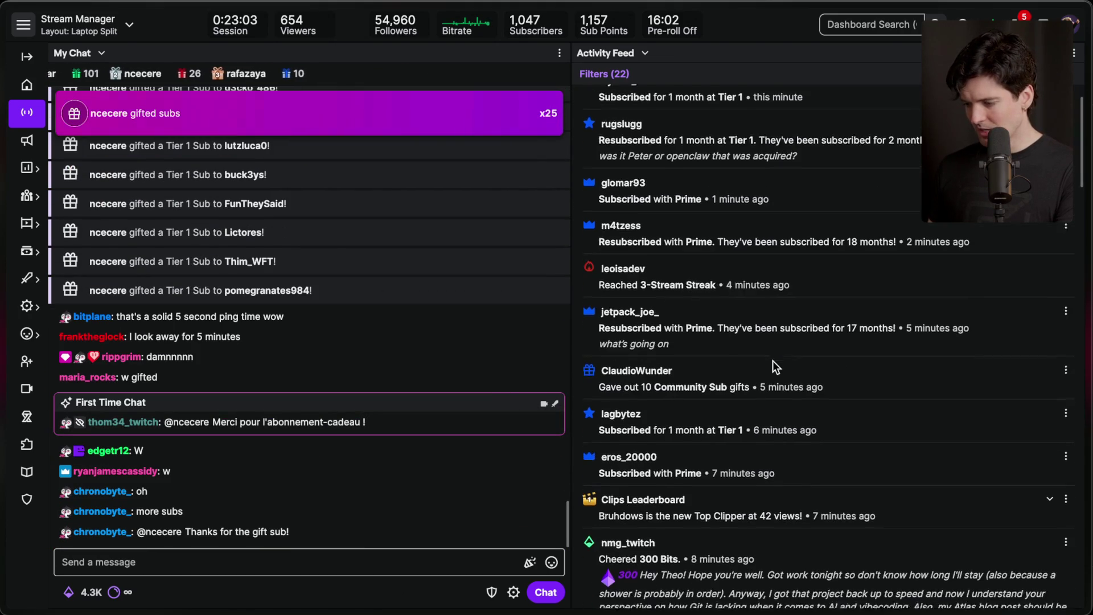
{"action": "scroll", "coordinate": [773, 360], "scroll_direction": "down", "scroll_amount": 7}
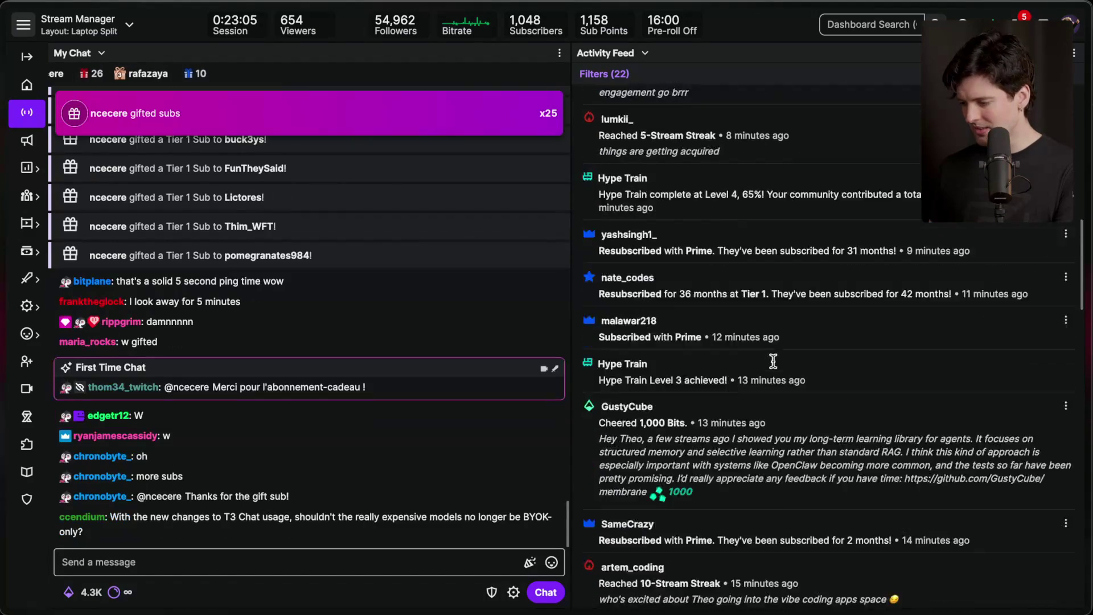
{"action": "scroll", "coordinate": [773, 365], "scroll_direction": "down", "scroll_amount": 6}
{"action": "scroll", "coordinate": [774, 368], "scroll_direction": "down", "scroll_amount": 3}
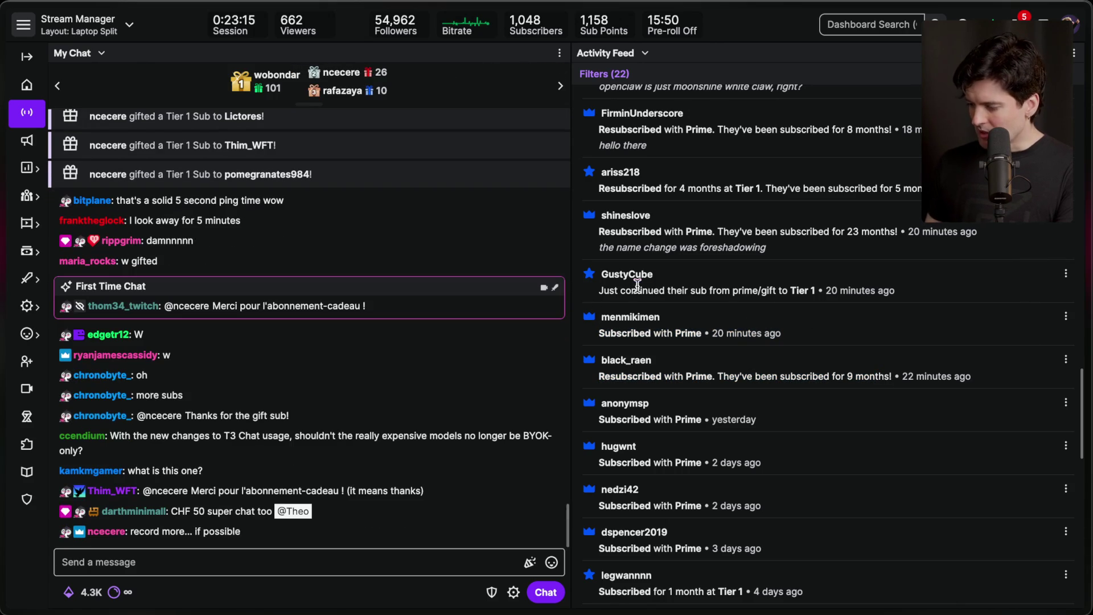
{"action": "triple_click", "coordinate": [805, 288]}
{"action": "left_click", "coordinate": [823, 295]}
{"action": "scroll", "coordinate": [599, 340], "scroll_direction": "up", "scroll_amount": 1}
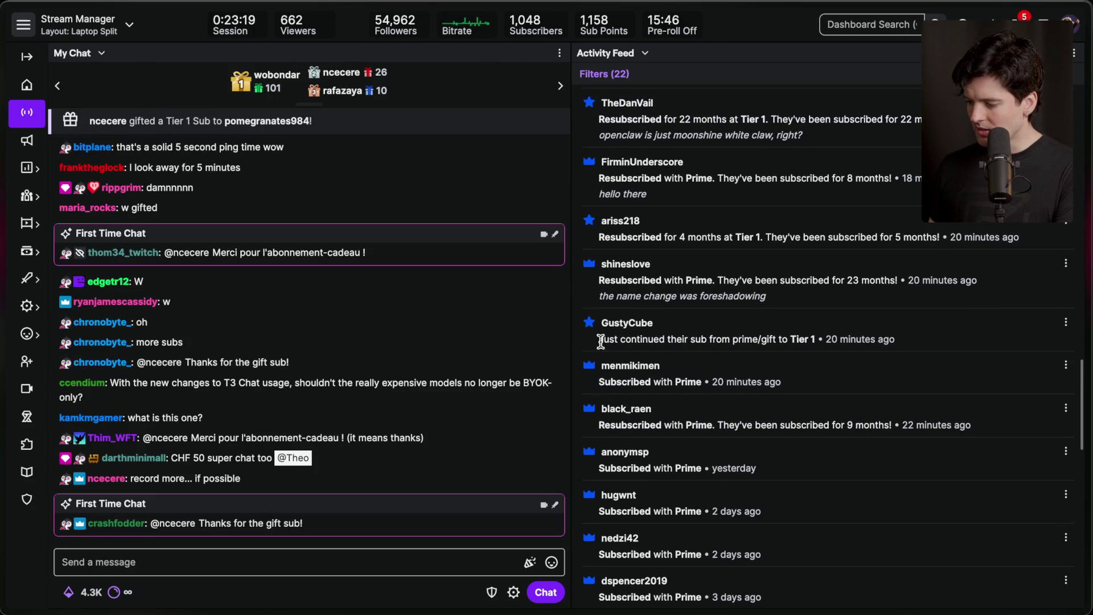
{"action": "scroll", "coordinate": [666, 313], "scroll_direction": "up", "scroll_amount": 2}
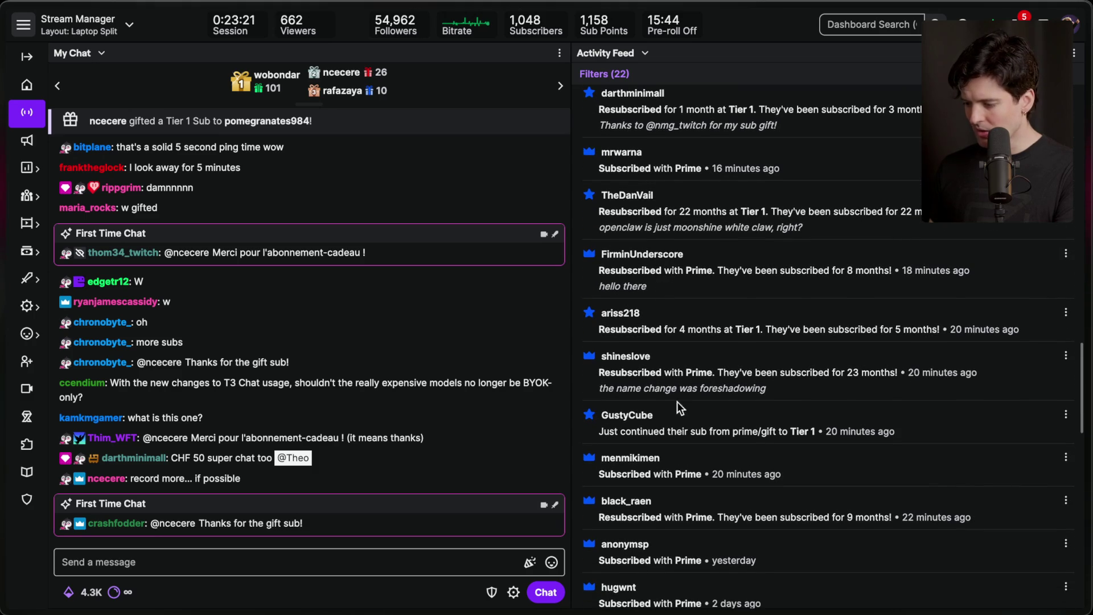
{"action": "left_click_drag", "start_coordinate": [588, 338], "coordinate": [844, 436]}
{"action": "left_click", "coordinate": [881, 365]}
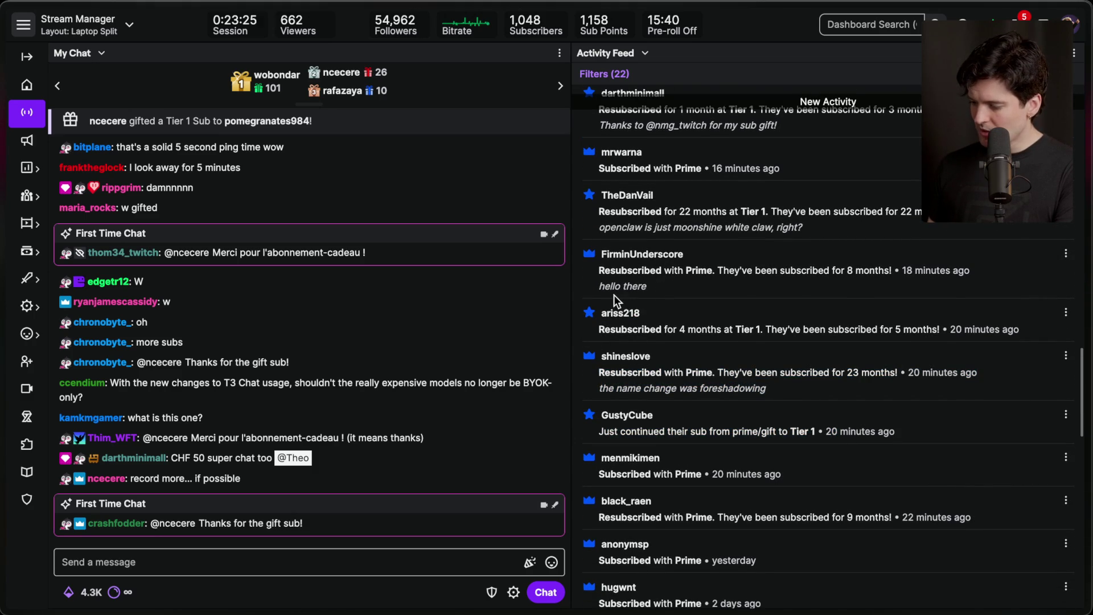
{"action": "double_click", "coordinate": [625, 357]}
{"action": "left_click_drag", "start_coordinate": [626, 387], "coordinate": [706, 389]}
{"action": "left_click", "coordinate": [706, 392]}
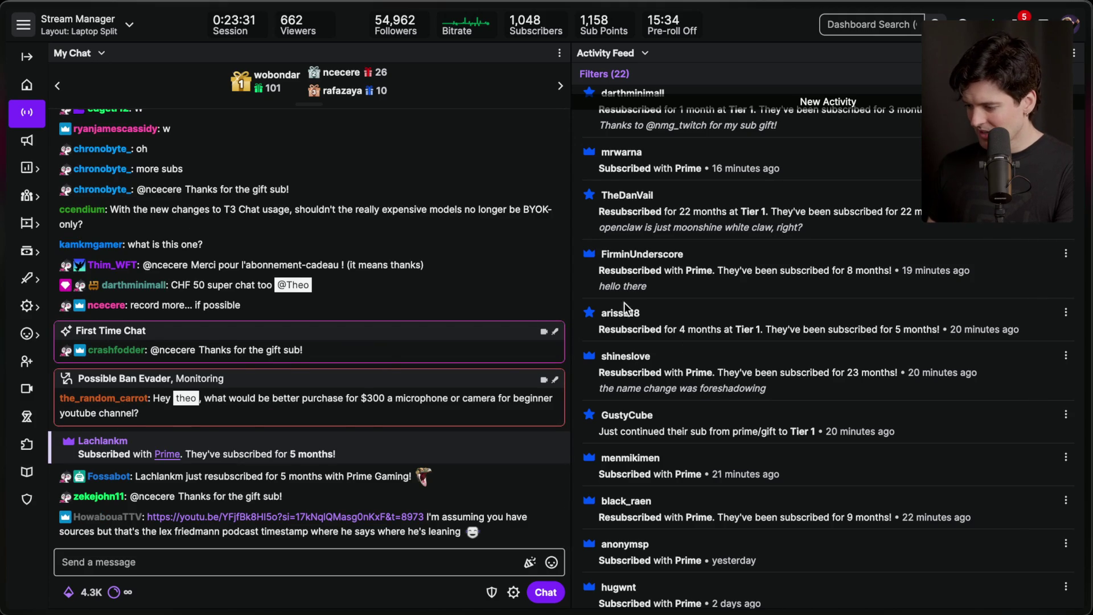
{"action": "left_click_drag", "start_coordinate": [599, 329], "coordinate": [721, 330]}
{"action": "left_click", "coordinate": [762, 331]}
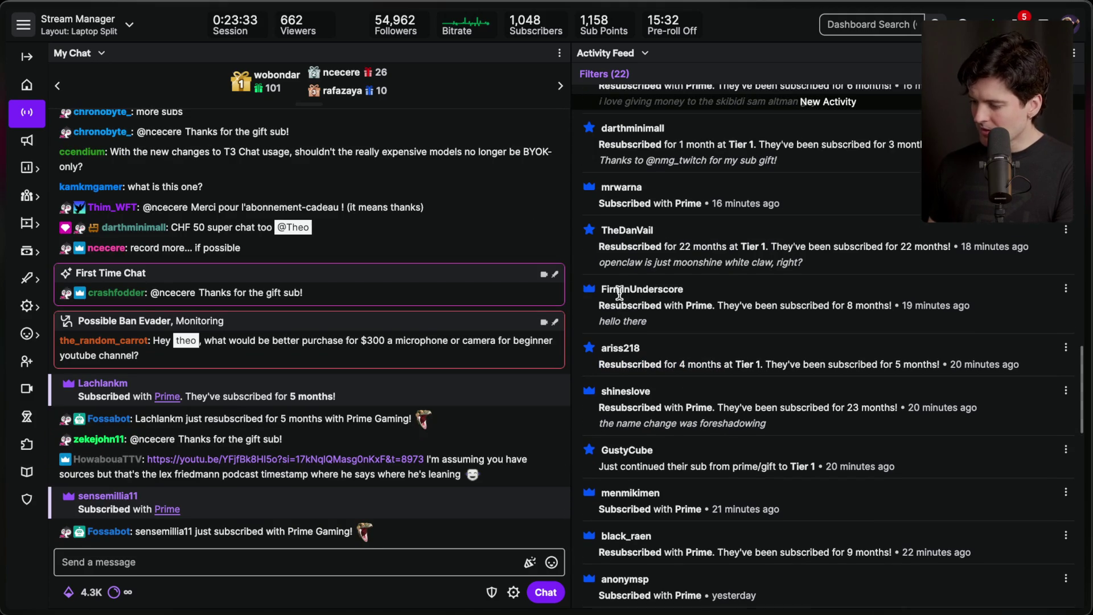
{"action": "left_click_drag", "start_coordinate": [592, 275], "coordinate": [719, 322]}
{"action": "left_click_drag", "start_coordinate": [599, 298], "coordinate": [869, 306]}
{"action": "left_click", "coordinate": [869, 306]}
{"action": "left_click_drag", "start_coordinate": [608, 315], "coordinate": [777, 315]}
{"action": "left_click", "coordinate": [778, 315]}
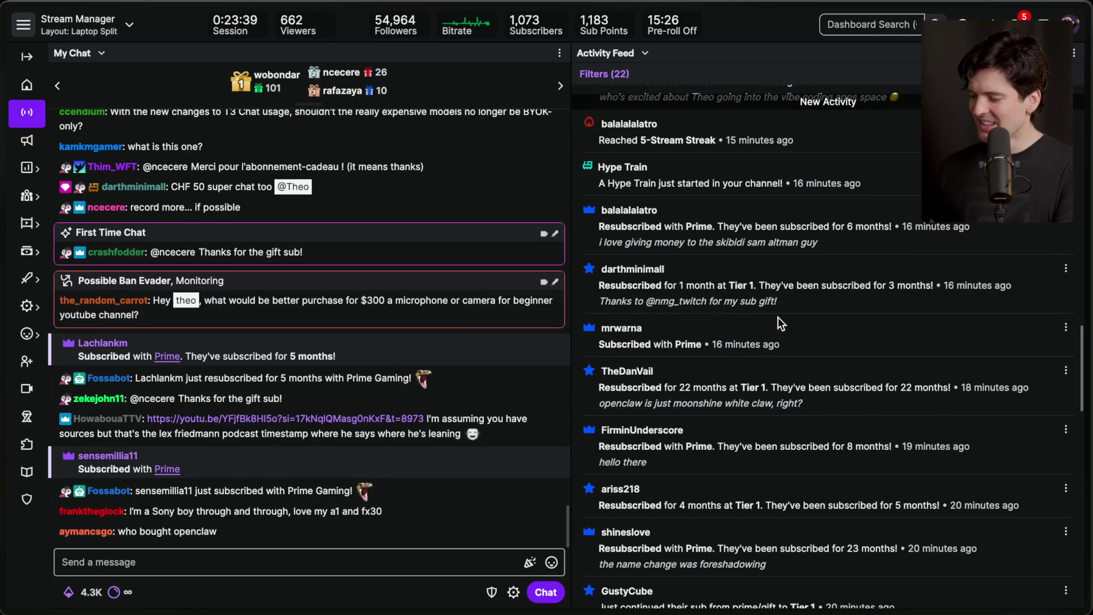
{"action": "left_click_drag", "start_coordinate": [595, 344], "coordinate": [763, 355]}
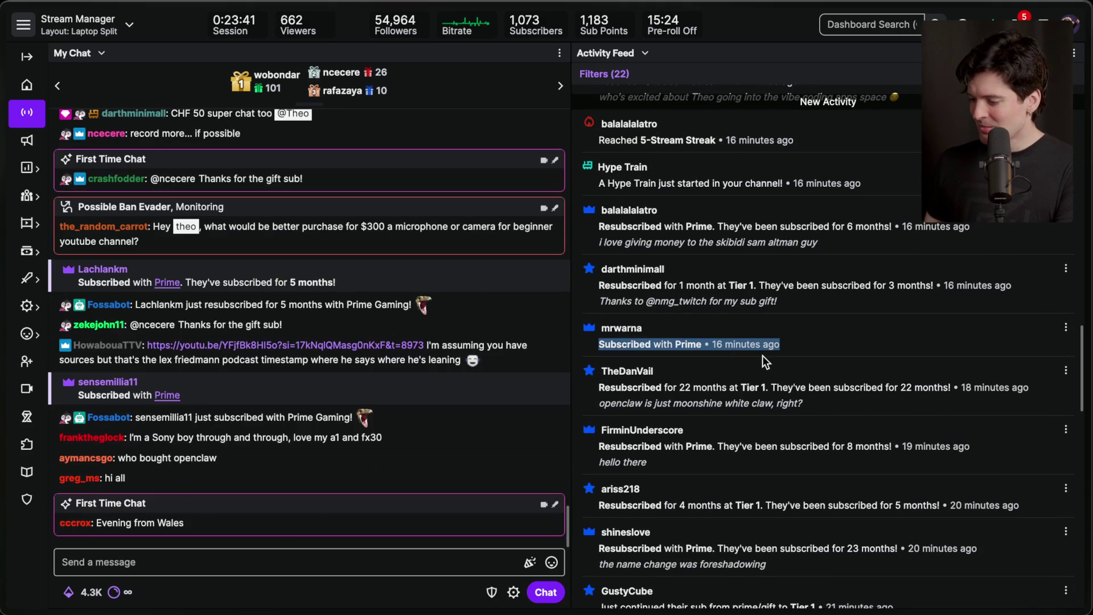
{"action": "left_click", "coordinate": [763, 355]}
{"action": "left_click_drag", "start_coordinate": [599, 262], "coordinate": [788, 302]}
{"action": "left_click", "coordinate": [789, 302]}
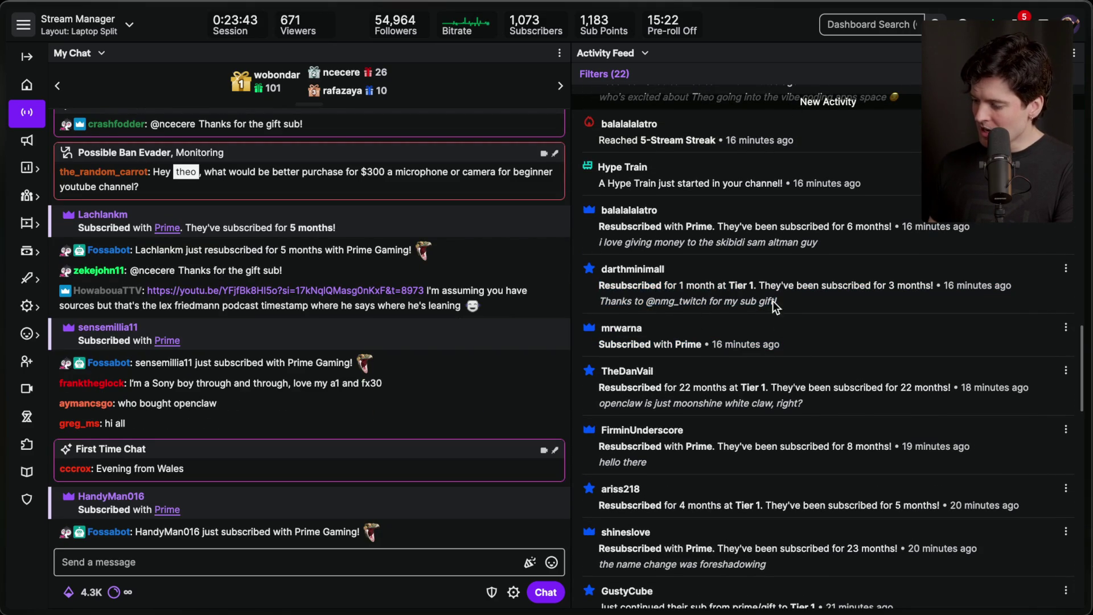
{"action": "left_click_drag", "start_coordinate": [642, 301], "coordinate": [830, 305]}
{"action": "left_click", "coordinate": [670, 306]}
{"action": "left_click_drag", "start_coordinate": [631, 279], "coordinate": [806, 309]}
{"action": "left_click", "coordinate": [845, 315]}
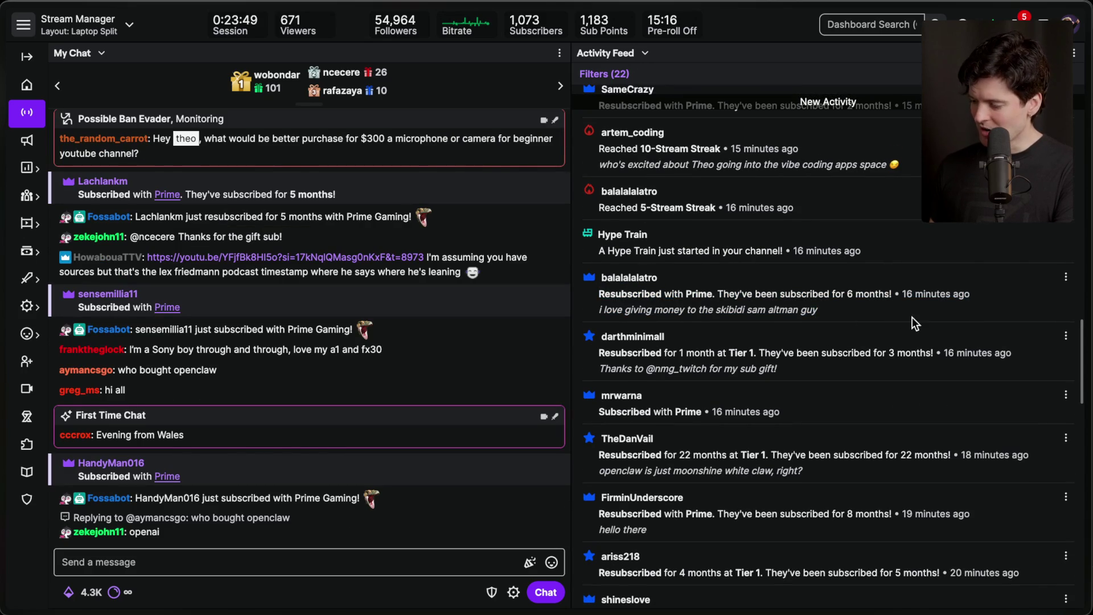
{"action": "left_click_drag", "start_coordinate": [590, 427], "coordinate": [813, 422]}
{"action": "left_click", "coordinate": [821, 422]}
{"action": "triple_click", "coordinate": [822, 422]}
{"action": "left_click", "coordinate": [829, 422]}
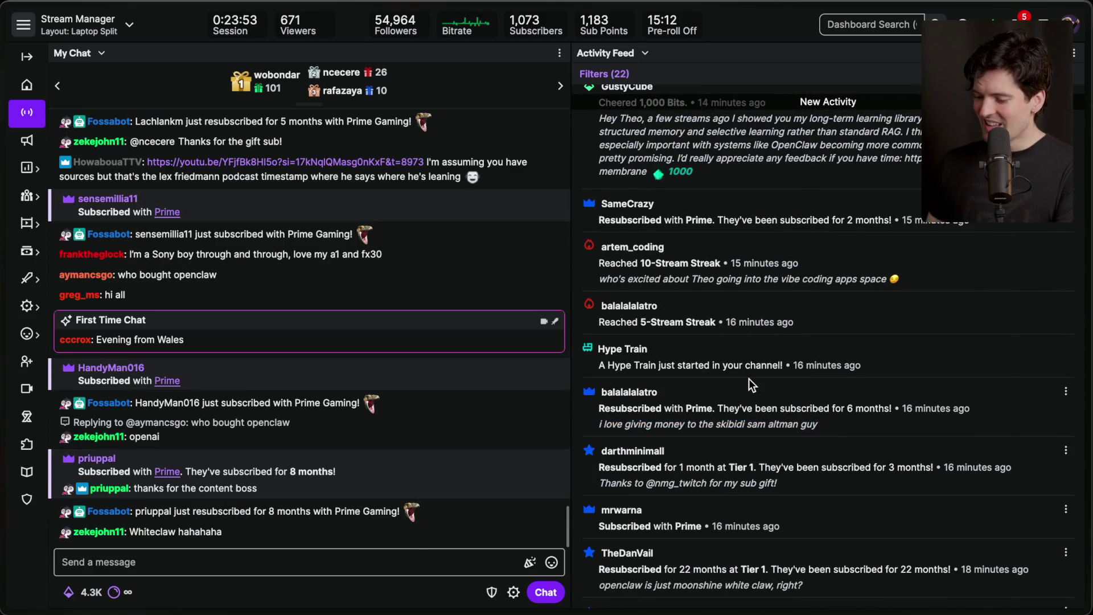
{"action": "scroll", "coordinate": [749, 378], "scroll_direction": "up", "scroll_amount": 2}
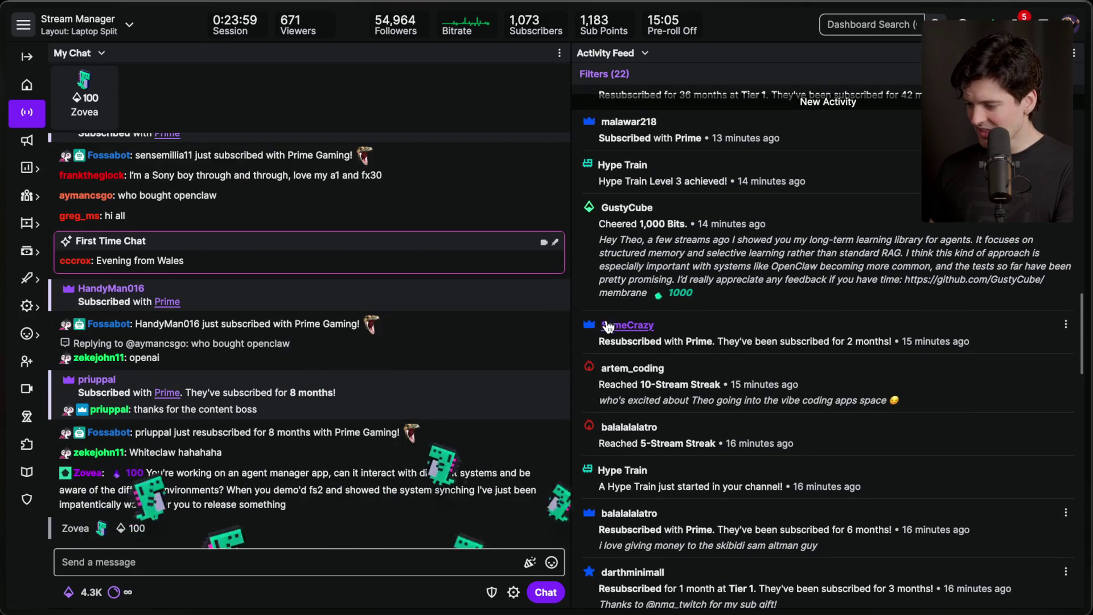
{"action": "scroll", "coordinate": [402, 248], "scroll_direction": "up", "scroll_amount": 2}
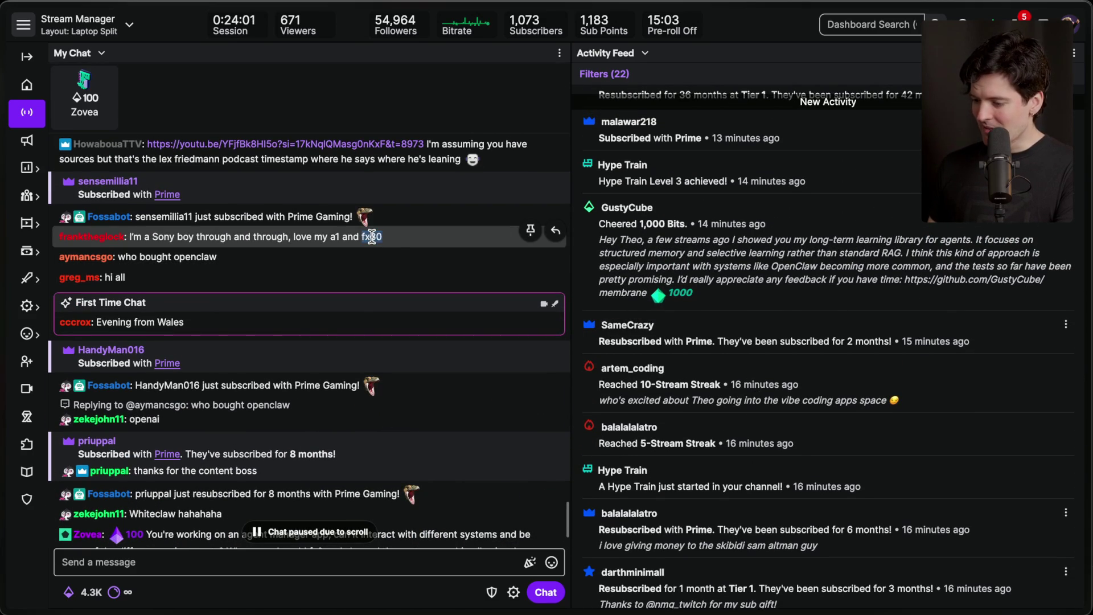
{"action": "left_click_drag", "start_coordinate": [388, 236], "coordinate": [365, 237]}
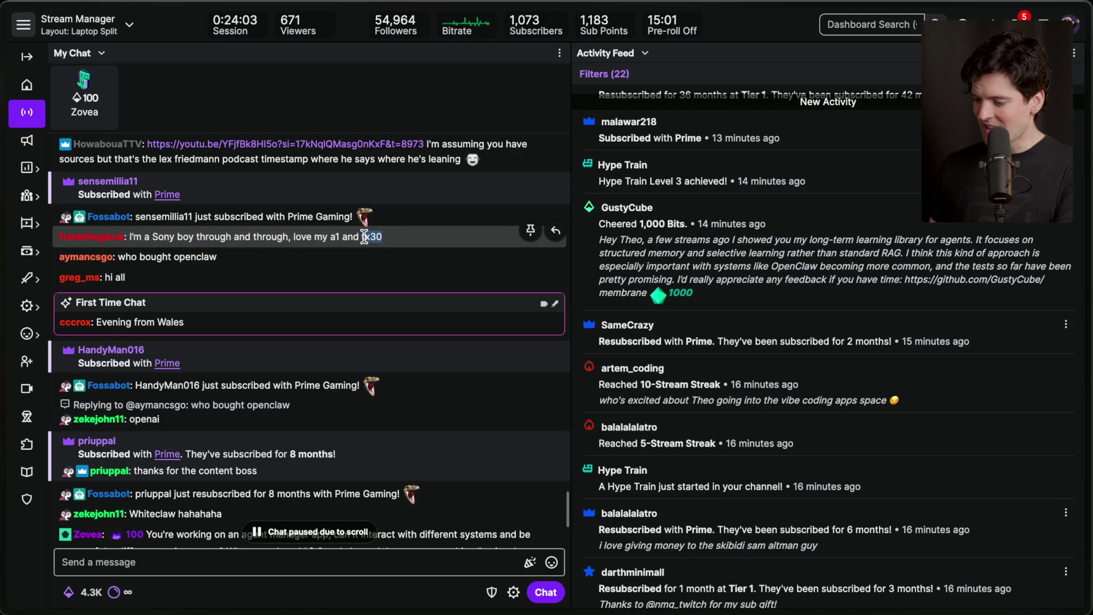
{"action": "scroll", "coordinate": [411, 309], "scroll_direction": "down", "scroll_amount": 5}
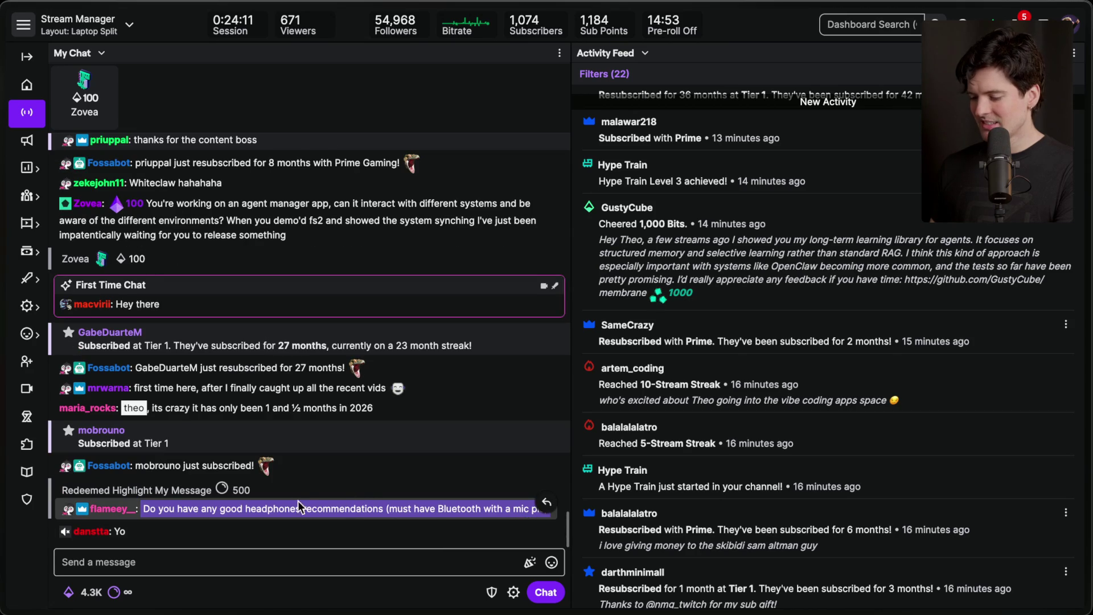
{"action": "scroll", "coordinate": [705, 476], "scroll_direction": "up", "scroll_amount": 3}
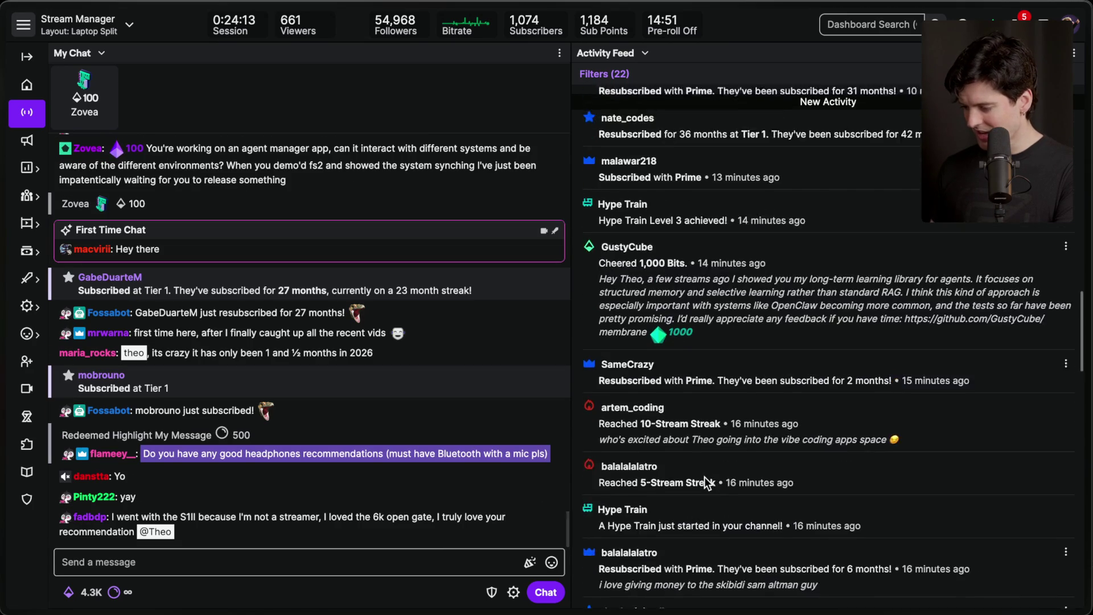
{"action": "triple_click", "coordinate": [811, 436]}
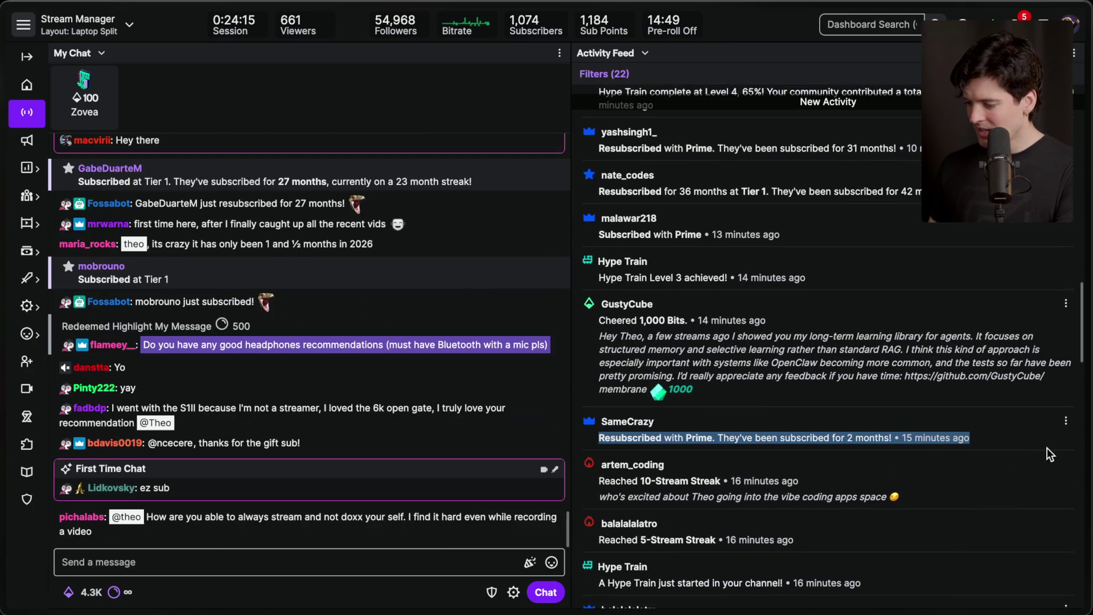
{"action": "scroll", "coordinate": [708, 432], "scroll_direction": "up", "scroll_amount": 2}
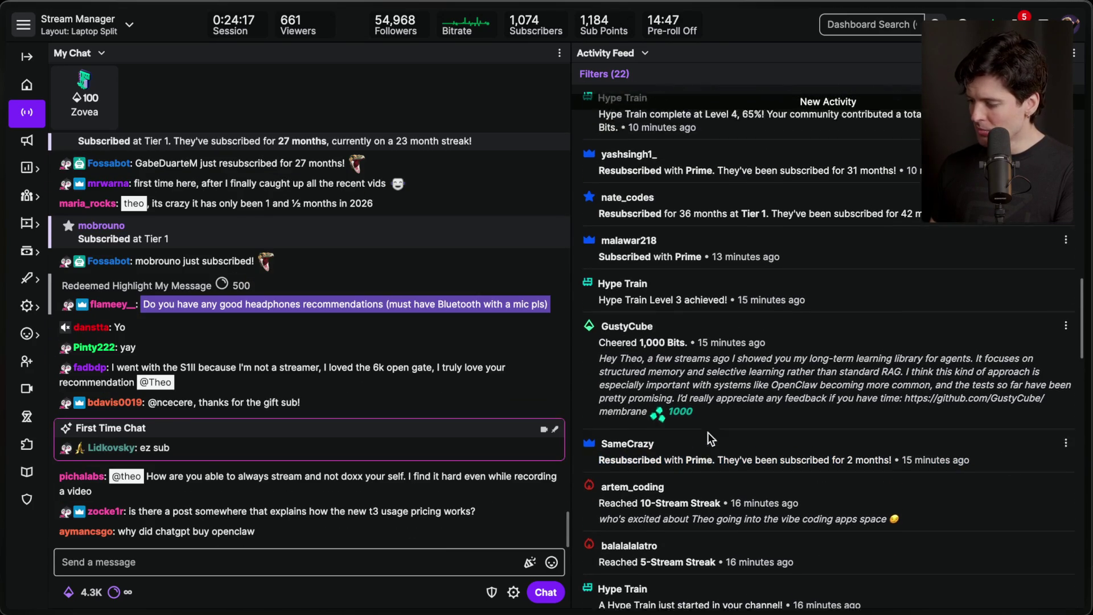
{"action": "left_click_drag", "start_coordinate": [599, 371], "coordinate": [701, 467]}
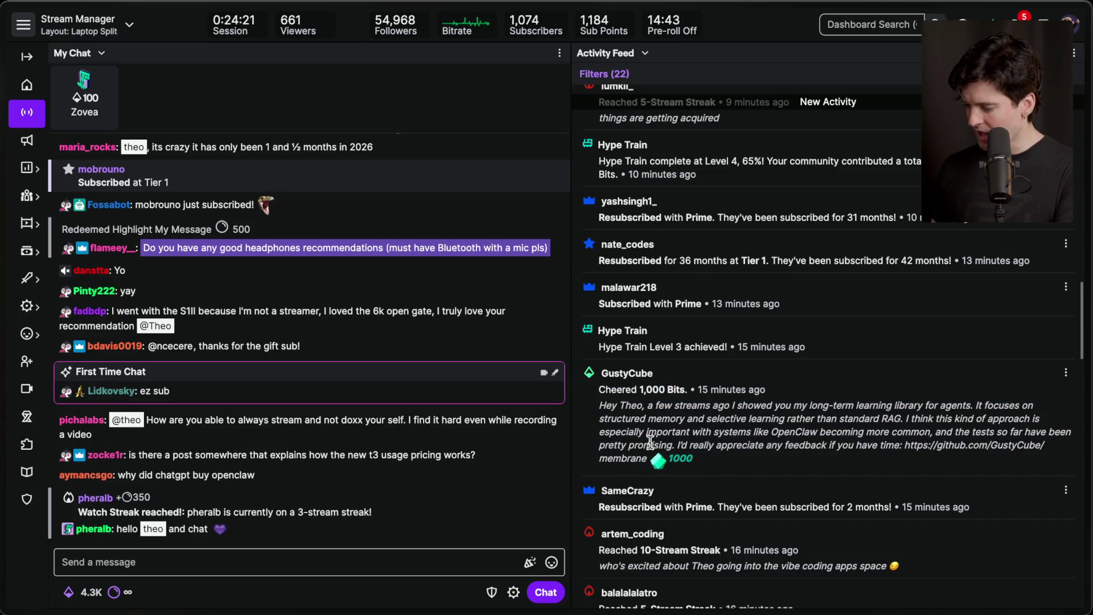
{"action": "scroll", "coordinate": [681, 450], "scroll_direction": "up", "scroll_amount": 3}
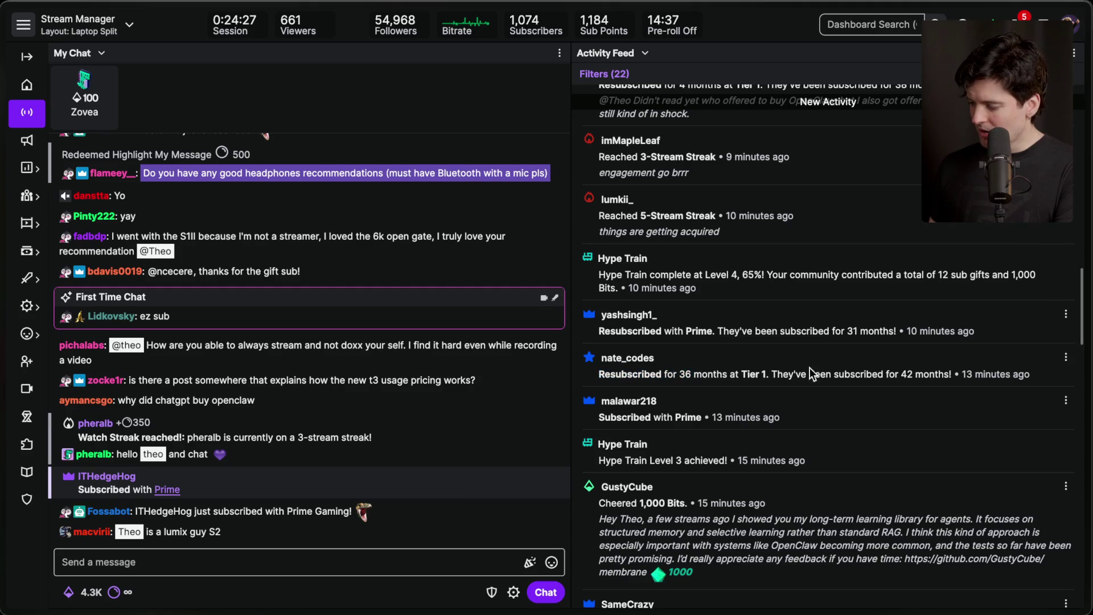
{"action": "triple_click", "coordinate": [908, 376]}
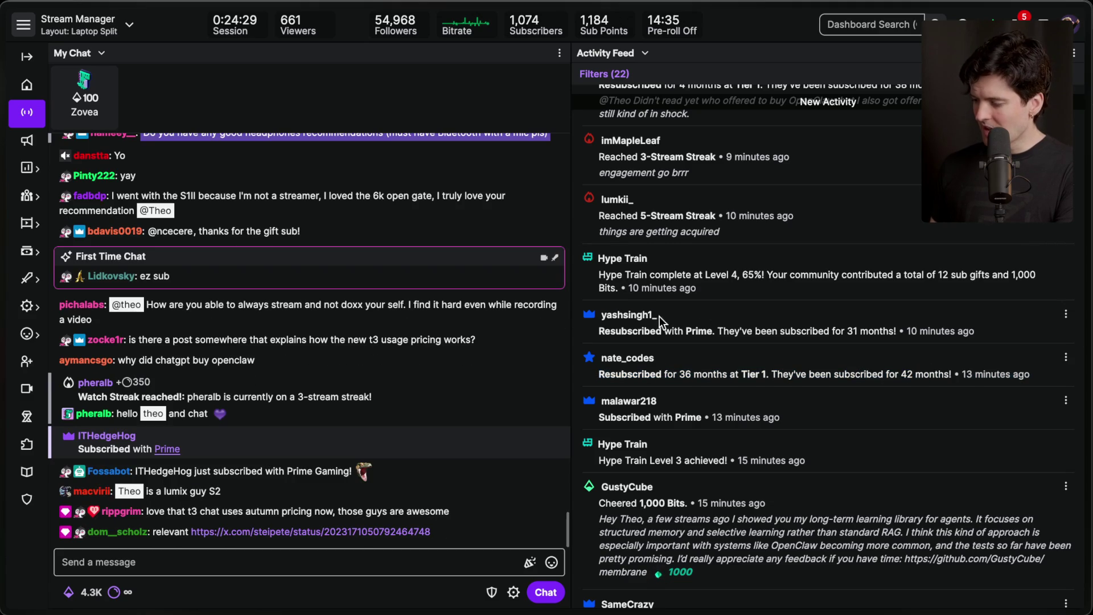
{"action": "triple_click", "coordinate": [796, 322]}
{"action": "scroll", "coordinate": [796, 322], "scroll_direction": "up", "scroll_amount": 3}
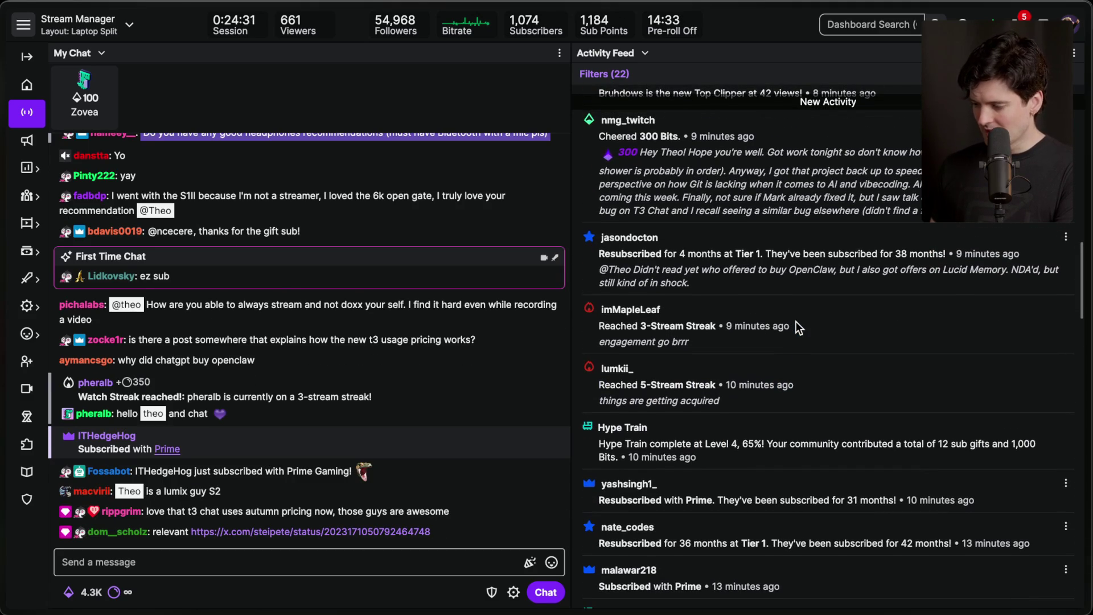
{"action": "scroll", "coordinate": [629, 355], "scroll_direction": "up", "scroll_amount": 1}
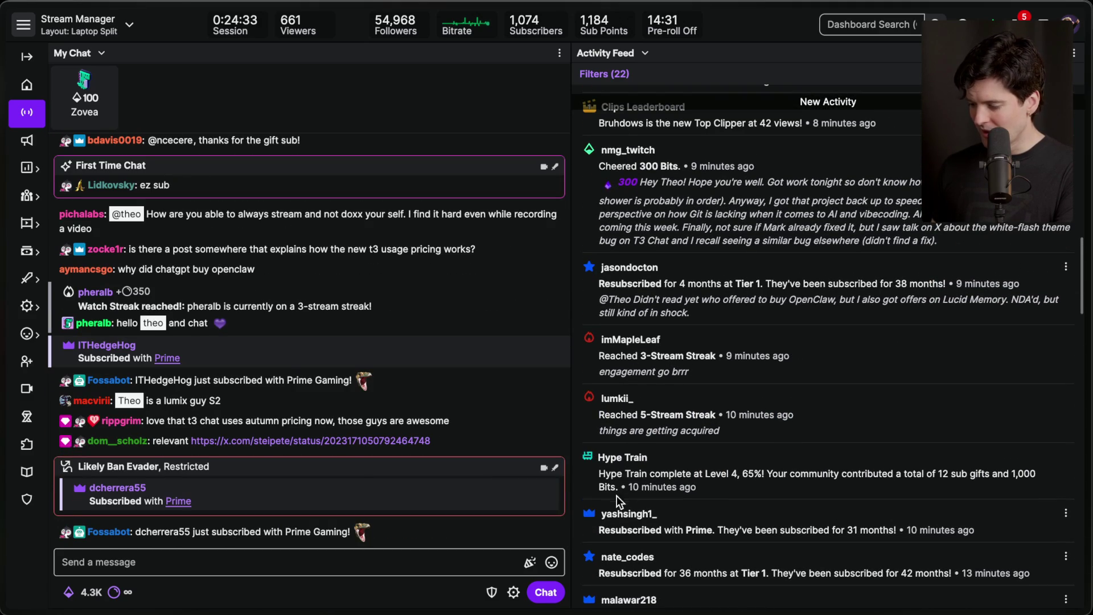
{"action": "left_click_drag", "start_coordinate": [599, 529], "coordinate": [922, 555]}
{"action": "triple_click", "coordinate": [882, 530]}
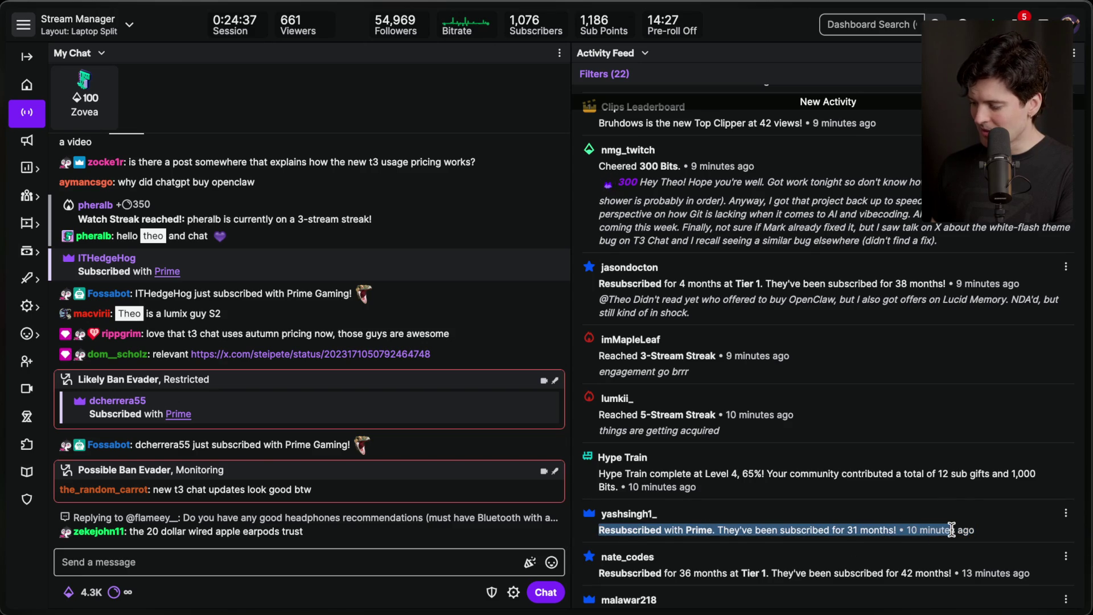
{"action": "left_click", "coordinate": [729, 474]}
{"action": "scroll", "coordinate": [730, 473], "scroll_direction": "up", "scroll_amount": 2}
{"action": "left_click_drag", "start_coordinate": [592, 363], "coordinate": [705, 422]}
{"action": "left_click", "coordinate": [705, 422]}
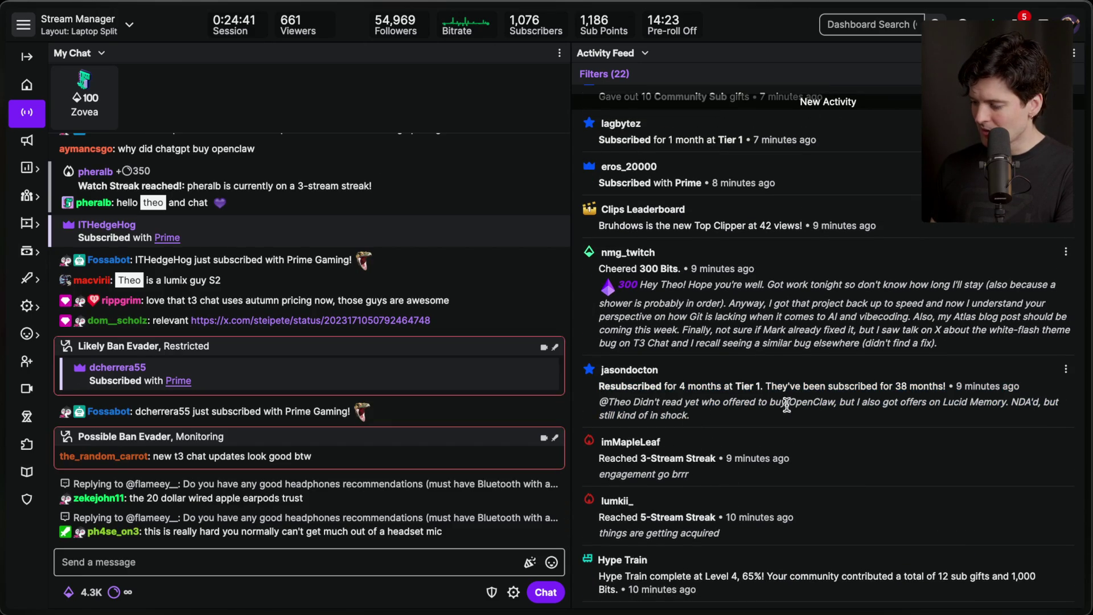
{"action": "left_click_drag", "start_coordinate": [944, 405], "coordinate": [996, 415]}
{"action": "left_click", "coordinate": [995, 418]}
{"action": "left_click_drag", "start_coordinate": [691, 417], "coordinate": [597, 388]}
{"action": "left_click", "coordinate": [696, 419]}
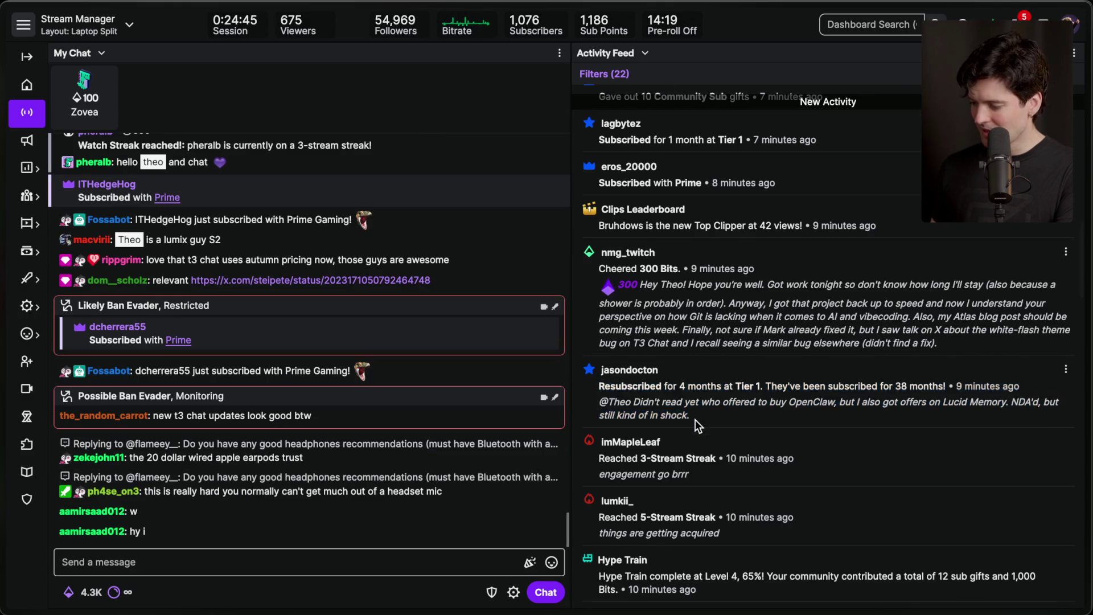
{"action": "scroll", "coordinate": [683, 387], "scroll_direction": "up", "scroll_amount": 1}
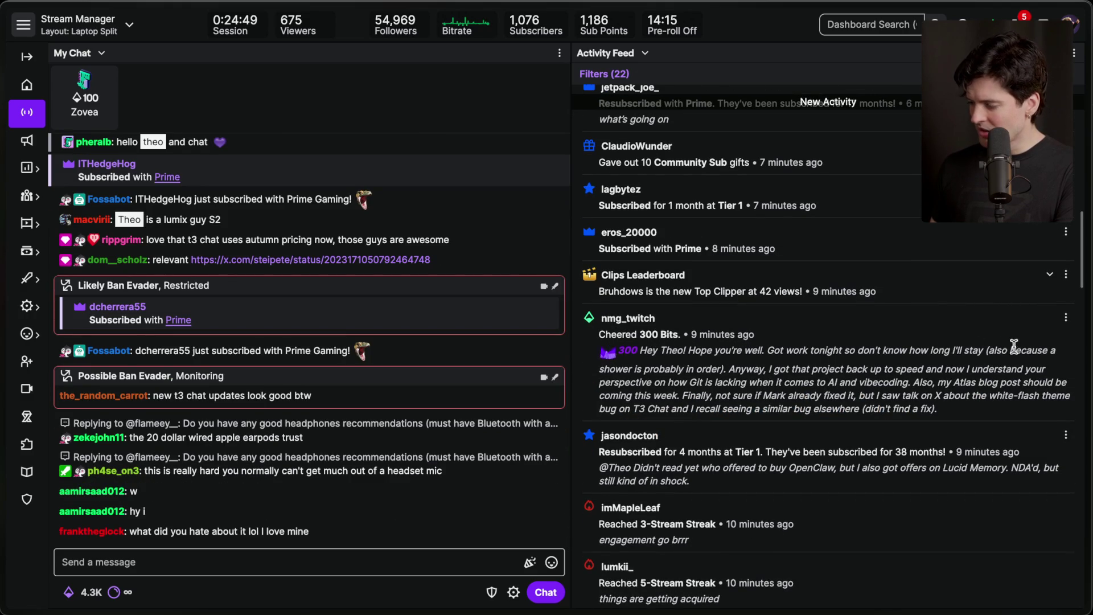
{"action": "mouse_move", "coordinate": [729, 368]}
{"action": "left_mouse_down"}
{"action": "mouse_move", "coordinate": [939, 407]}
{"action": "mouse_move", "coordinate": [985, 430]}
{"action": "left_mouse_up"}
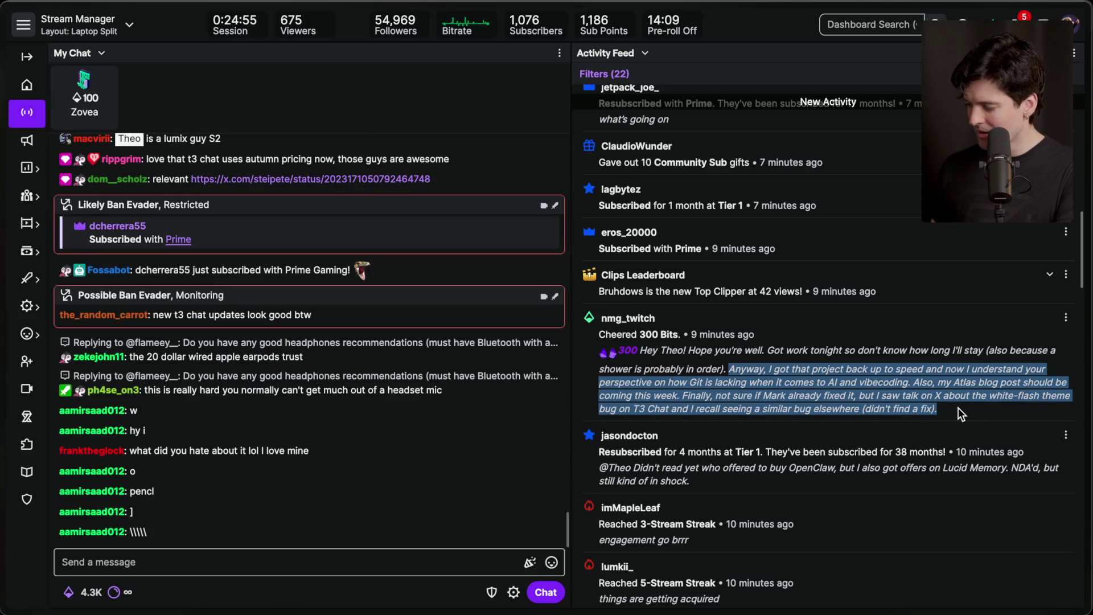
{"action": "left_click", "coordinate": [958, 408]}
{"action": "left_click_drag", "start_coordinate": [680, 395], "coordinate": [972, 408]}
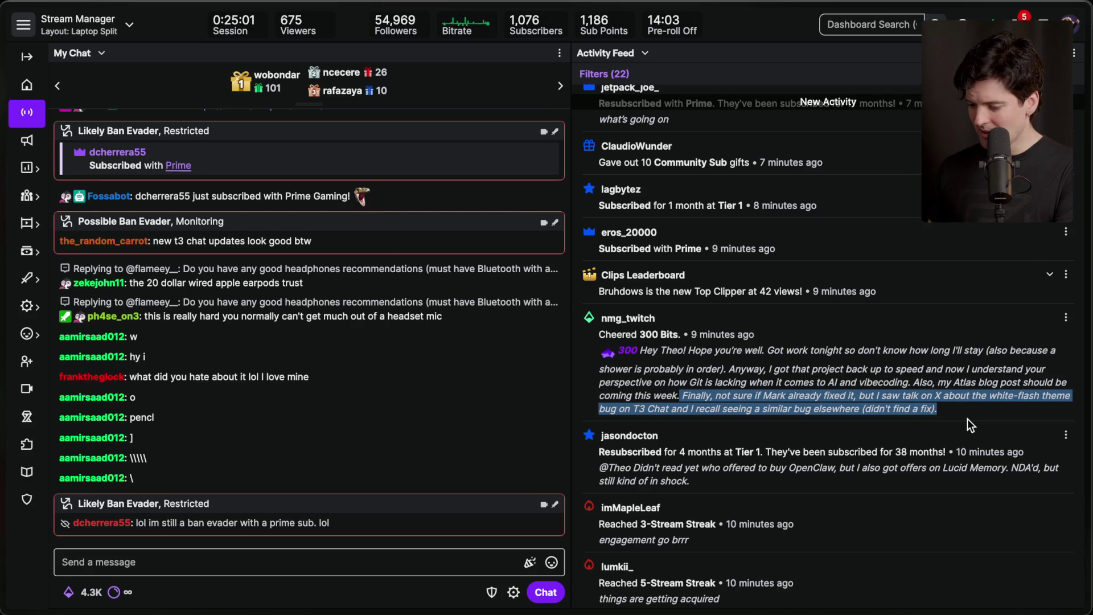
{"action": "left_click", "coordinate": [968, 419]}
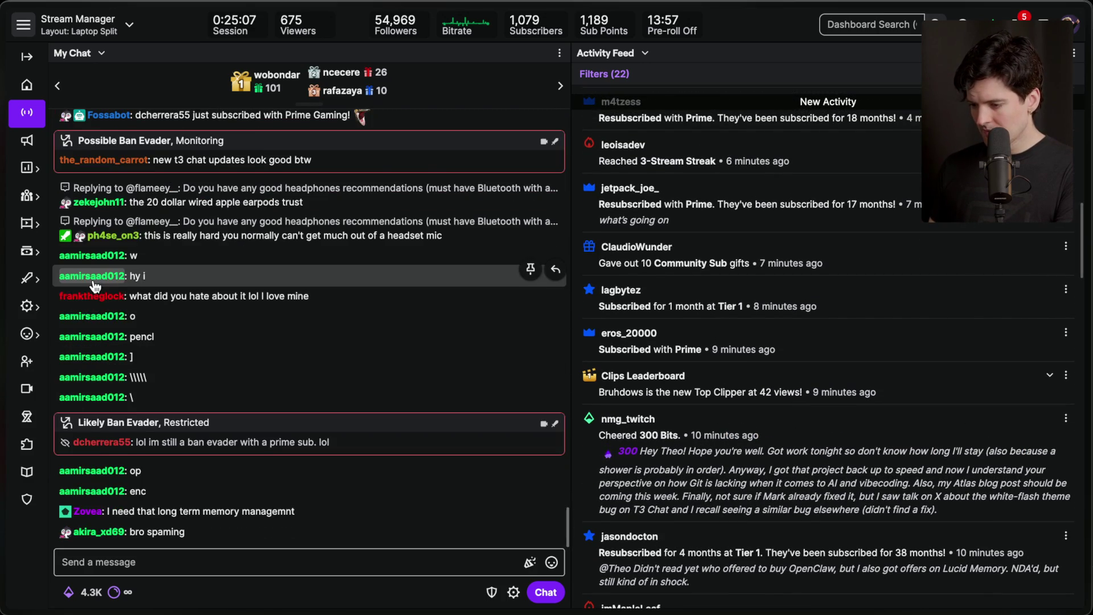
{"action": "left_click", "coordinate": [93, 279]}
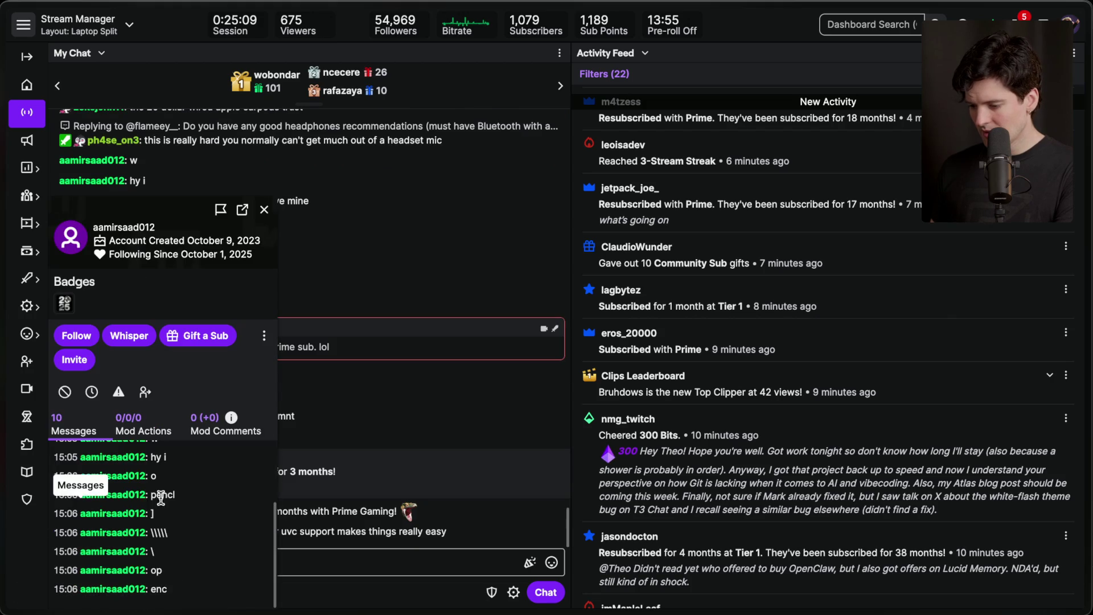
{"action": "scroll", "coordinate": [154, 499], "scroll_direction": "up", "scroll_amount": 2}
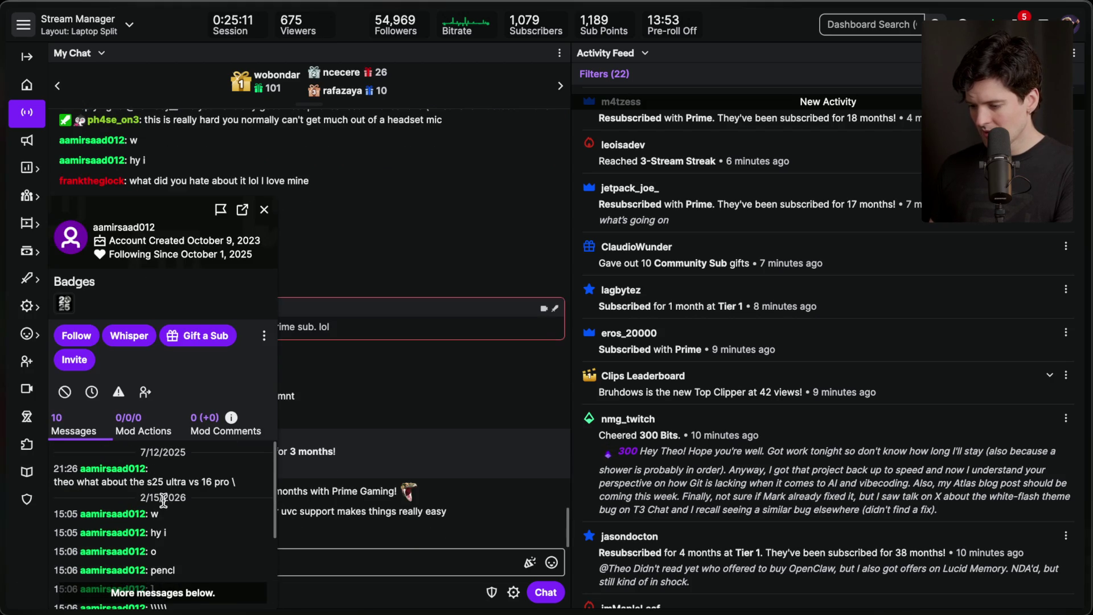
{"action": "scroll", "coordinate": [150, 539], "scroll_direction": "down", "scroll_amount": 3}
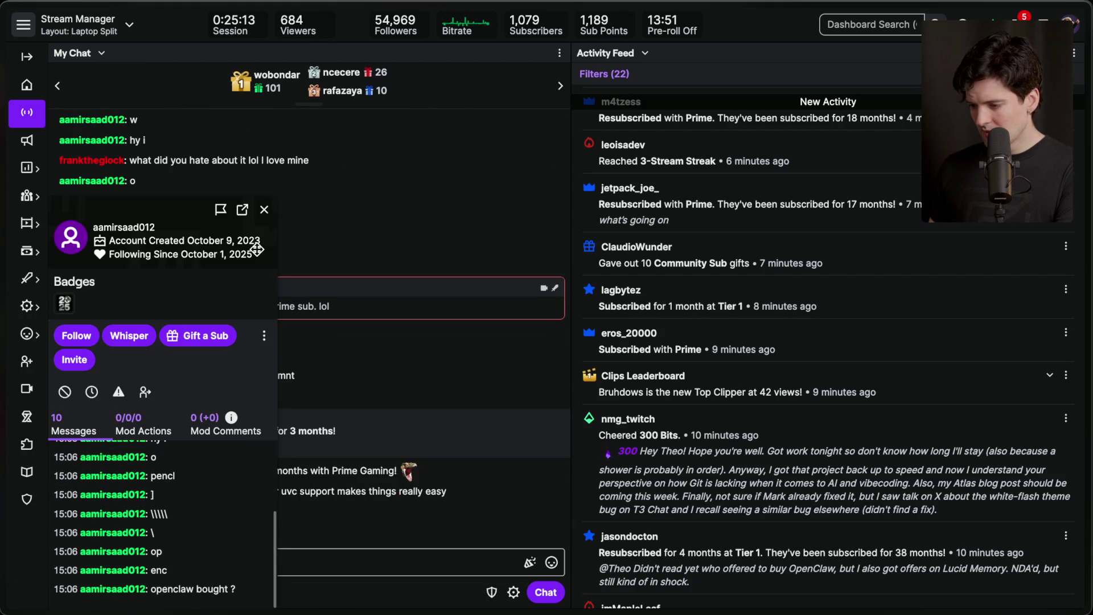
{"action": "left_click", "coordinate": [264, 209]}
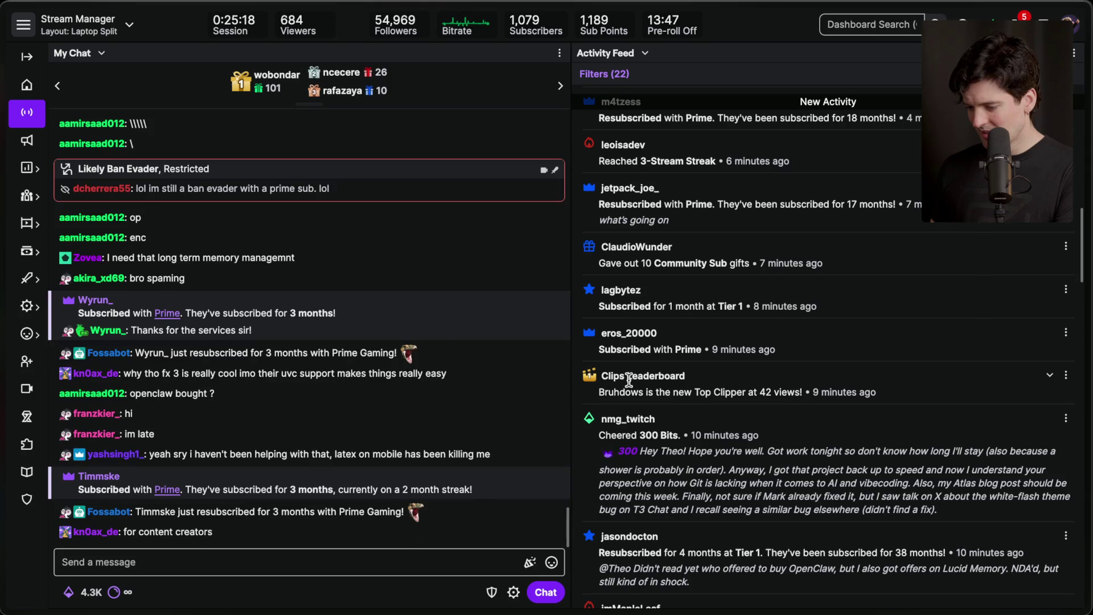
{"action": "triple_click", "coordinate": [365, 456]}
{"action": "triple_click", "coordinate": [391, 451]}
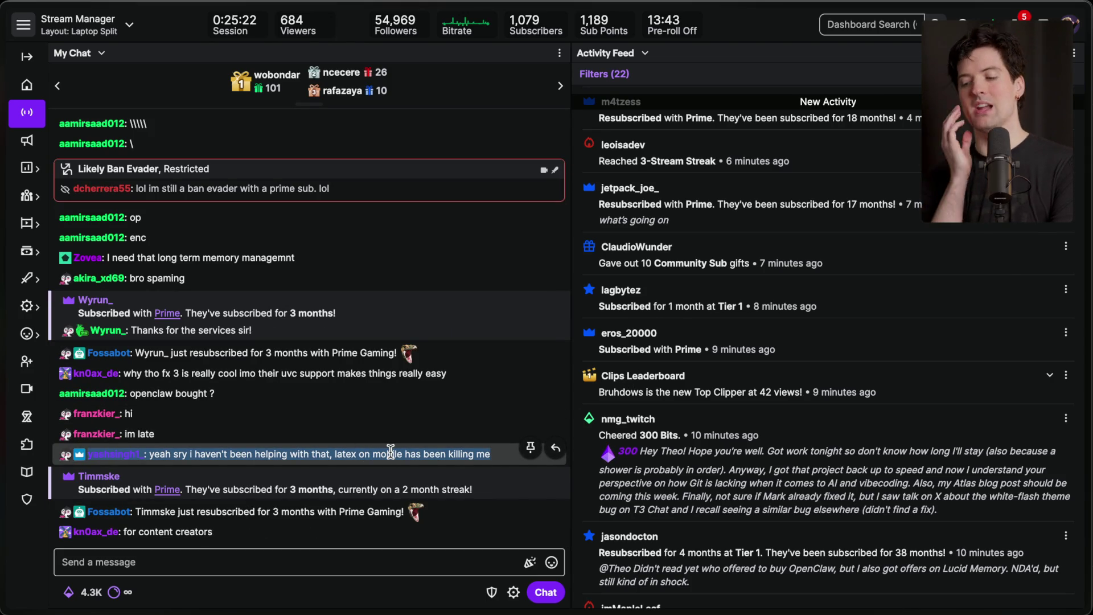
{"action": "left_click", "coordinate": [391, 451]}
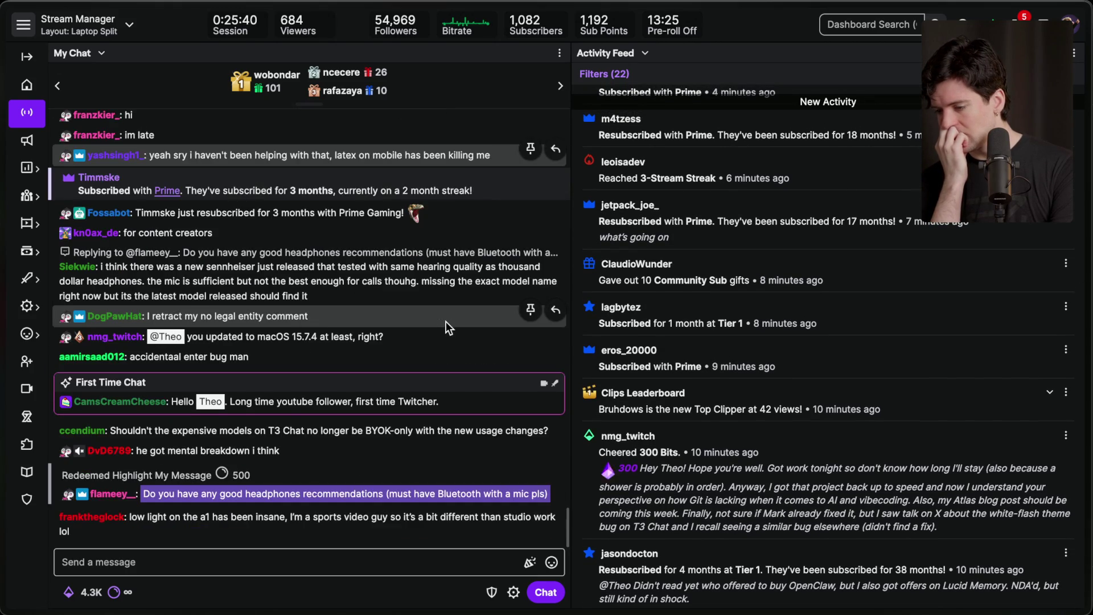
{"action": "scroll", "coordinate": [446, 321], "scroll_direction": "up", "scroll_amount": 1}
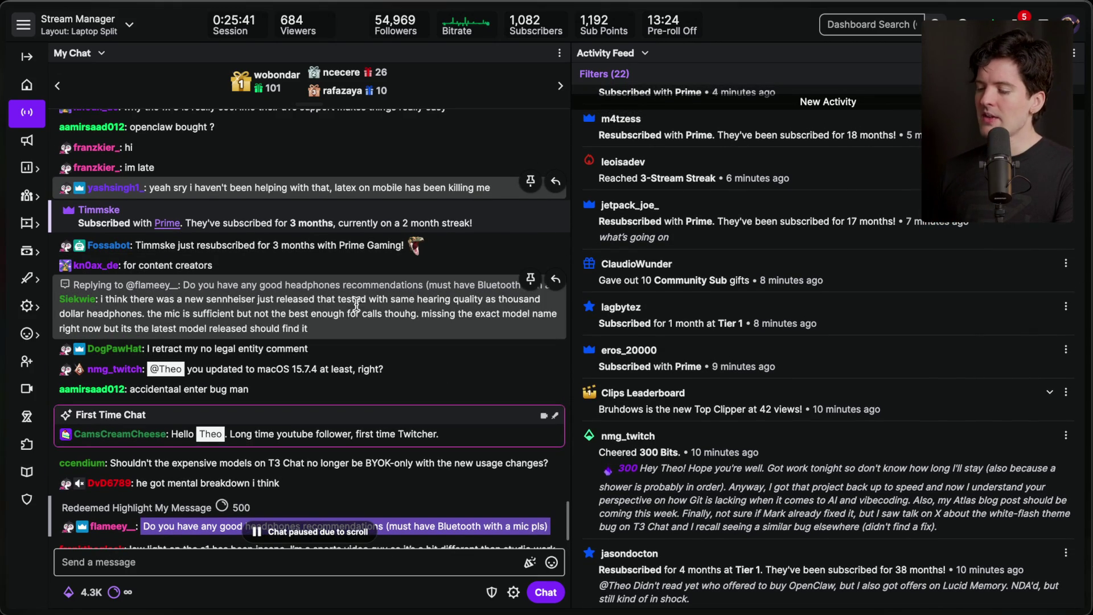
{"action": "triple_click", "coordinate": [344, 314]}
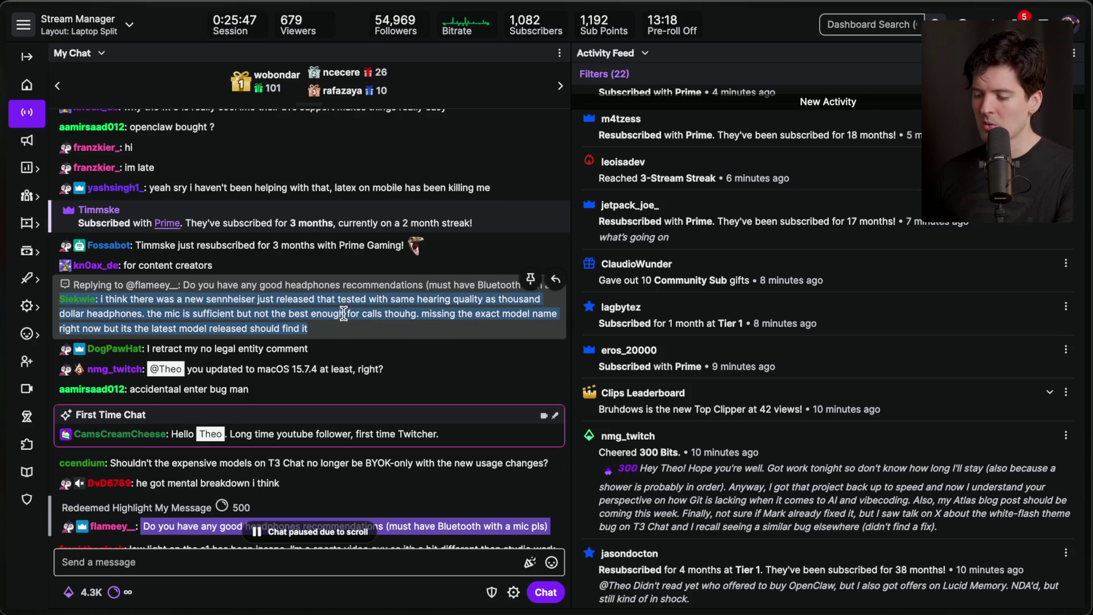
{"action": "left_click", "coordinate": [733, 371]}
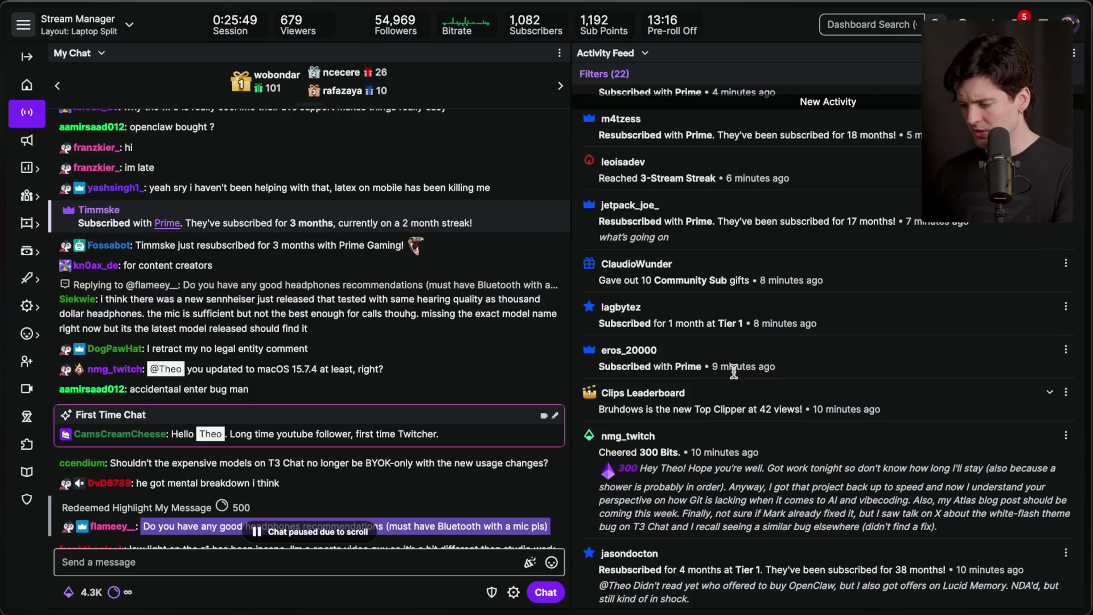
{"action": "left_click_drag", "start_coordinate": [599, 400], "coordinate": [815, 410]}
{"action": "left_click", "coordinate": [816, 410]}
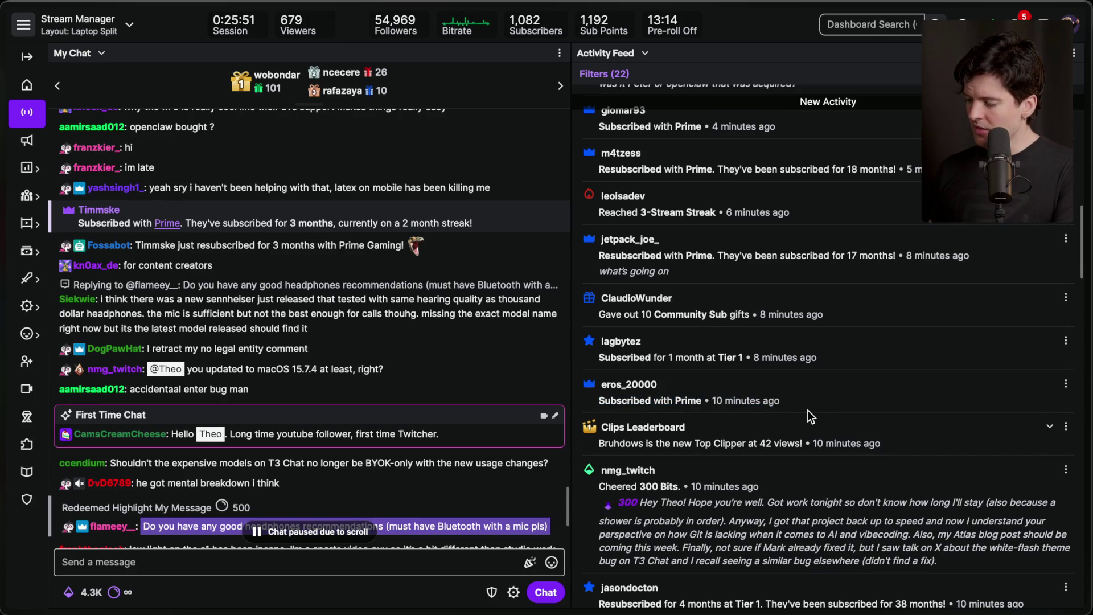
{"action": "mouse_move", "coordinate": [599, 357]}
{"action": "left_mouse_down"}
{"action": "mouse_move", "coordinate": [812, 402]}
{"action": "mouse_move", "coordinate": [798, 405]}
{"action": "left_mouse_up"}
{"action": "mouse_move", "coordinate": [603, 277]}
{"action": "left_mouse_down"}
{"action": "mouse_move", "coordinate": [592, 282]}
{"action": "mouse_move", "coordinate": [808, 320]}
{"action": "left_mouse_up"}
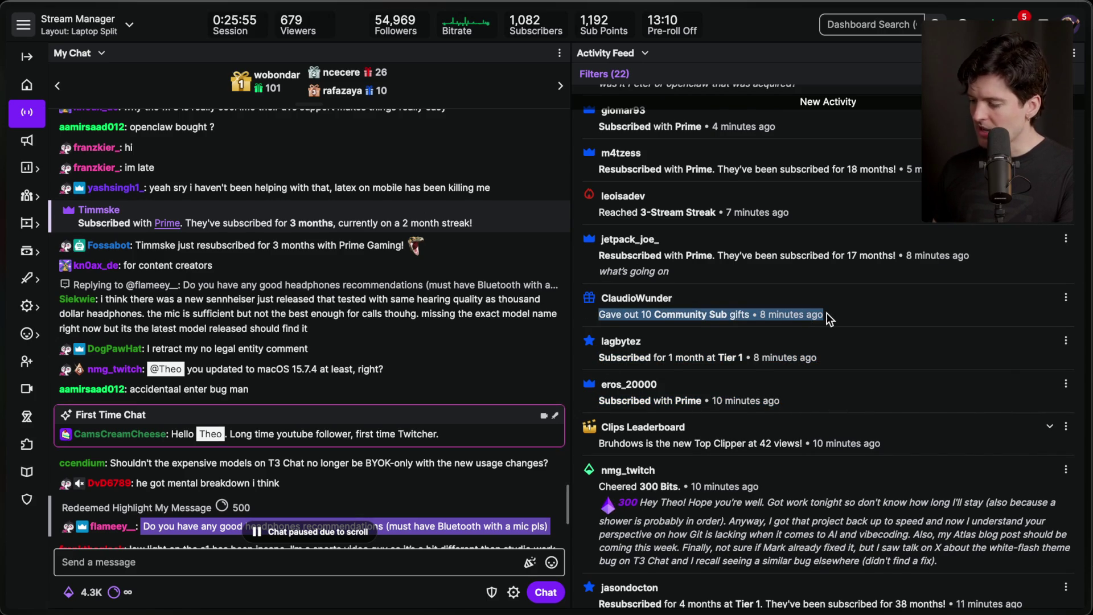
{"action": "left_click_drag", "start_coordinate": [599, 322], "coordinate": [693, 353]}
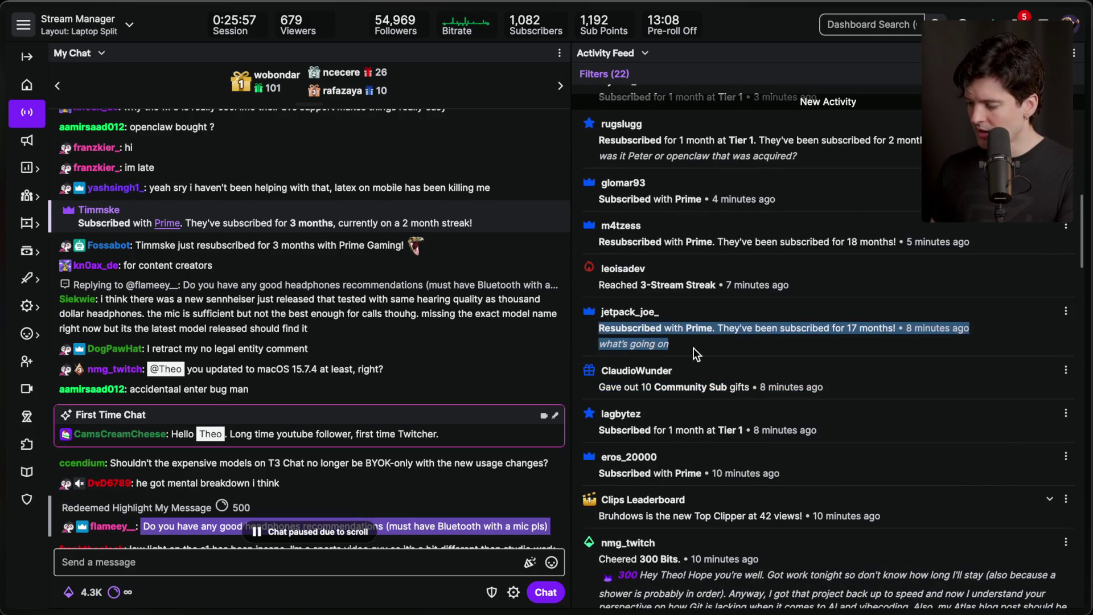
{"action": "left_click", "coordinate": [693, 353]}
{"action": "scroll", "coordinate": [404, 378], "scroll_direction": "down", "scroll_amount": 5}
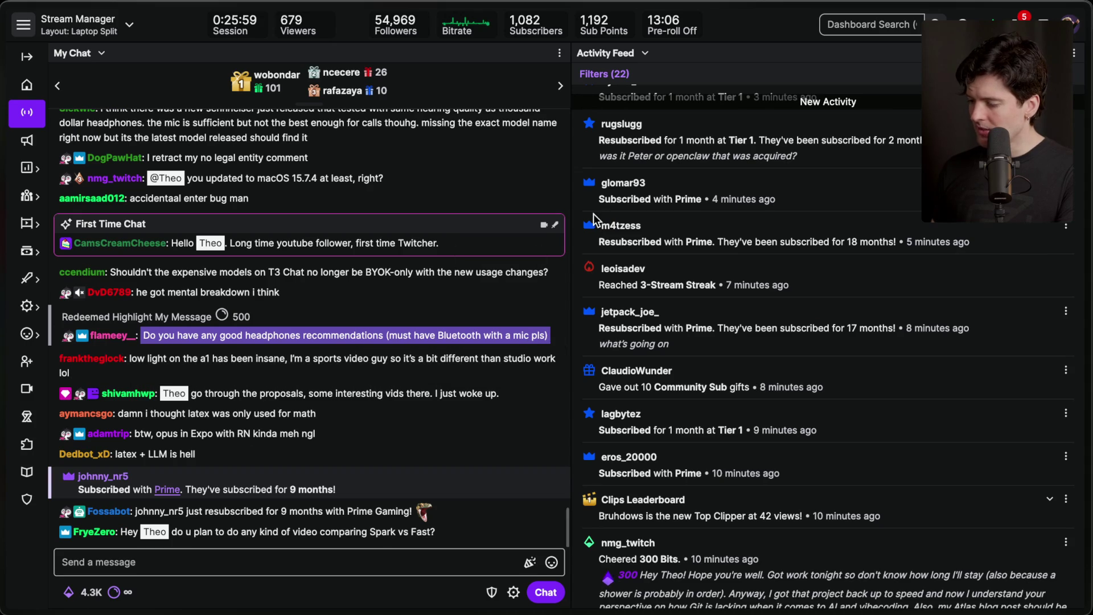
{"action": "left_click_drag", "start_coordinate": [596, 241], "coordinate": [824, 250]}
{"action": "left_click_drag", "start_coordinate": [579, 252], "coordinate": [754, 299]}
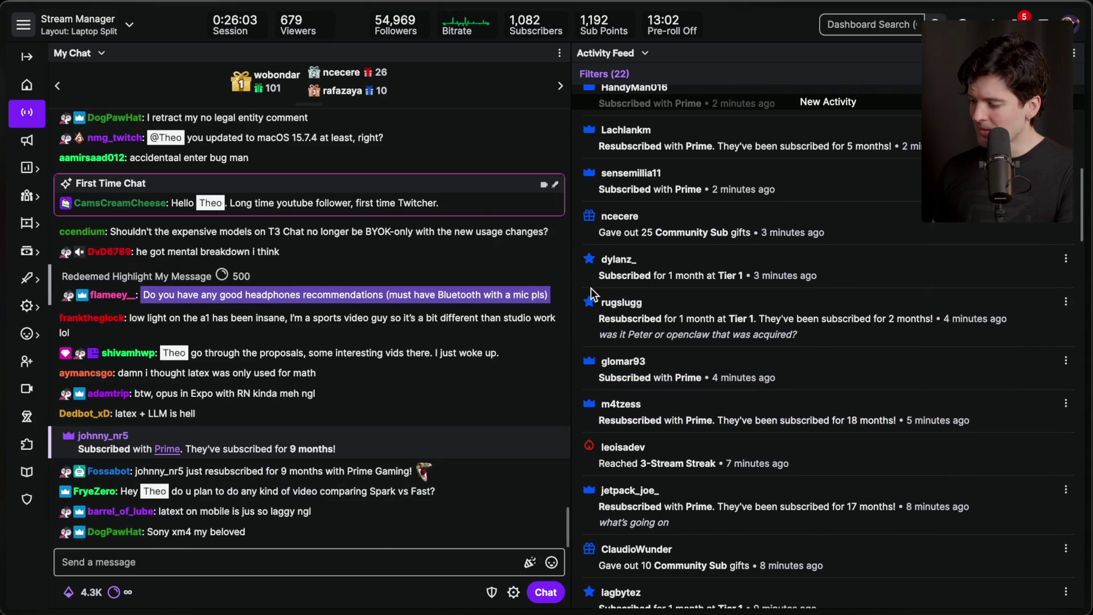
{"action": "left_click_drag", "start_coordinate": [591, 288], "coordinate": [749, 355]}
{"action": "left_click", "coordinate": [763, 347]}
{"action": "triple_click", "coordinate": [638, 334]}
{"action": "left_click", "coordinate": [715, 339]}
{"action": "left_click_drag", "start_coordinate": [597, 308], "coordinate": [721, 324]}
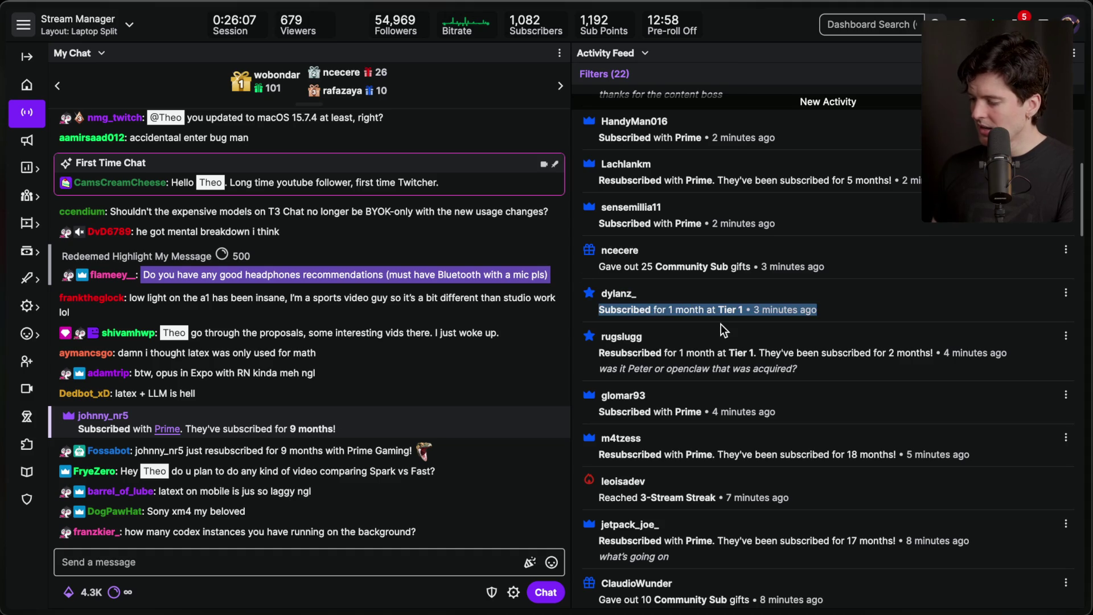
{"action": "scroll", "coordinate": [705, 330], "scroll_direction": "up", "scroll_amount": 5}
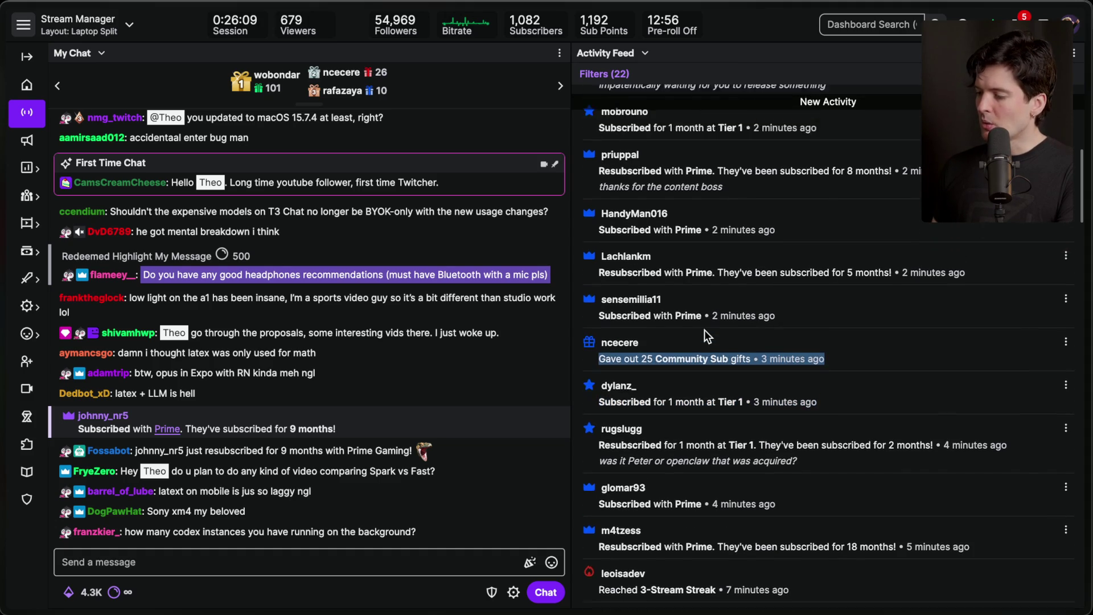
{"action": "scroll", "coordinate": [705, 330], "scroll_direction": "down", "scroll_amount": 5}
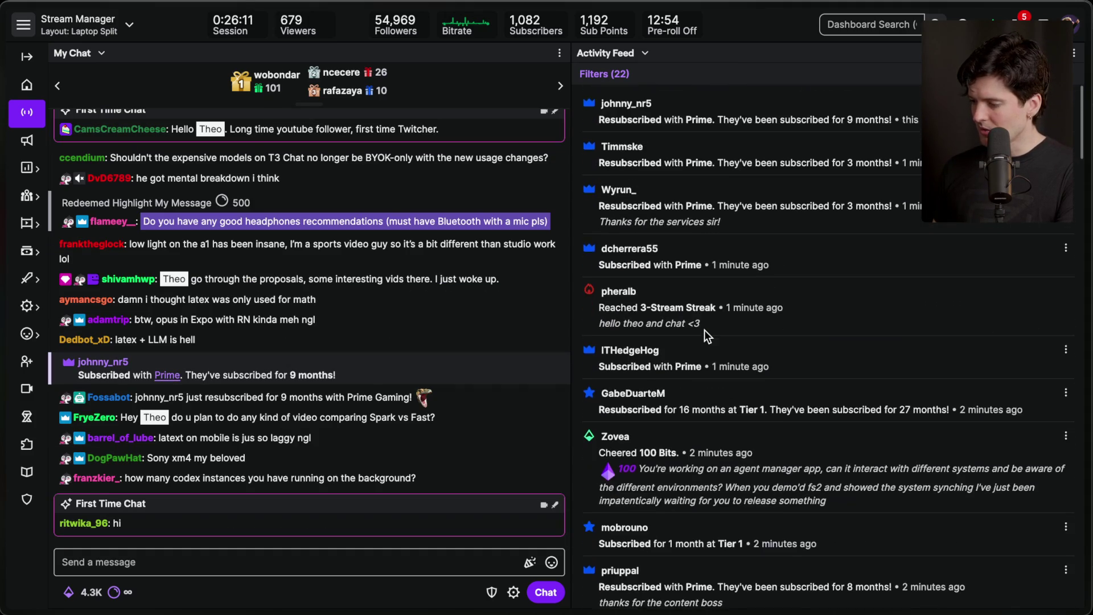
{"action": "left_click_drag", "start_coordinate": [598, 270], "coordinate": [750, 279]}
{"action": "left_click_drag", "start_coordinate": [595, 219], "coordinate": [965, 228]}
{"action": "left_click", "coordinate": [811, 210]}
{"action": "scroll", "coordinate": [811, 210], "scroll_direction": "up", "scroll_amount": 1}
{"action": "left_click_drag", "start_coordinate": [587, 204], "coordinate": [740, 249]}
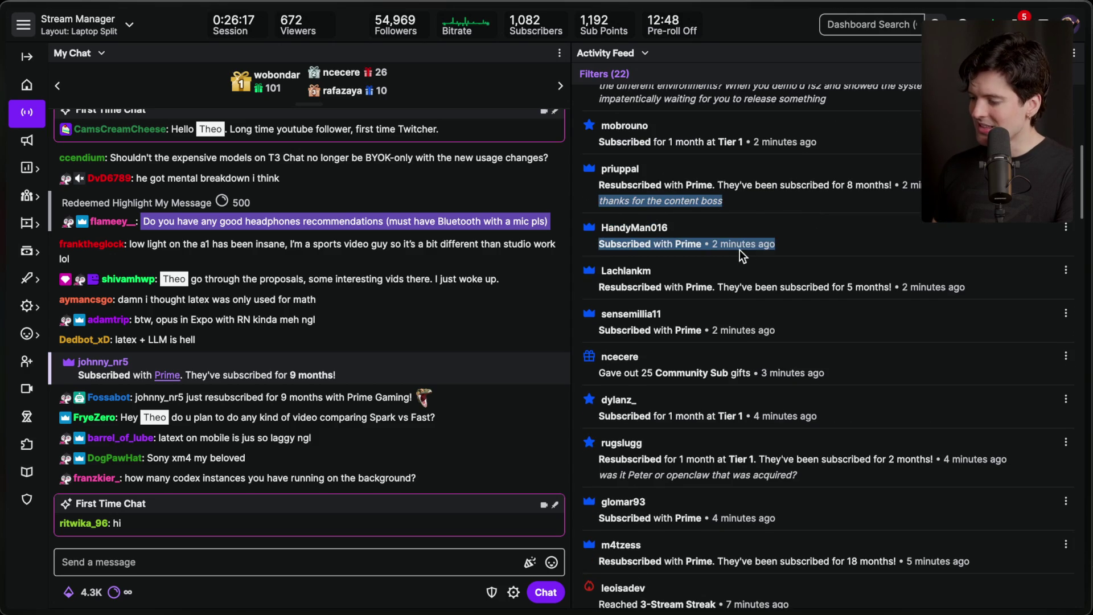
{"action": "scroll", "coordinate": [729, 239], "scroll_direction": "up", "scroll_amount": 1}
{"action": "left_click", "coordinate": [717, 220]}
{"action": "left_click_drag", "start_coordinate": [591, 214], "coordinate": [642, 255]}
{"action": "left_click", "coordinate": [642, 254]}
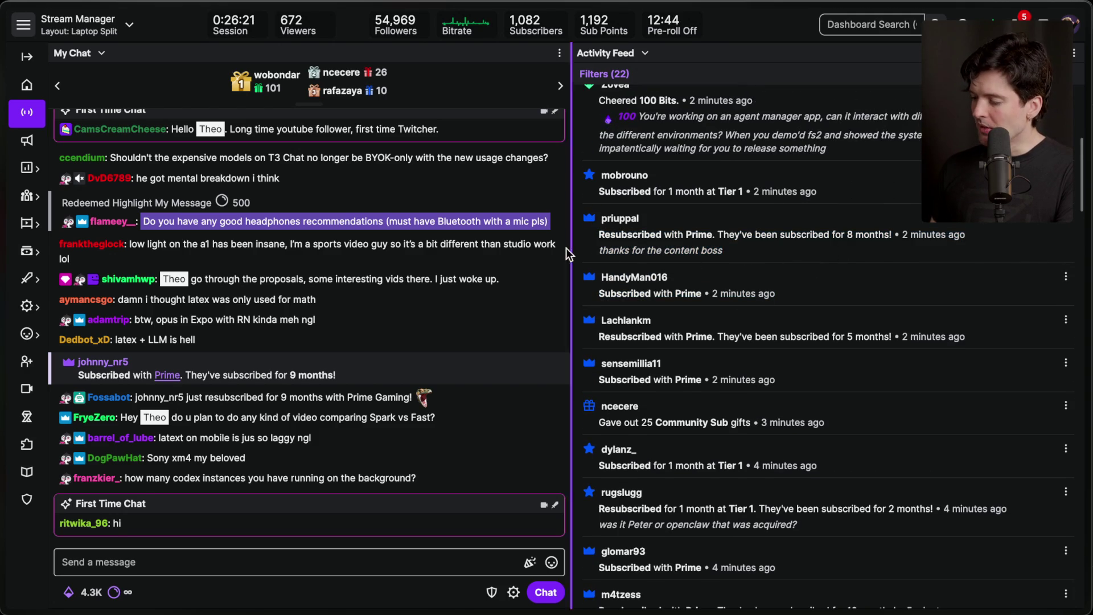
{"action": "scroll", "coordinate": [715, 248], "scroll_direction": "up", "scroll_amount": 1}
{"action": "left_click_drag", "start_coordinate": [595, 265], "coordinate": [755, 288]}
{"action": "left_click", "coordinate": [608, 197]}
{"action": "scroll", "coordinate": [607, 198], "scroll_direction": "up", "scroll_amount": 1}
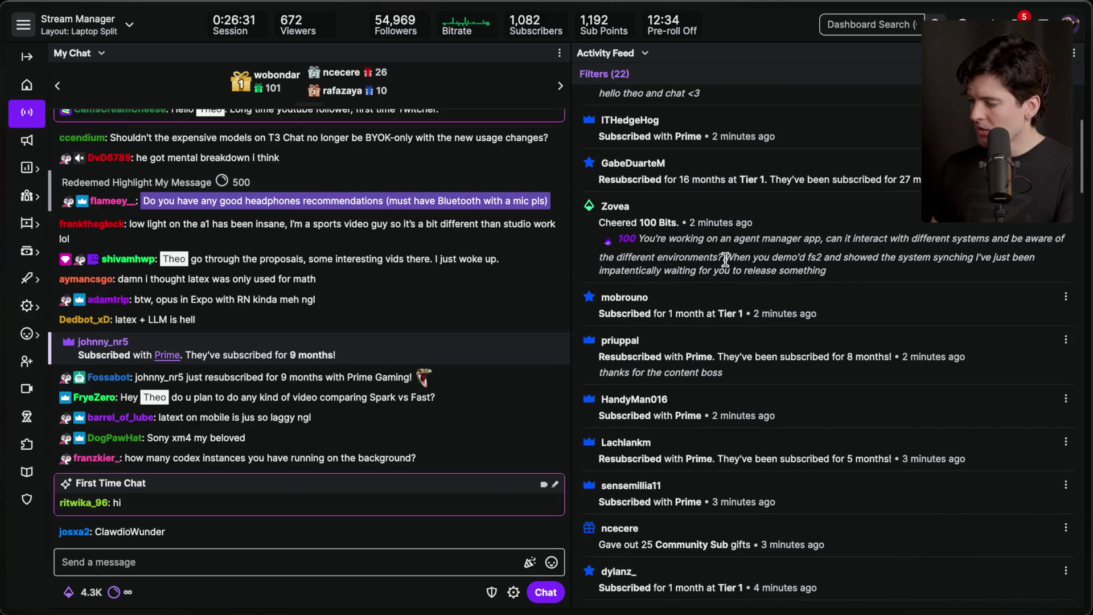
{"action": "left_click_drag", "start_coordinate": [723, 259], "coordinate": [848, 277]}
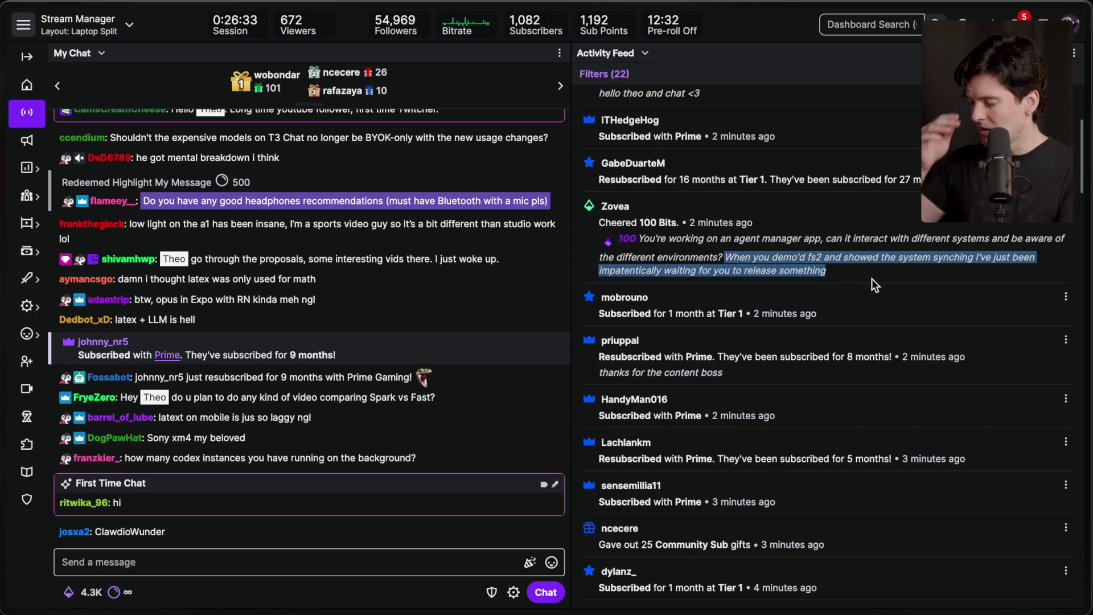
{"action": "left_click", "coordinate": [866, 269]}
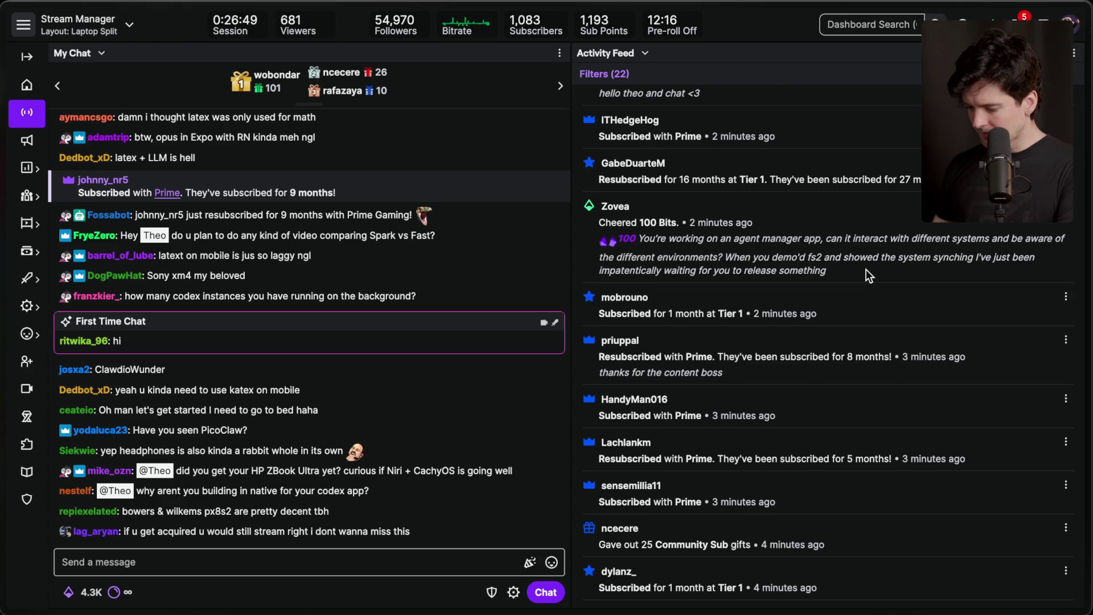
{"action": "scroll", "coordinate": [866, 268], "scroll_direction": "up", "scroll_amount": 2}
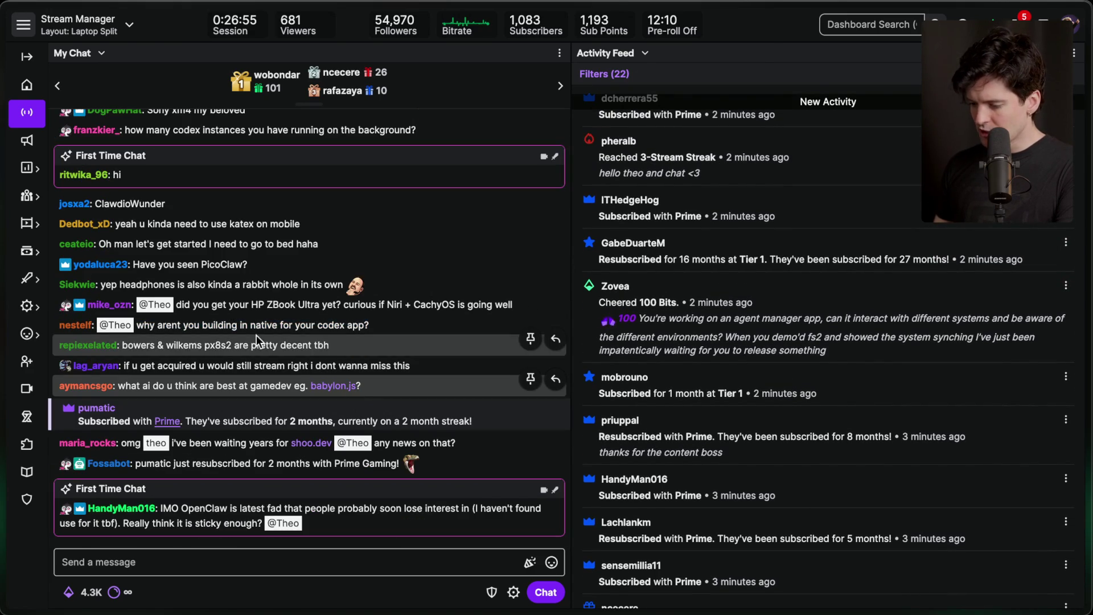
{"action": "triple_click", "coordinate": [386, 301]}
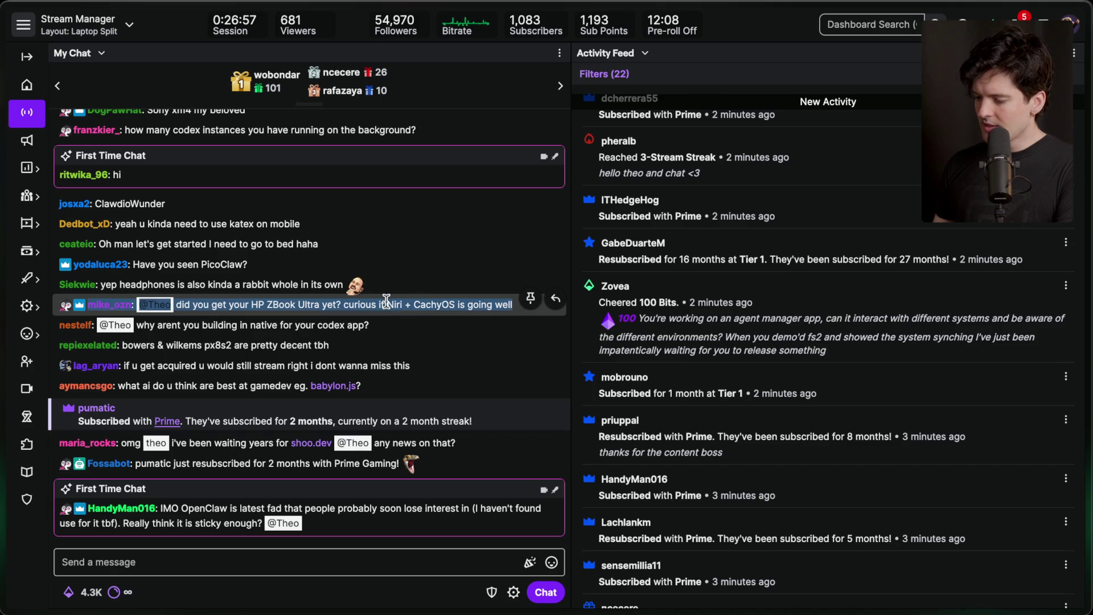
{"action": "left_click", "coordinate": [416, 305]}
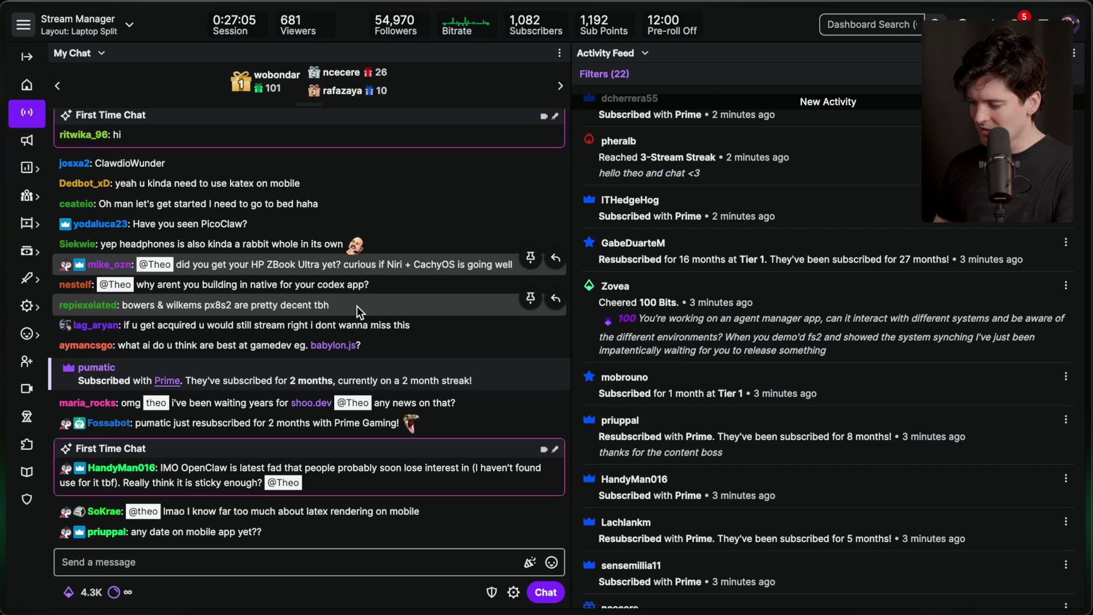
{"action": "scroll", "coordinate": [668, 282], "scroll_direction": "up", "scroll_amount": 2}
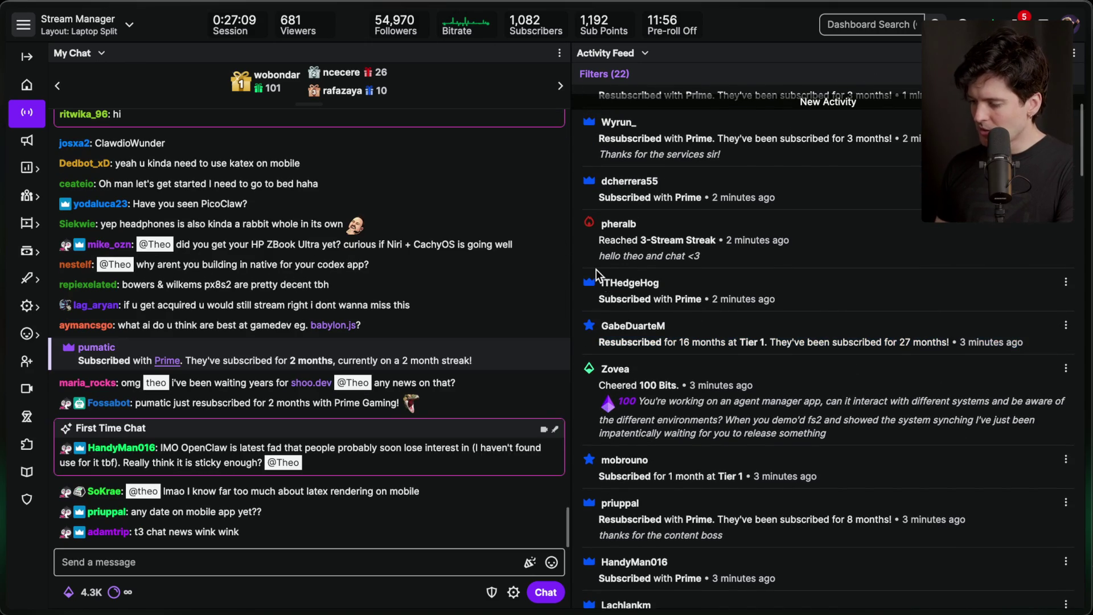
{"action": "left_click_drag", "start_coordinate": [595, 299], "coordinate": [754, 311]}
{"action": "scroll", "coordinate": [734, 304], "scroll_direction": "up", "scroll_amount": 2}
{"action": "left_click", "coordinate": [597, 283]}
{"action": "left_click_drag", "start_coordinate": [596, 238], "coordinate": [781, 273]}
{"action": "left_click", "coordinate": [781, 274]}
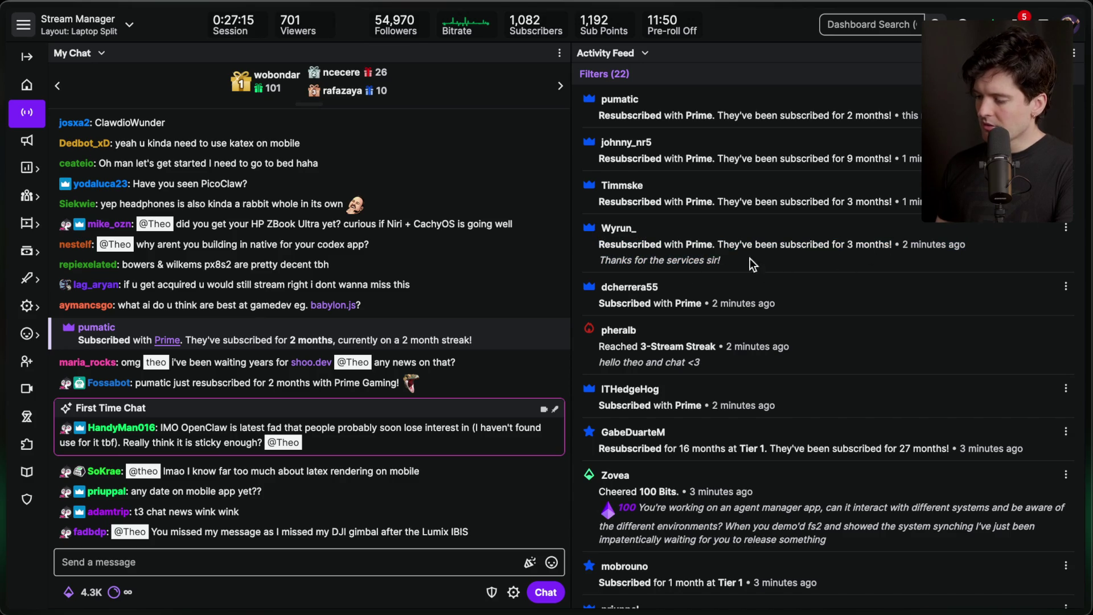
{"action": "left_click_drag", "start_coordinate": [599, 201], "coordinate": [784, 200]}
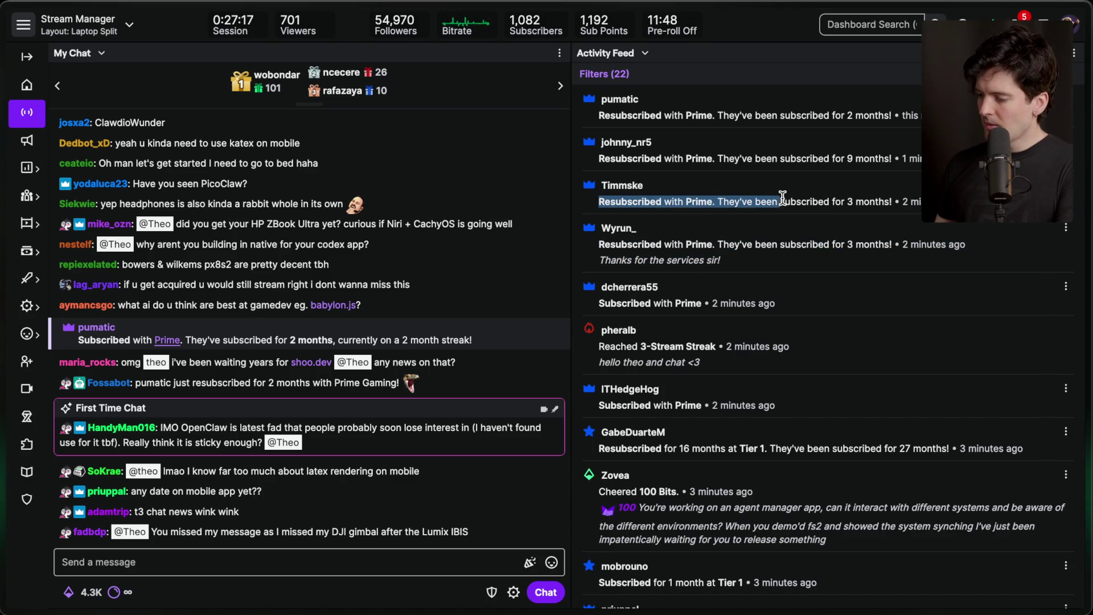
{"action": "triple_click", "coordinate": [740, 159]}
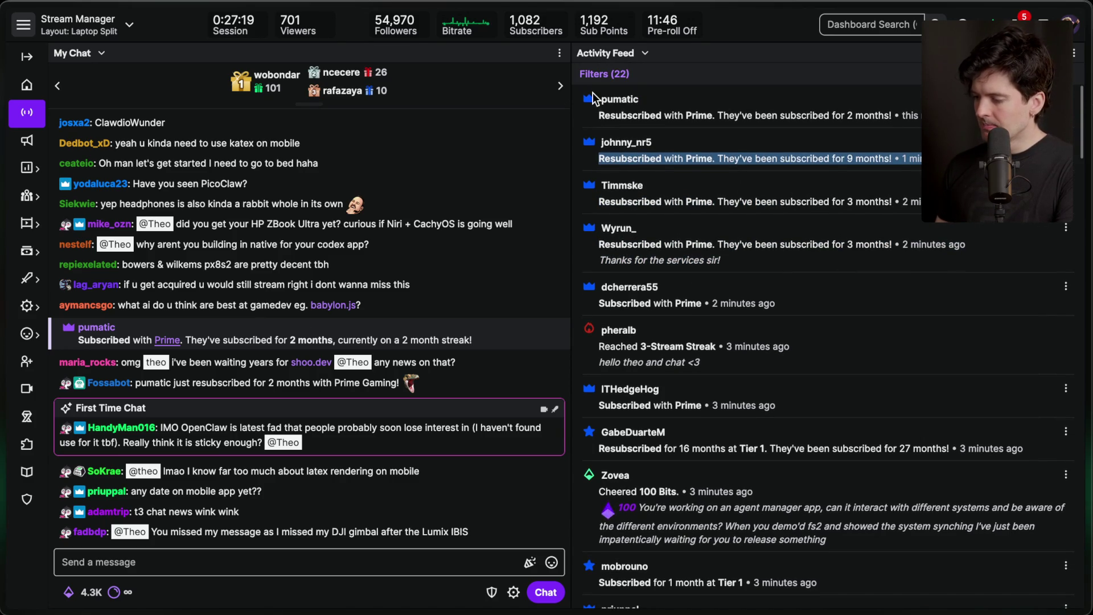
{"action": "triple_click", "coordinate": [781, 116]}
{"action": "left_click", "coordinate": [781, 137]}
Step: Bring the browser's YouTube live chat forward and highlight T3.code in josikinz's message
{"action": "key", "text": "super+Tab"}
{"action": "key", "text": "super+Tab"}
{"action": "key", "text": "super+shift+Tab"}
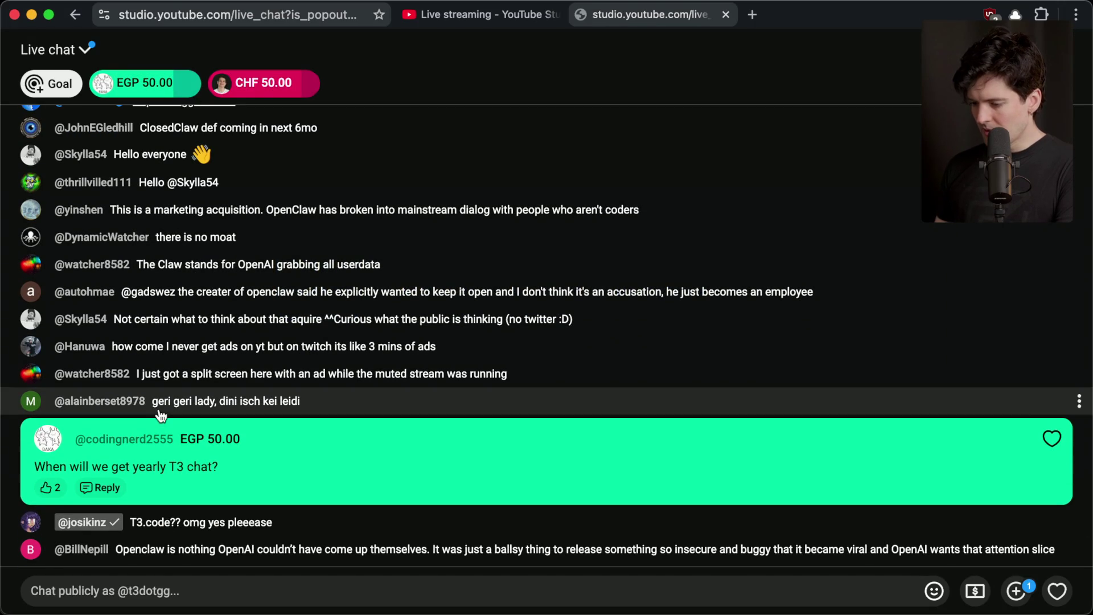
{"action": "left_click", "coordinate": [182, 584]}
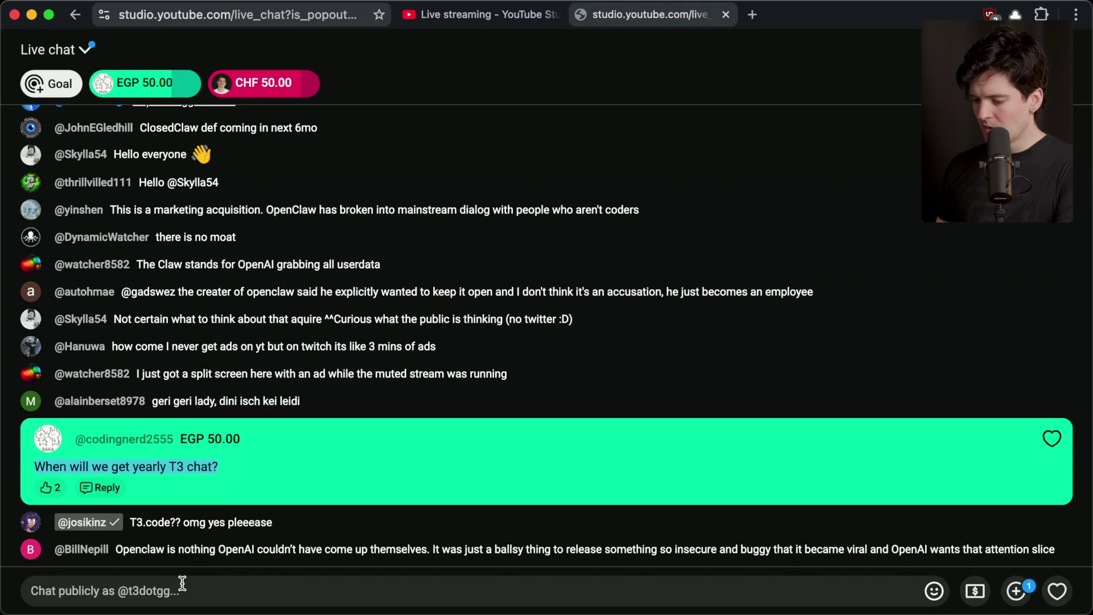
{"action": "left_click_drag", "start_coordinate": [128, 527], "coordinate": [159, 528]}
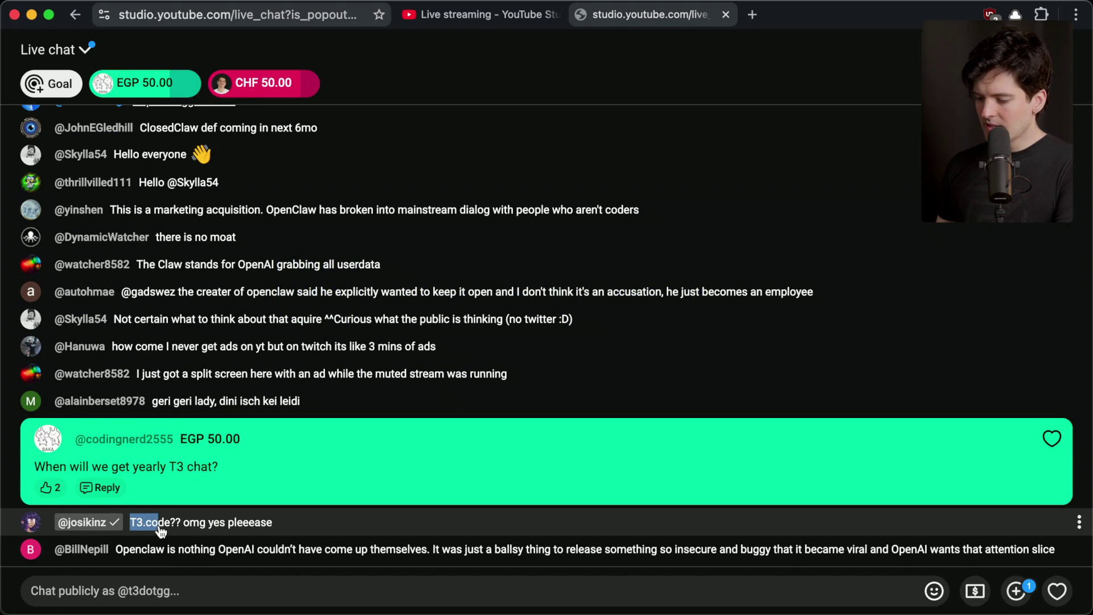
{"action": "key", "text": "ctrl+t"}
{"action": "type", "text": "t3.code"}
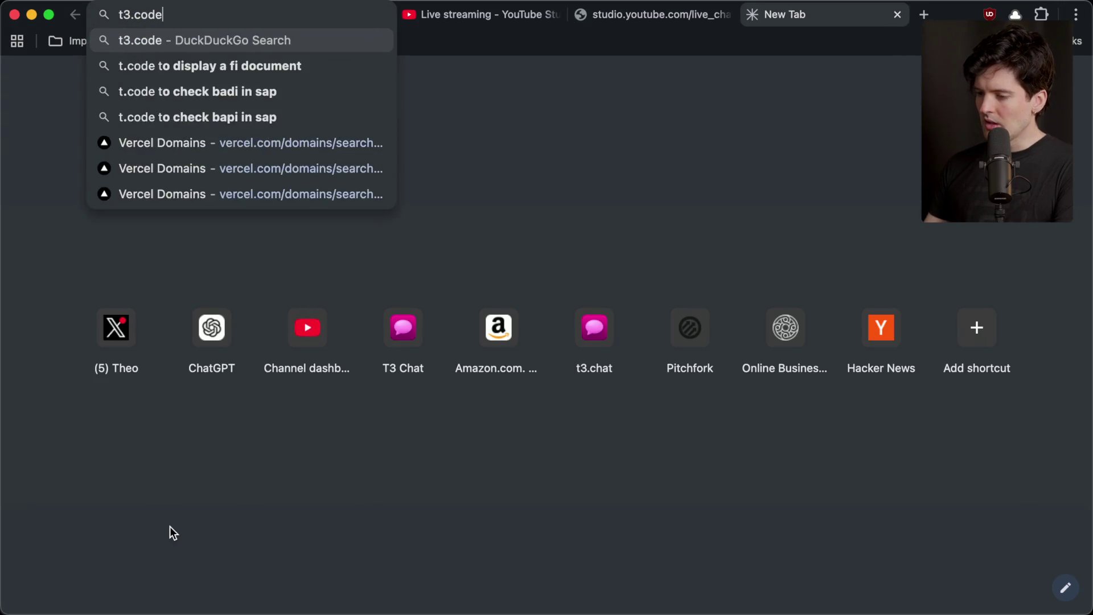
{"action": "type", "text": "s"}
{"action": "key", "text": "Return"}
{"action": "left_click", "coordinate": [145, 14]}
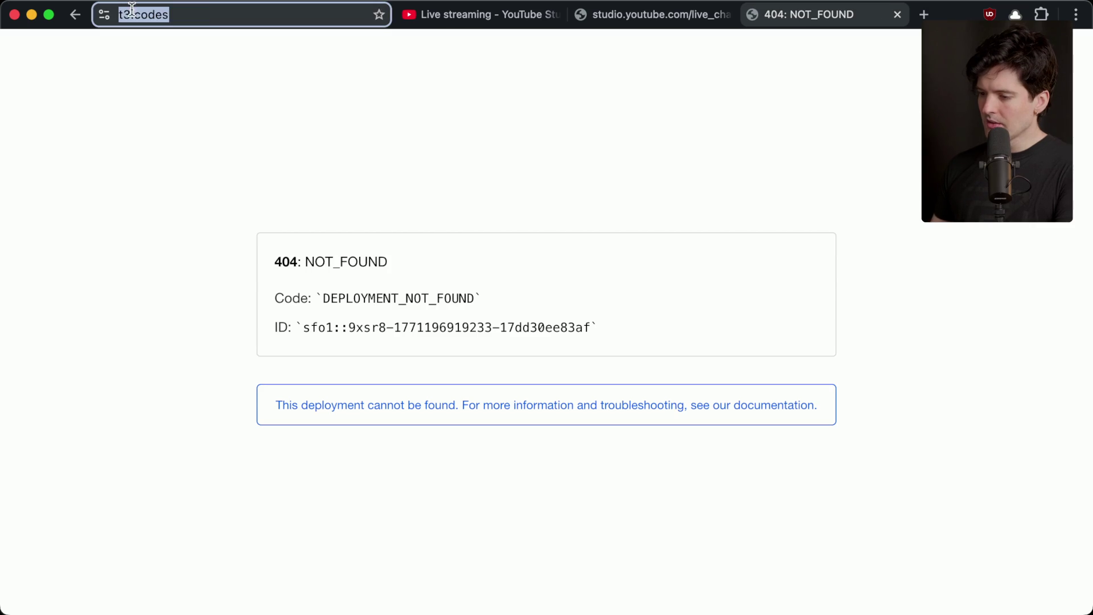
{"action": "type", "text": "dev"}
{"action": "key", "text": "Return"}
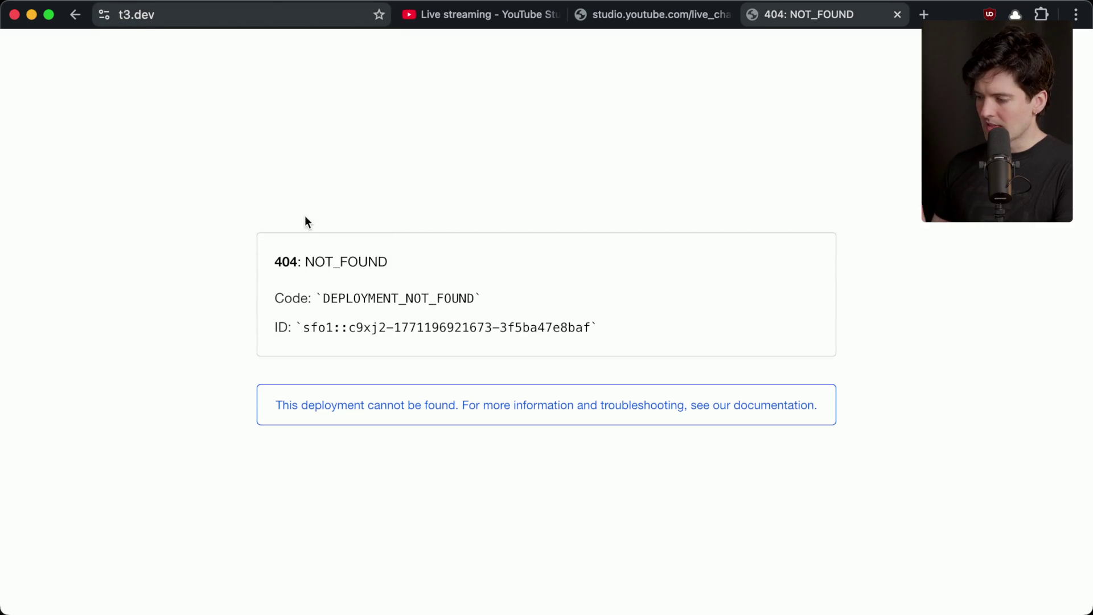
{"action": "key", "text": "super+w"}
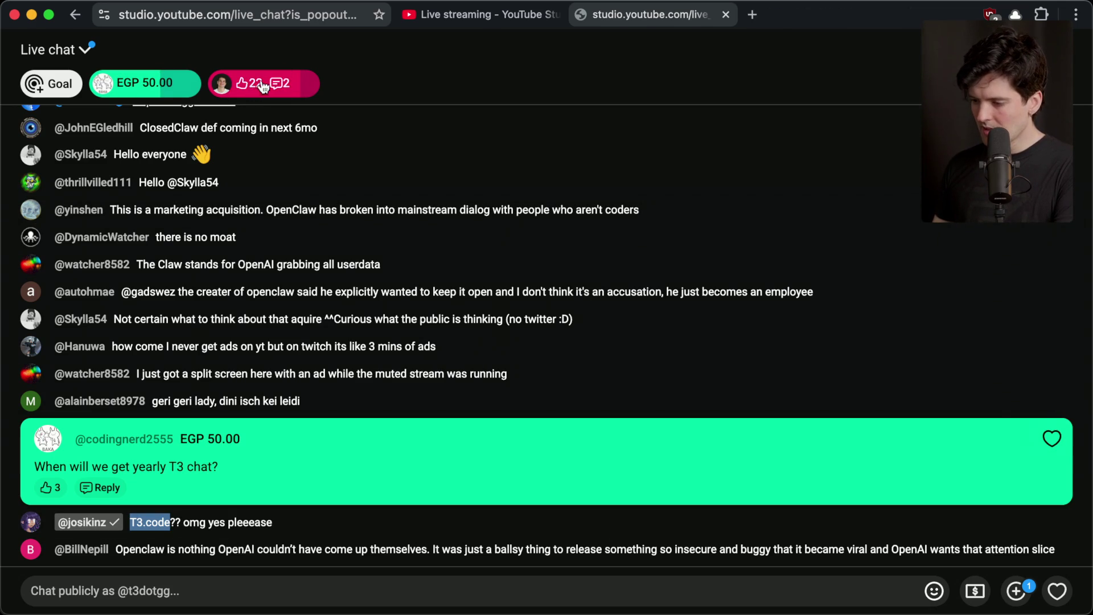
Step: Open the CHF 50.00 Super Chat, like it, and close its details
{"action": "left_click", "coordinate": [290, 74]}
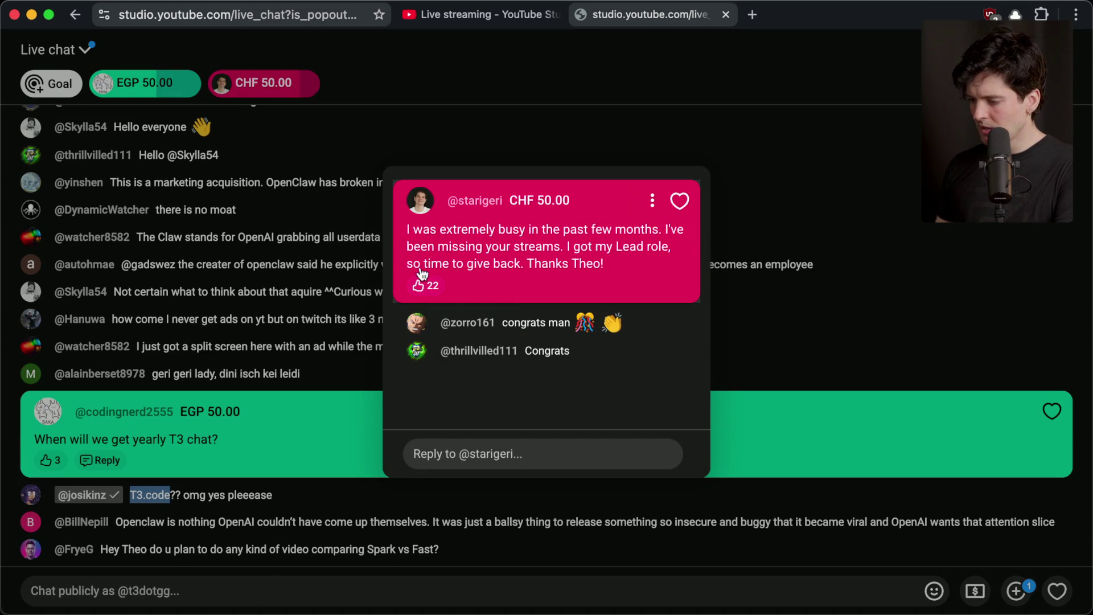
{"action": "left_click", "coordinate": [427, 285]}
{"action": "left_click", "coordinate": [340, 290]}
{"action": "scroll", "coordinate": [274, 314], "scroll_direction": "up", "scroll_amount": 15}
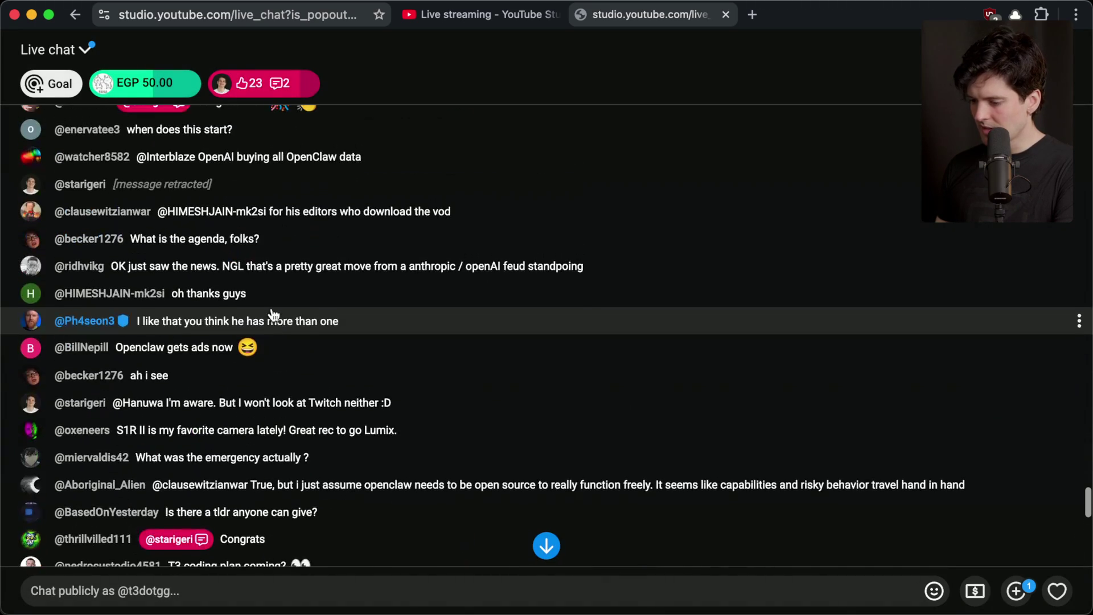
{"action": "scroll", "coordinate": [274, 315], "scroll_direction": "up", "scroll_amount": 15}
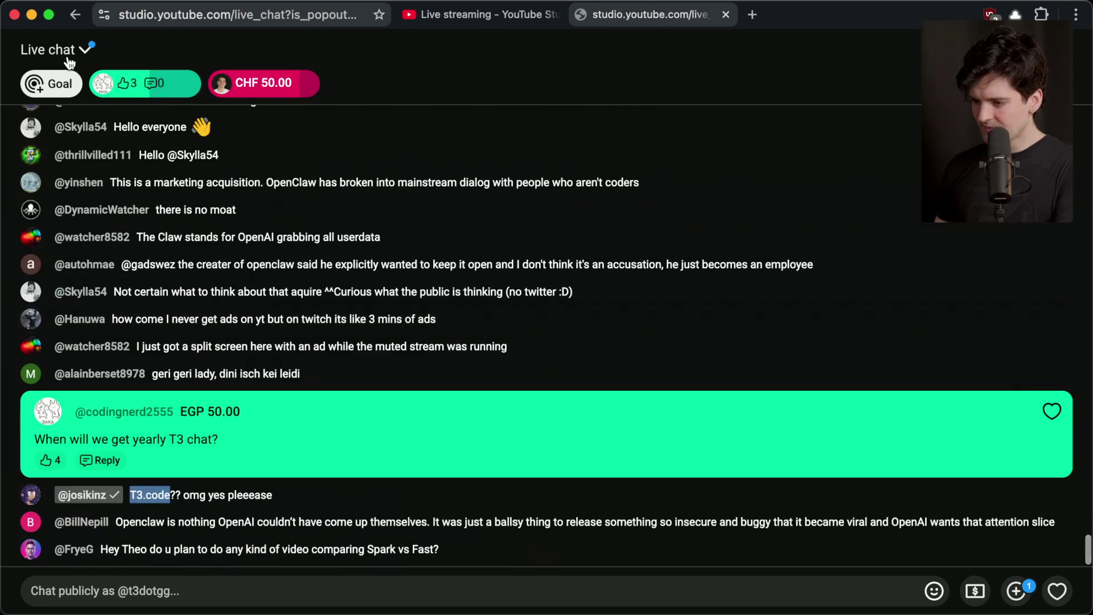
Step: Switch the chat to Fan funding and back to Live chat, then heart the EGP 50.00 Super Chat
{"action": "left_click", "coordinate": [57, 49]}
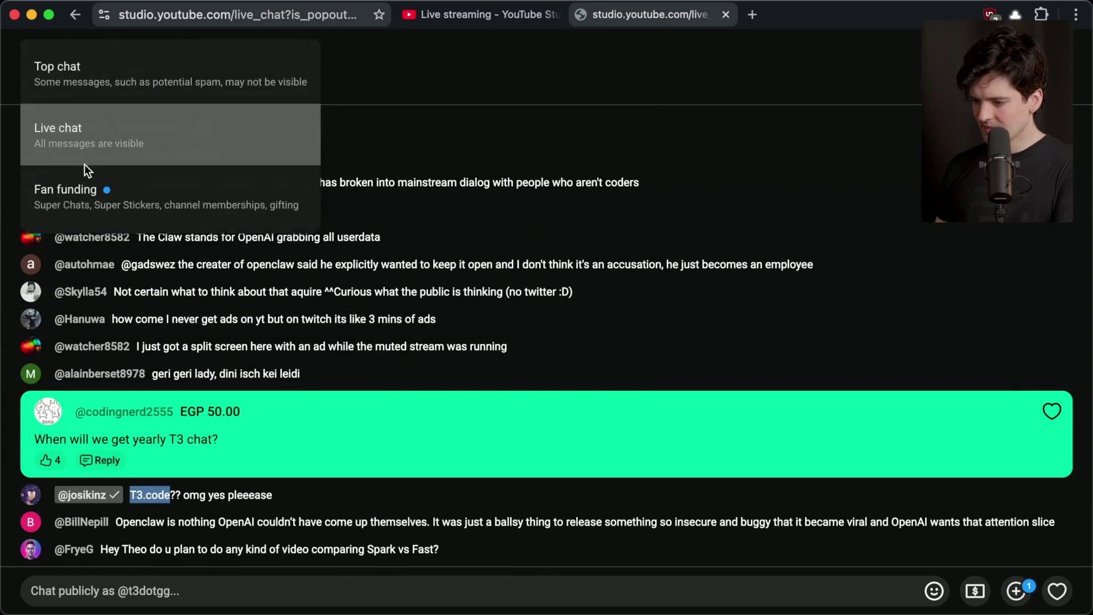
{"action": "left_click", "coordinate": [85, 193]}
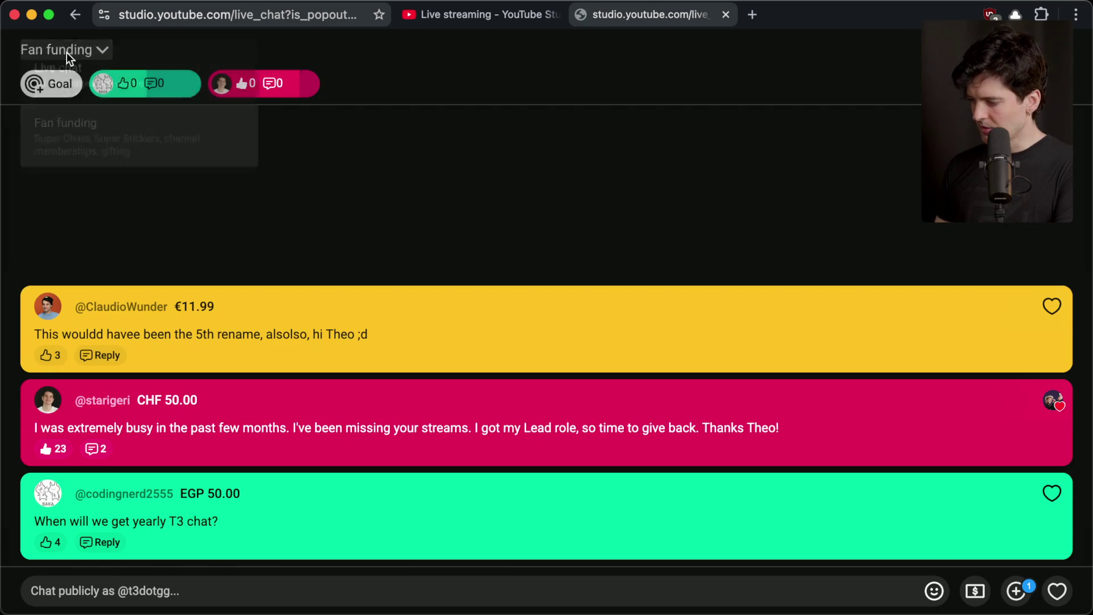
{"action": "left_click", "coordinate": [67, 53]}
{"action": "left_click", "coordinate": [118, 148]}
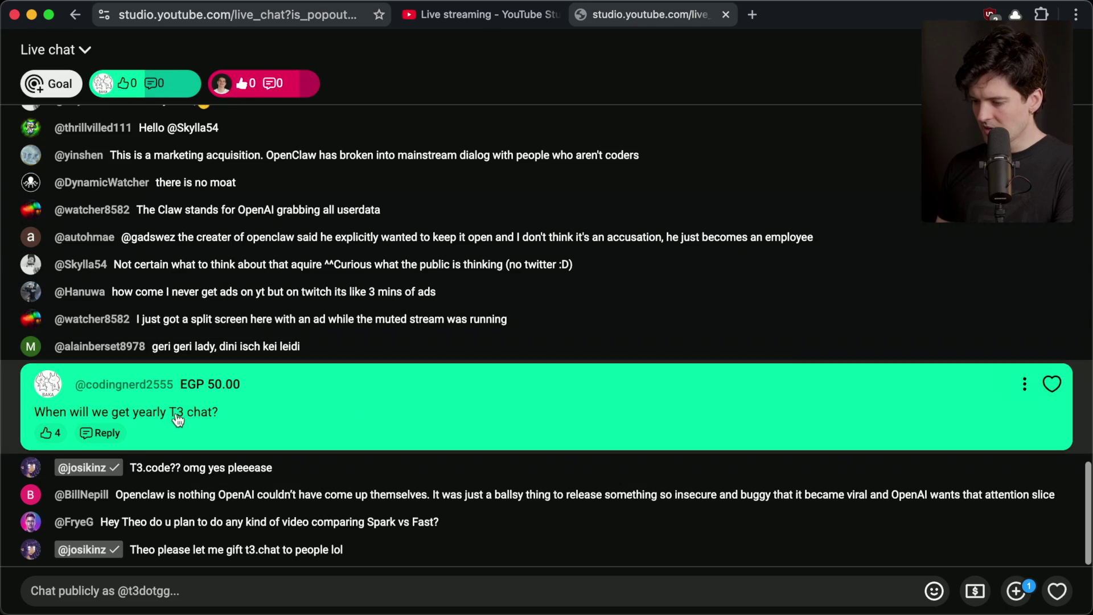
{"action": "left_click", "coordinate": [1052, 384]}
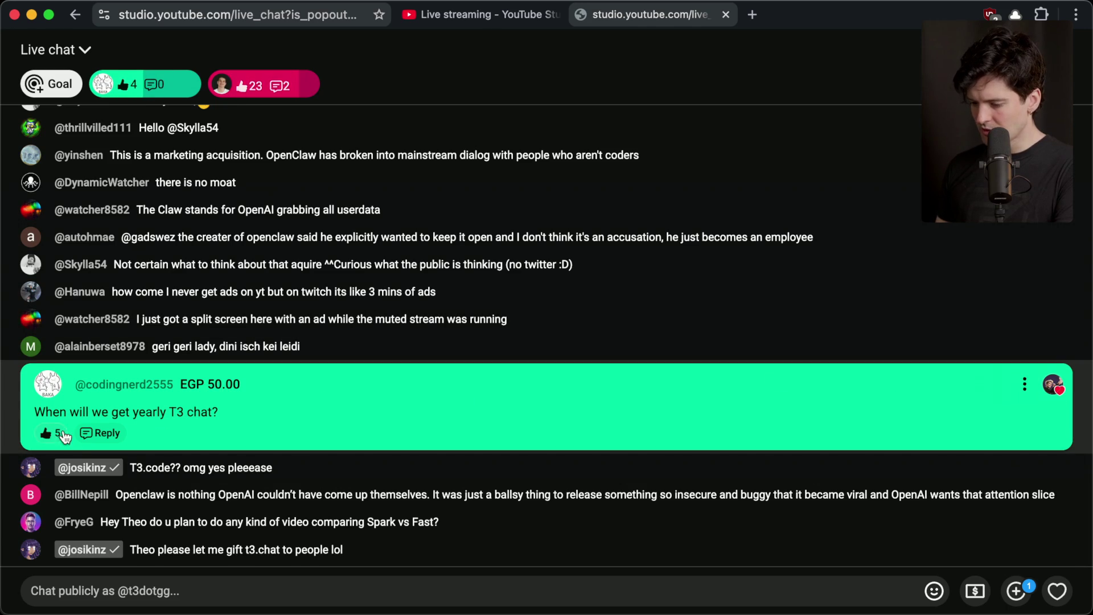
{"action": "left_click_drag", "start_coordinate": [135, 555], "coordinate": [320, 554]}
{"action": "key", "text": "super+Tab"}
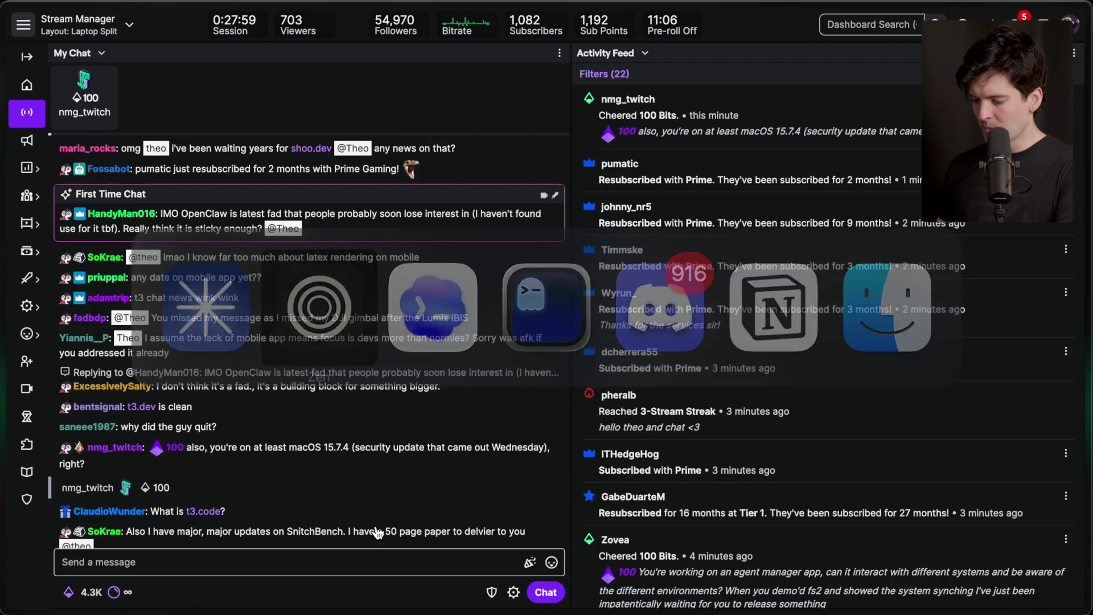
{"action": "key", "text": "super+Tab"}
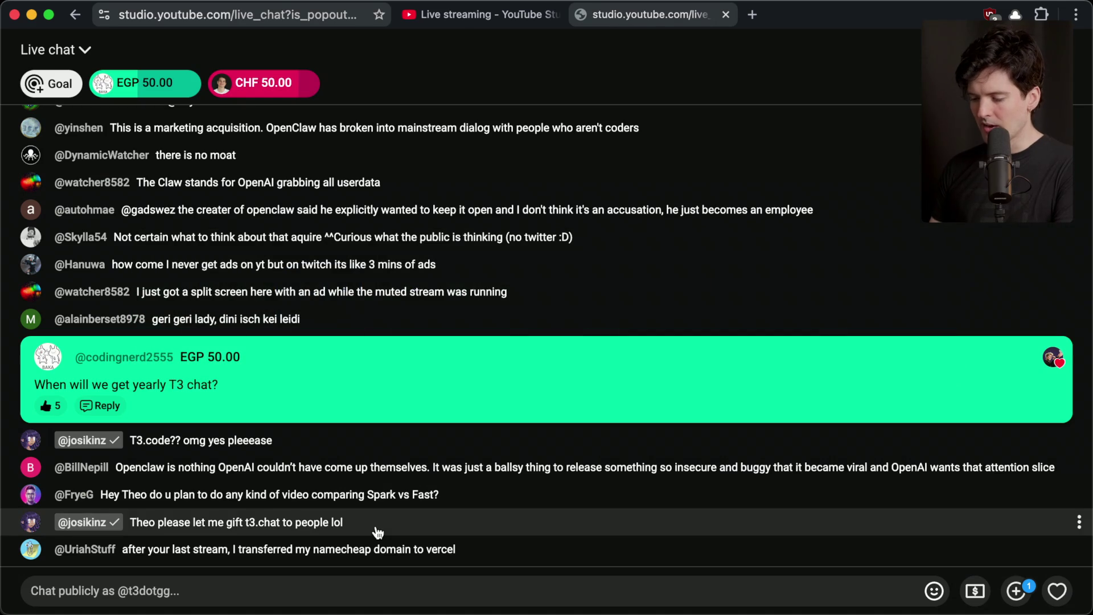
{"action": "key", "text": "super+t"}
{"action": "type", "text": "aum"}
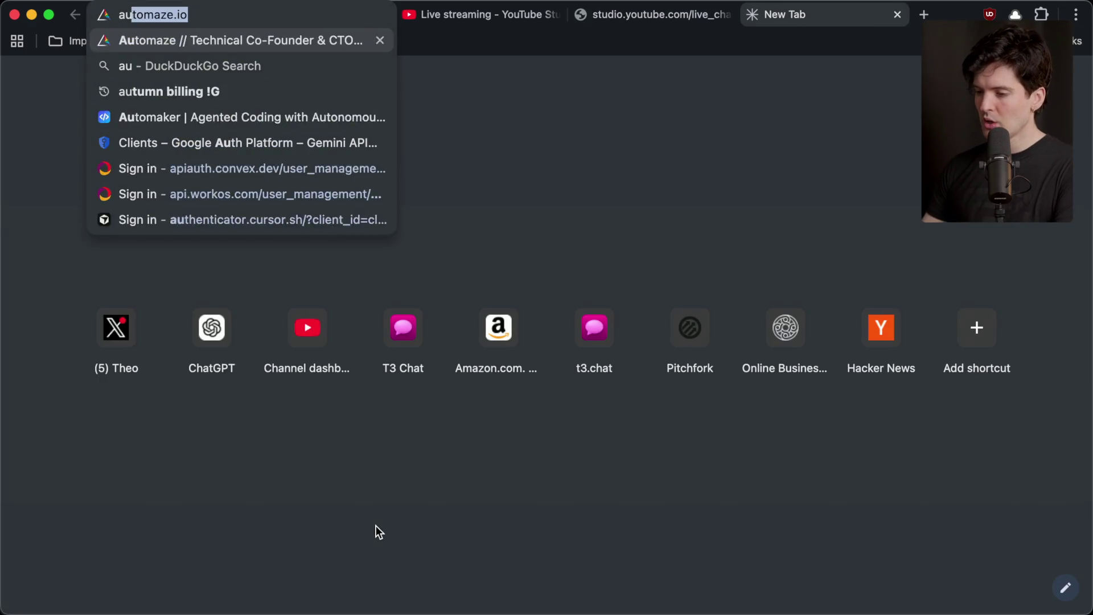
{"action": "key", "text": "BackSpace"}
{"action": "key", "text": "BackSpace"}
{"action": "type", "text": "utumn"}
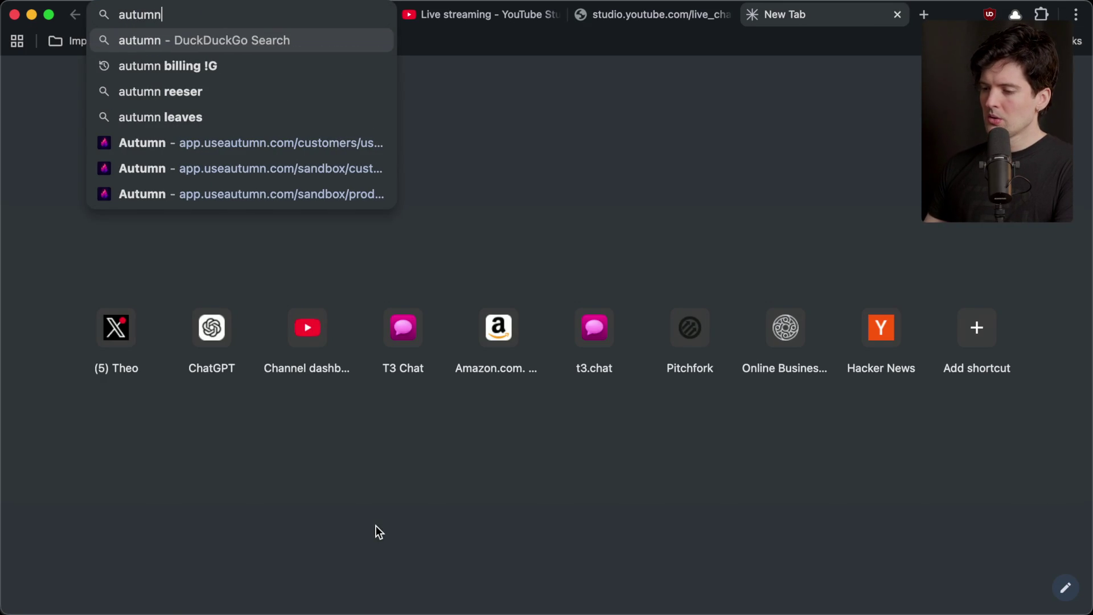
{"action": "type", "text": ".com"}
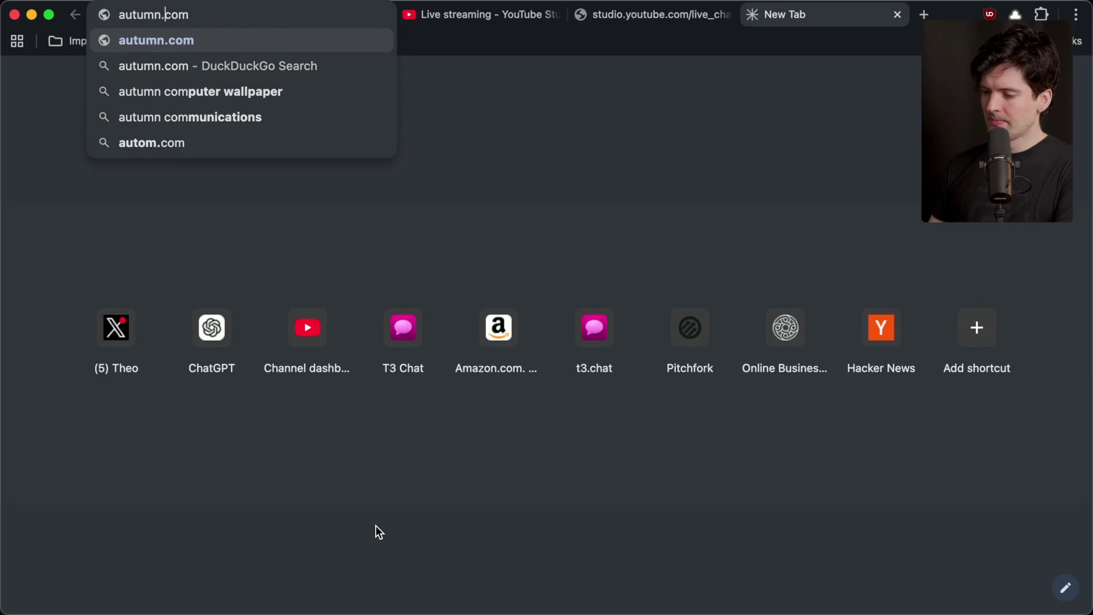
{"action": "type", "text": "use"}
{"action": "key", "text": "Return"}
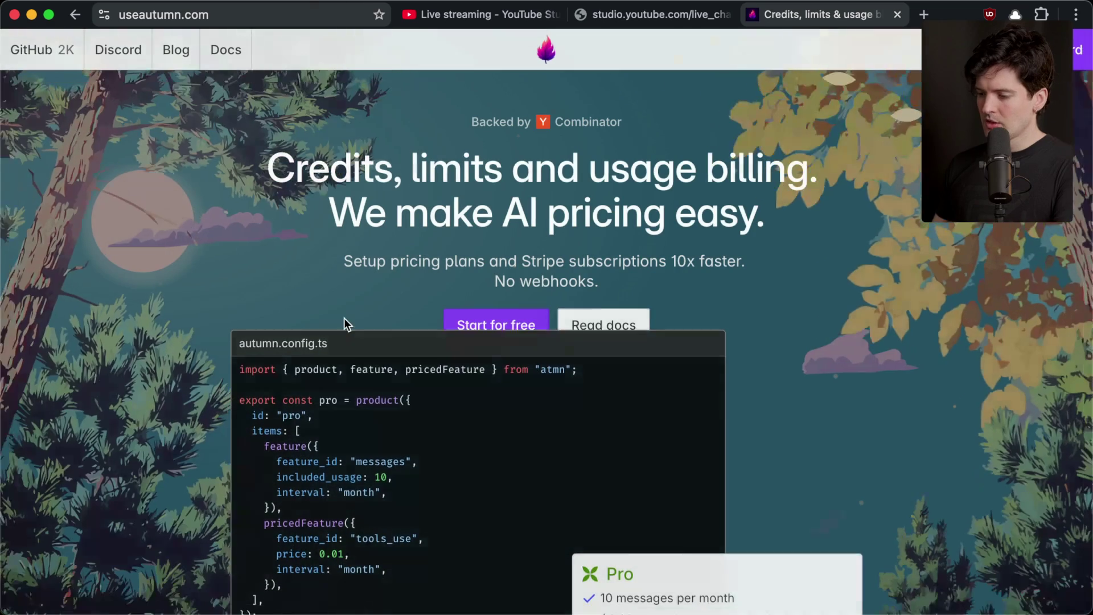
{"action": "scroll", "coordinate": [622, 292], "scroll_direction": "down", "scroll_amount": 10}
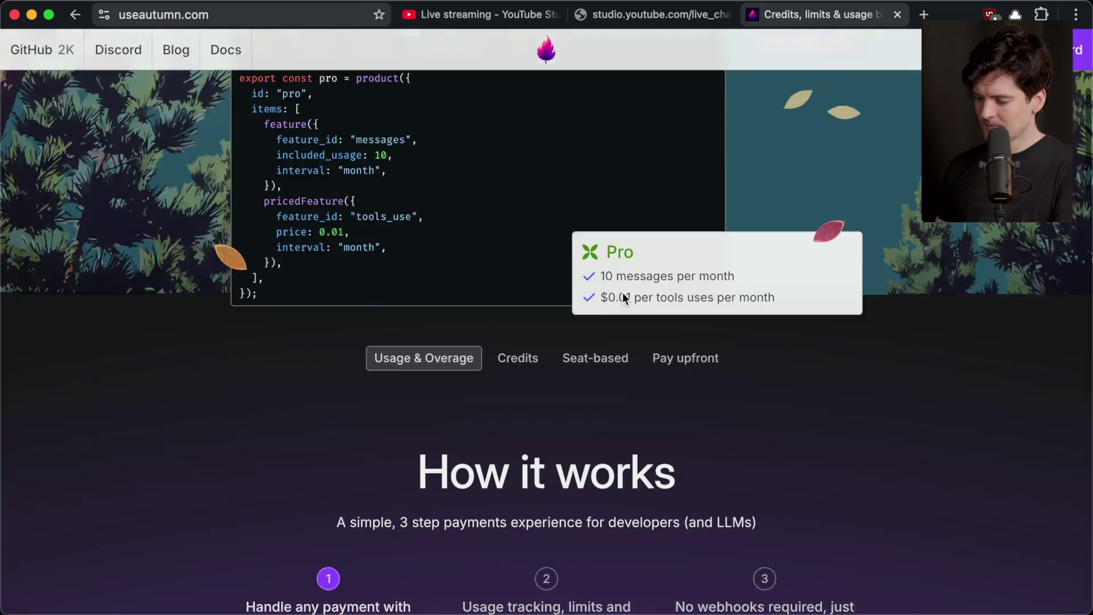
{"action": "scroll", "coordinate": [622, 292], "scroll_direction": "down", "scroll_amount": 15}
{"action": "scroll", "coordinate": [623, 292], "scroll_direction": "up", "scroll_amount": 20}
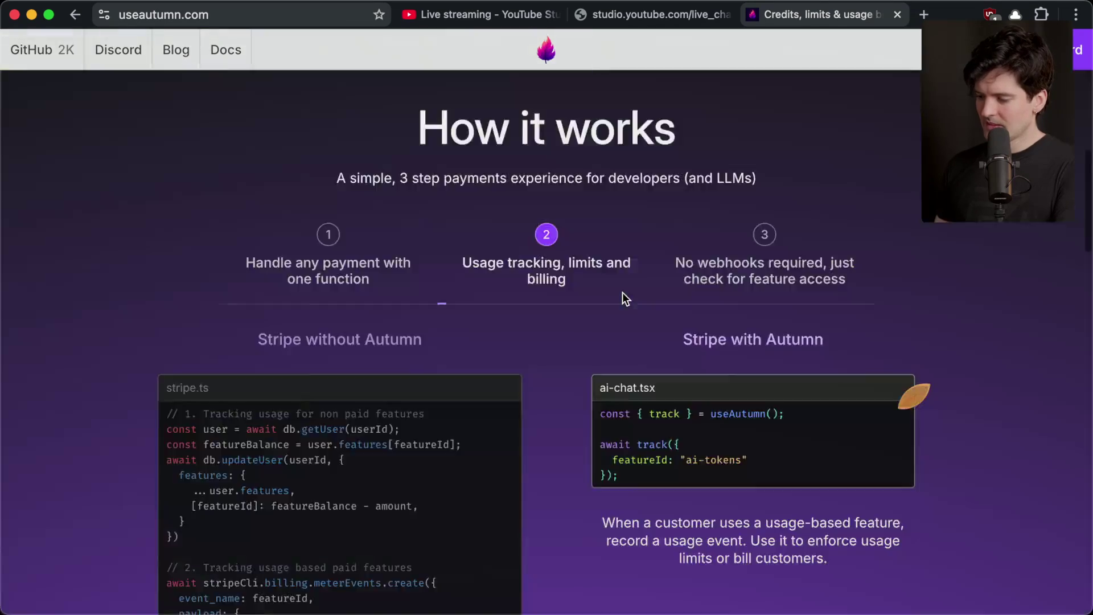
{"action": "key", "text": "super+w"}
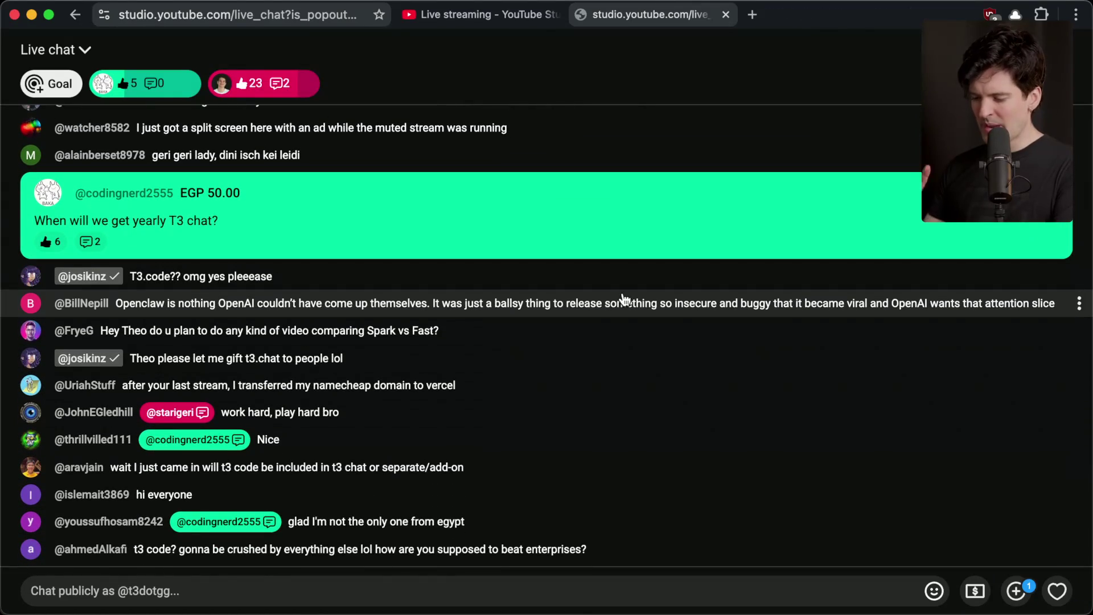
Step: Switch to Stream Manager, back to the YouTube chat, then to Stream Manager again
{"action": "key", "text": "super+Tab"}
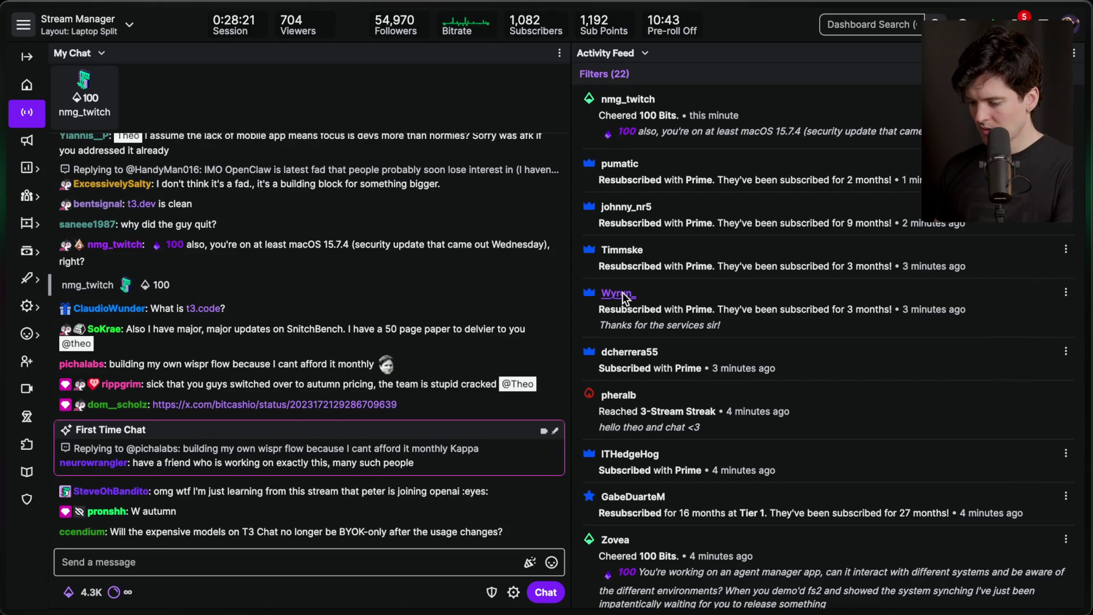
{"action": "key", "text": "super+Tab"}
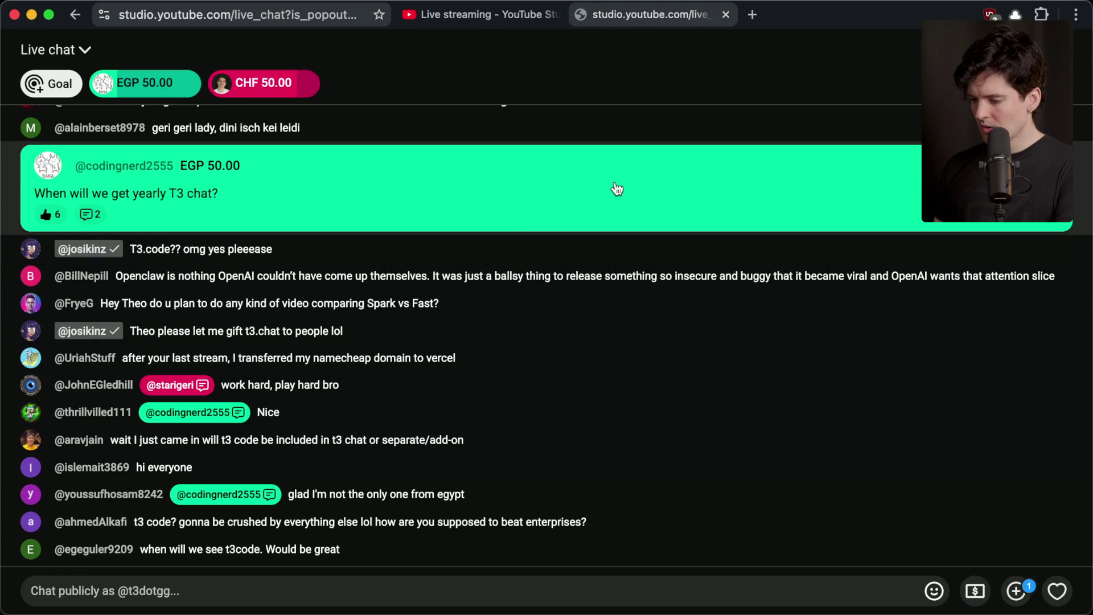
{"action": "key", "text": "super+Tab"}
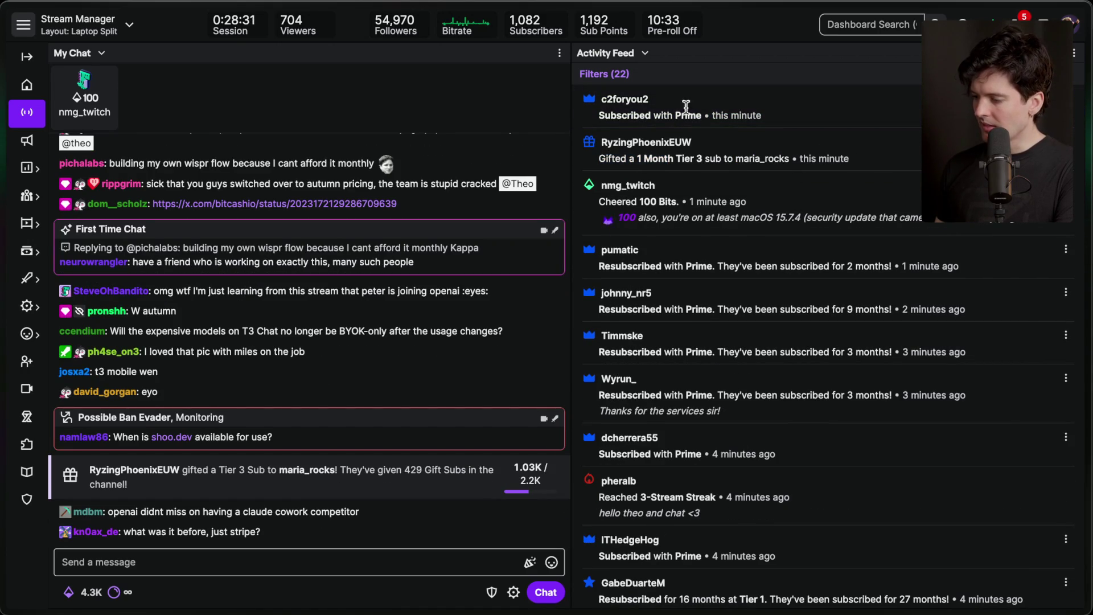
{"action": "mouse_move", "coordinate": [598, 114]}
{"action": "left_mouse_down"}
{"action": "mouse_move", "coordinate": [810, 109]}
{"action": "mouse_move", "coordinate": [777, 122]}
{"action": "mouse_move", "coordinate": [719, 117]}
{"action": "left_mouse_up"}
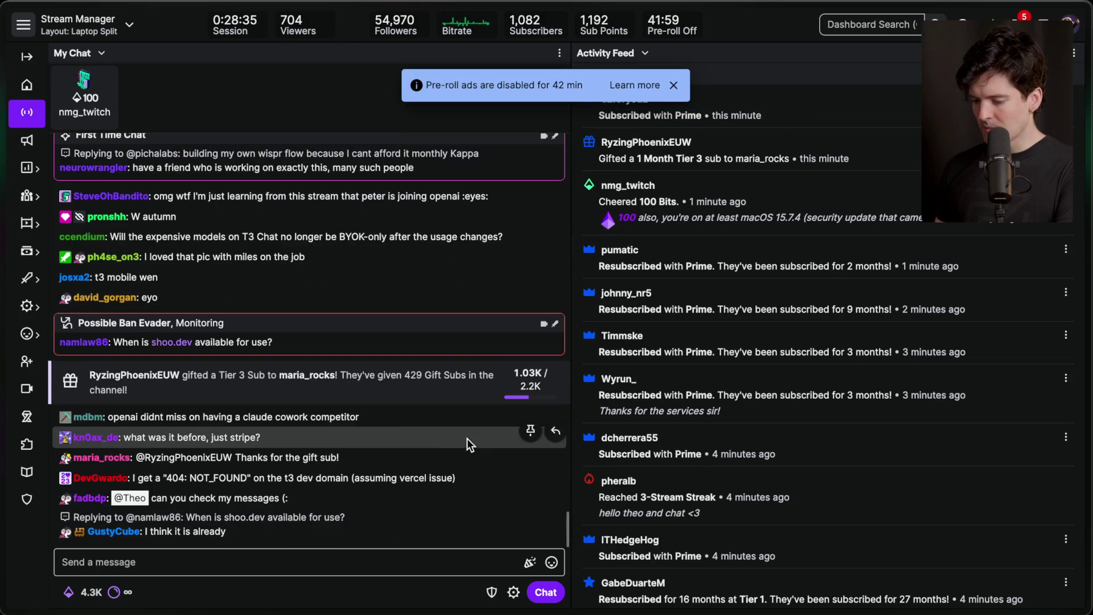
{"action": "left_click", "coordinate": [338, 557]}
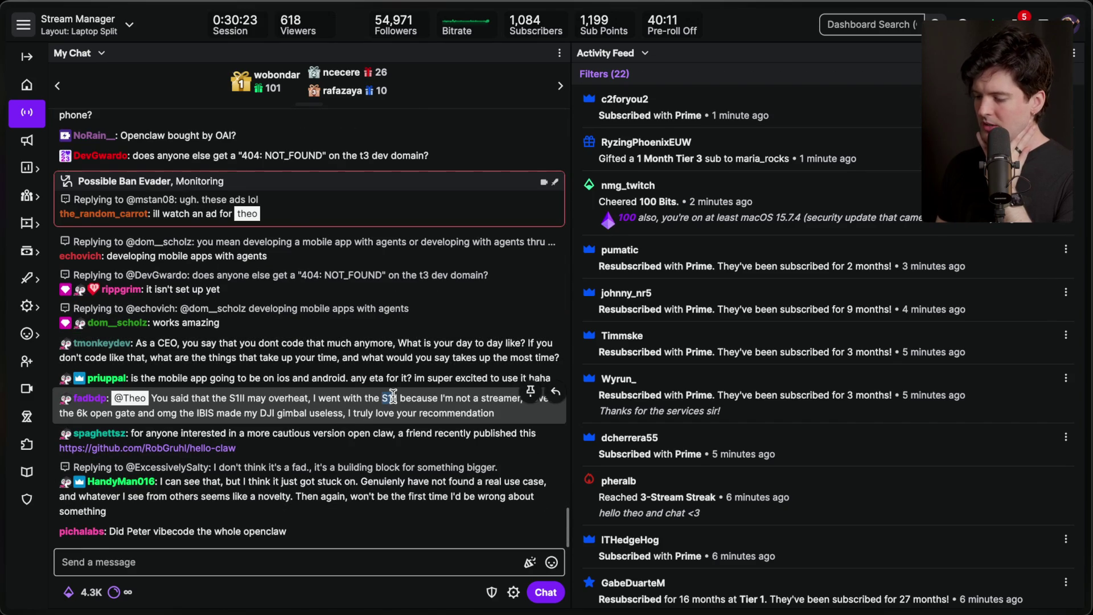
{"action": "left_click", "coordinate": [358, 568]}
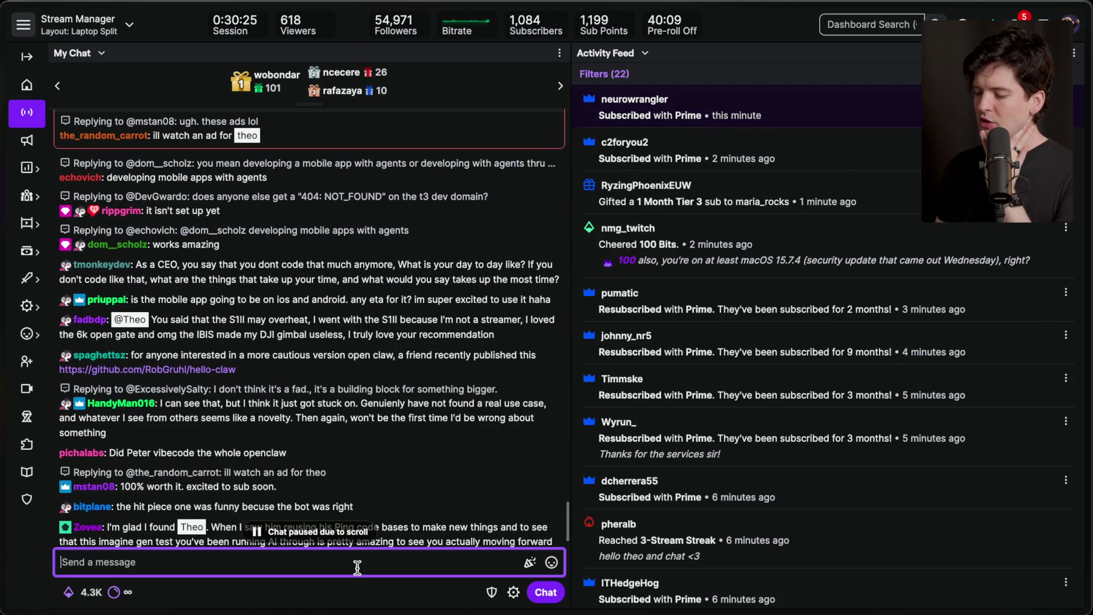
{"action": "triple_click", "coordinate": [485, 329]}
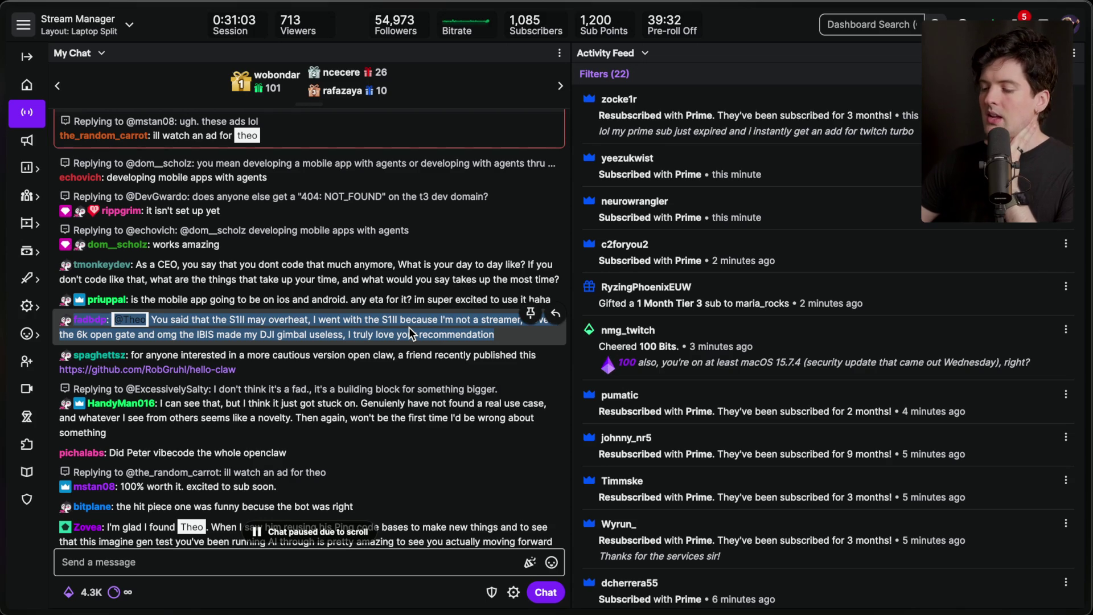
Step: Select and re-select the S1II camera message in chat
{"action": "left_click", "coordinate": [409, 328]}
{"action": "scroll", "coordinate": [418, 307], "scroll_direction": "down", "scroll_amount": 1}
{"action": "scroll", "coordinate": [422, 301], "scroll_direction": "up", "scroll_amount": 1}
{"action": "left_click_drag", "start_coordinate": [76, 354], "coordinate": [205, 357]}
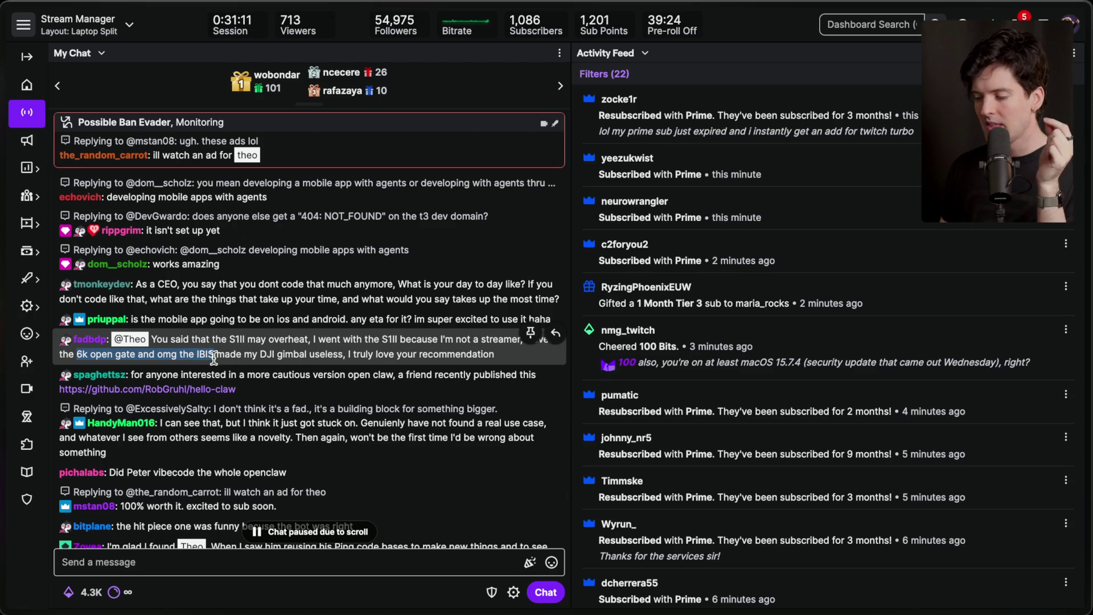
{"action": "triple_click", "coordinate": [387, 340]}
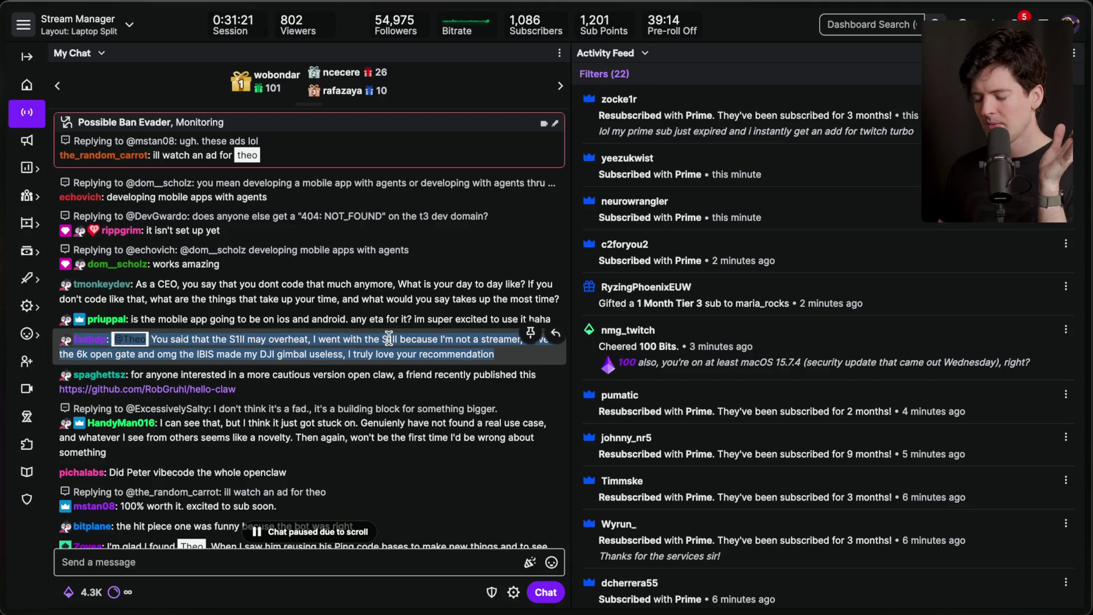
{"action": "left_click", "coordinate": [385, 344]}
{"action": "left_click_drag", "start_coordinate": [343, 355], "coordinate": [514, 355]}
{"action": "triple_click", "coordinate": [278, 351]}
Step: Scroll chat to the newest messages and highlight the request to join the Notion
{"action": "scroll", "coordinate": [278, 351], "scroll_direction": "down", "scroll_amount": 6}
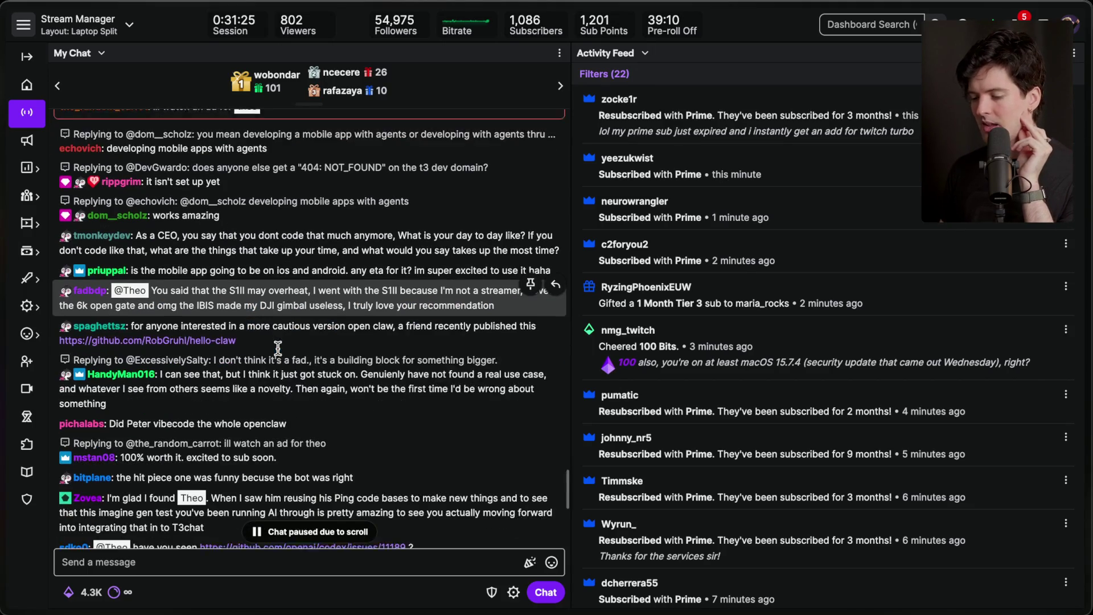
{"action": "scroll", "coordinate": [278, 347], "scroll_direction": "down", "scroll_amount": 8}
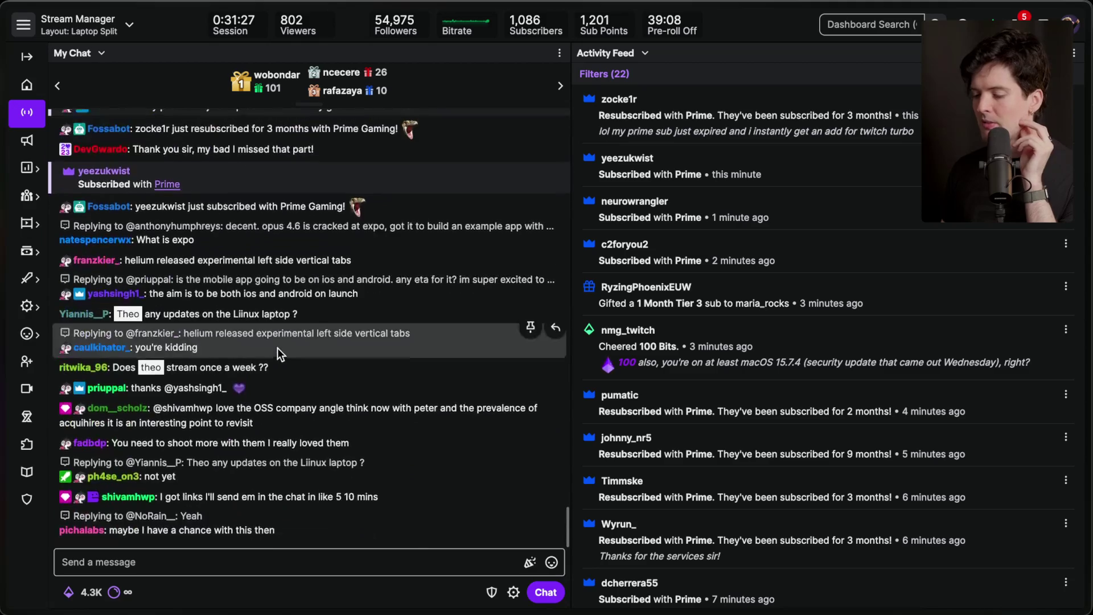
{"action": "left_click", "coordinate": [207, 560]}
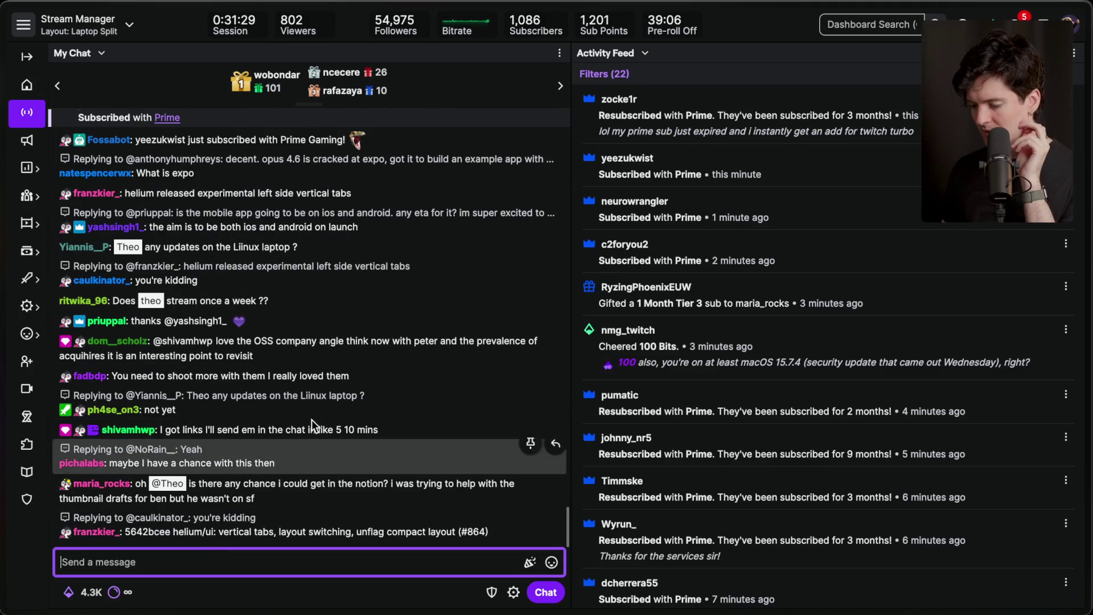
{"action": "left_click_drag", "start_coordinate": [74, 484], "coordinate": [279, 500]}
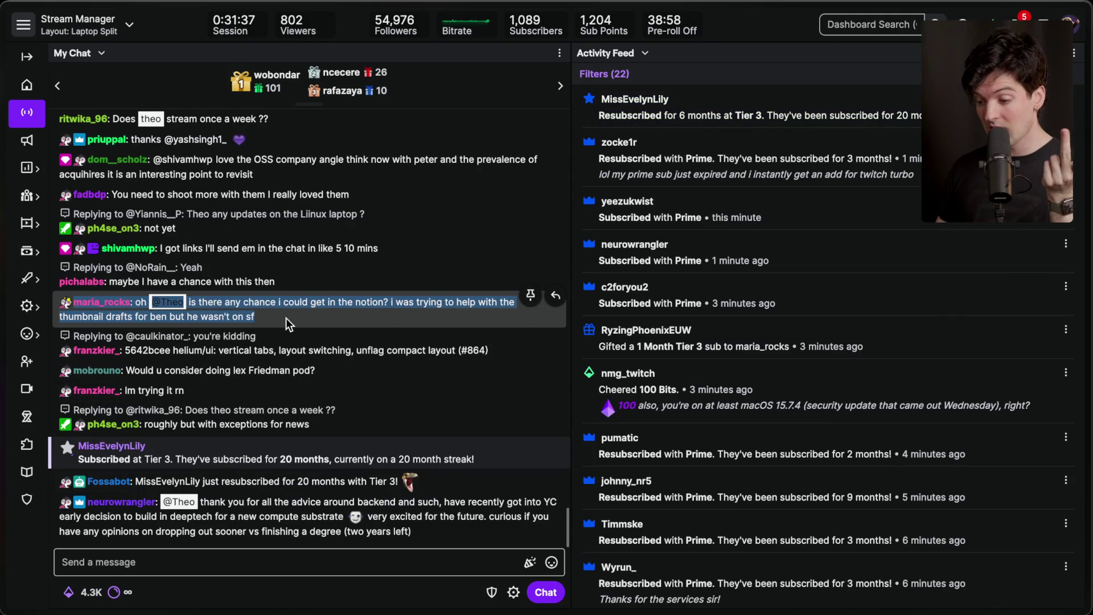
{"action": "left_click", "coordinate": [286, 320]}
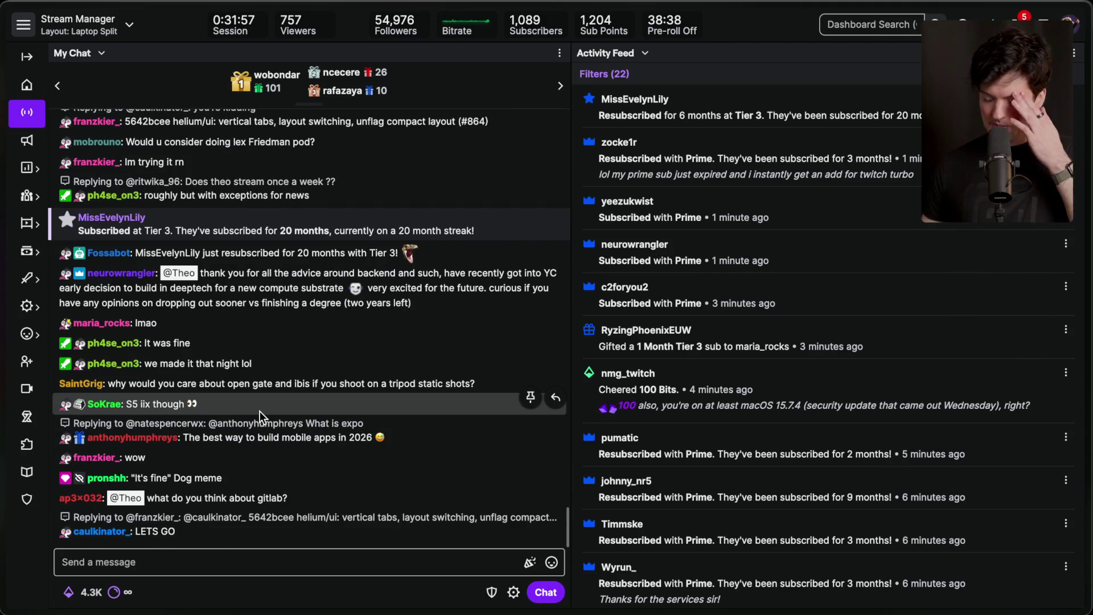
{"action": "key", "text": "ctrl+k"}
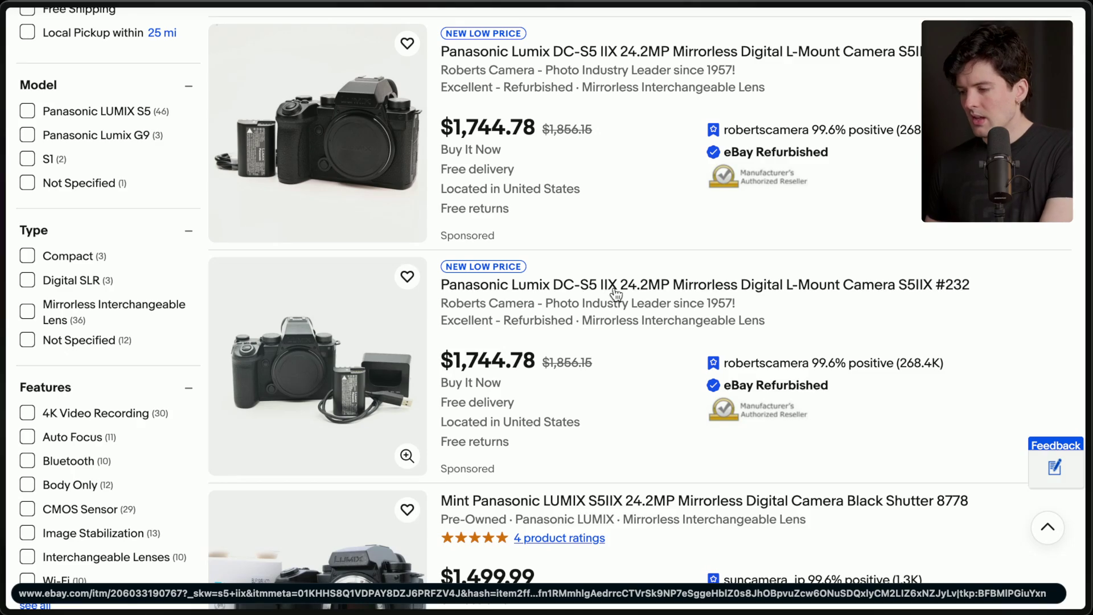
Step: Change the eBay search from 's5 iix' to 's5 ii' and run it
{"action": "scroll", "coordinate": [449, 121], "scroll_direction": "up", "scroll_amount": 1}
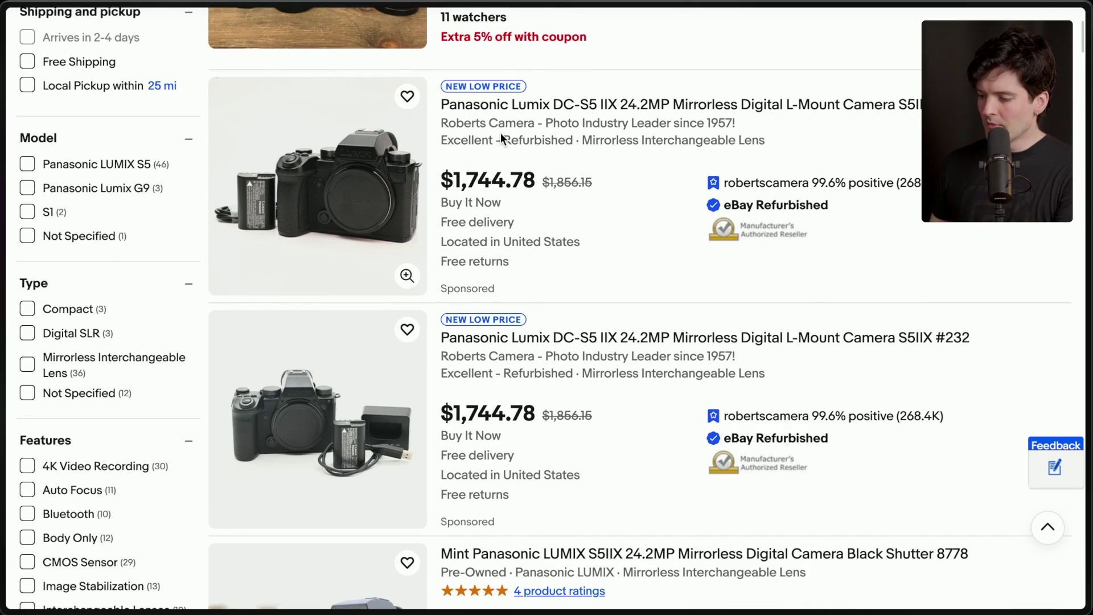
{"action": "left_click_drag", "start_coordinate": [447, 180], "coordinate": [534, 188]}
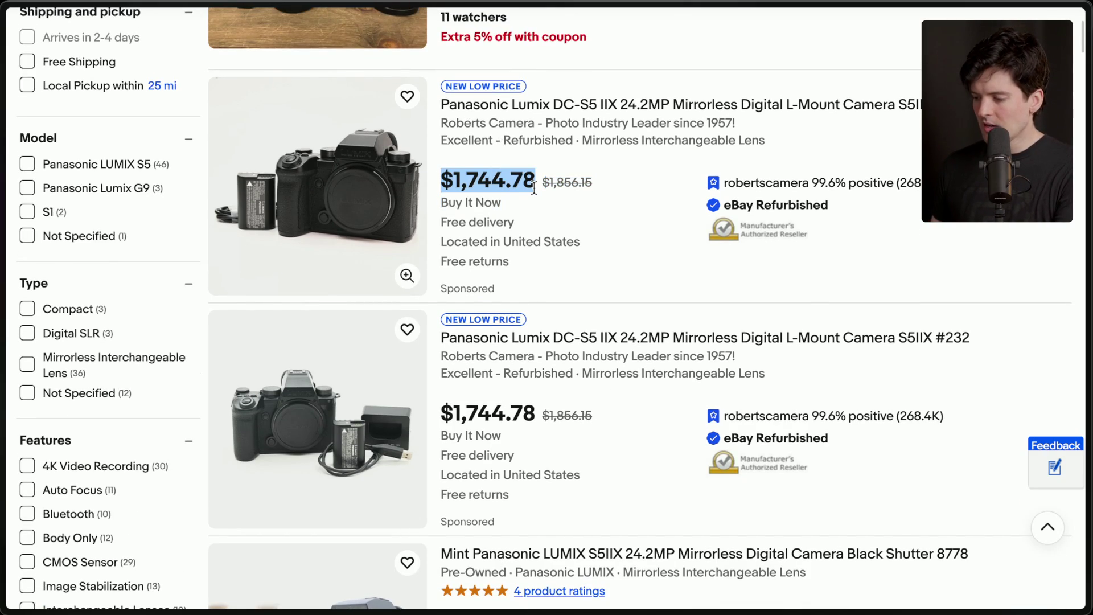
{"action": "left_click", "coordinate": [534, 188]}
{"action": "scroll", "coordinate": [534, 188], "scroll_direction": "up", "scroll_amount": 8}
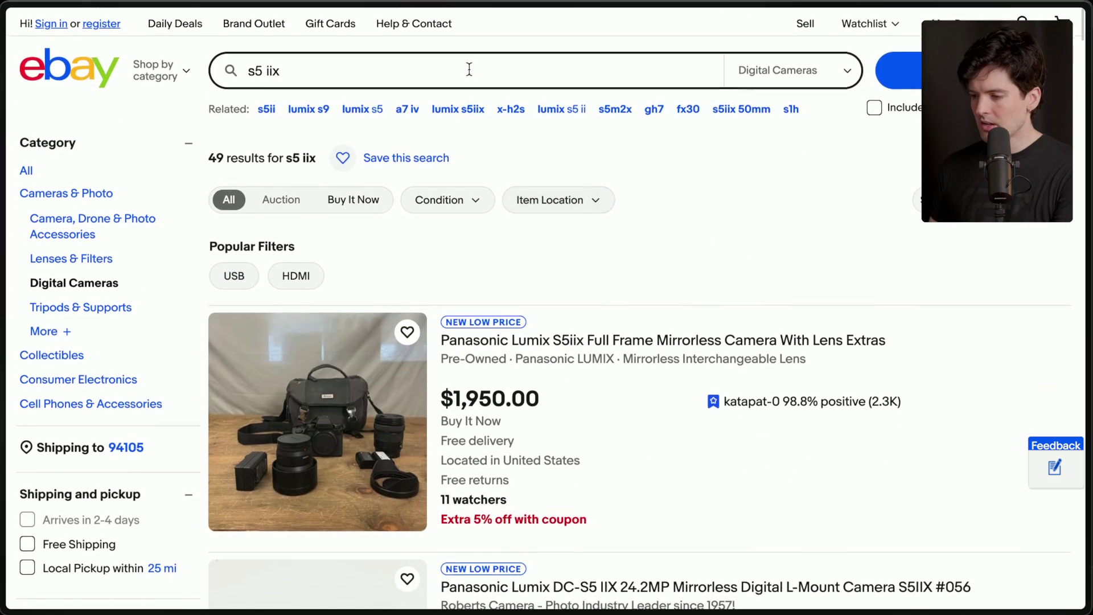
{"action": "left_click", "coordinate": [459, 79]}
{"action": "key", "text": "BackSpace"}
{"action": "key", "text": "Return"}
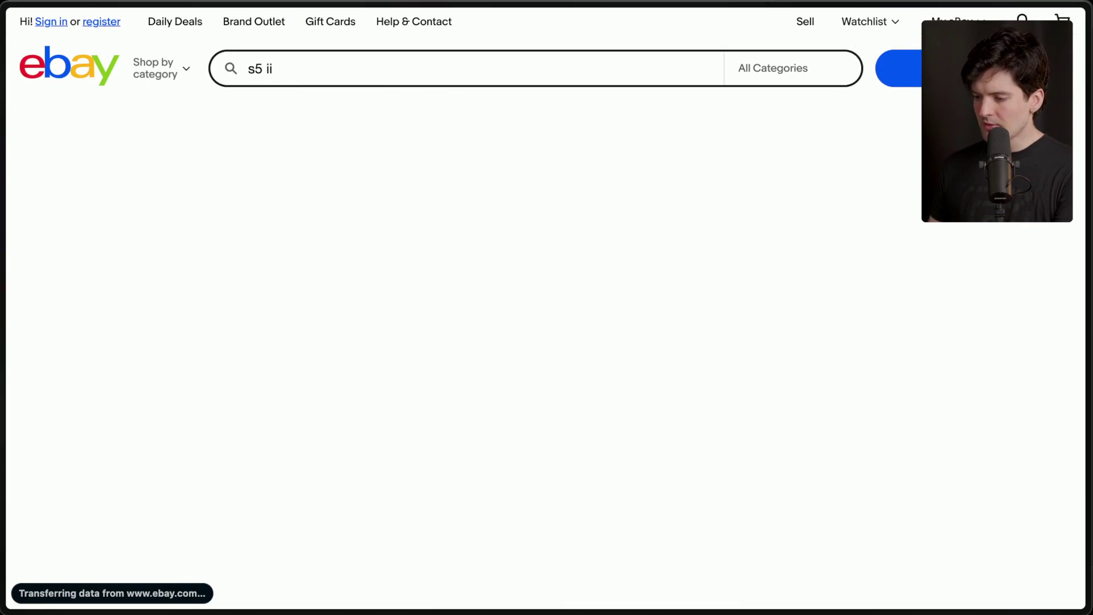
Step: Scroll the results and select the $1,279.00 LUMIX S5II price
{"action": "scroll", "coordinate": [630, 216], "scroll_direction": "down", "scroll_amount": 3}
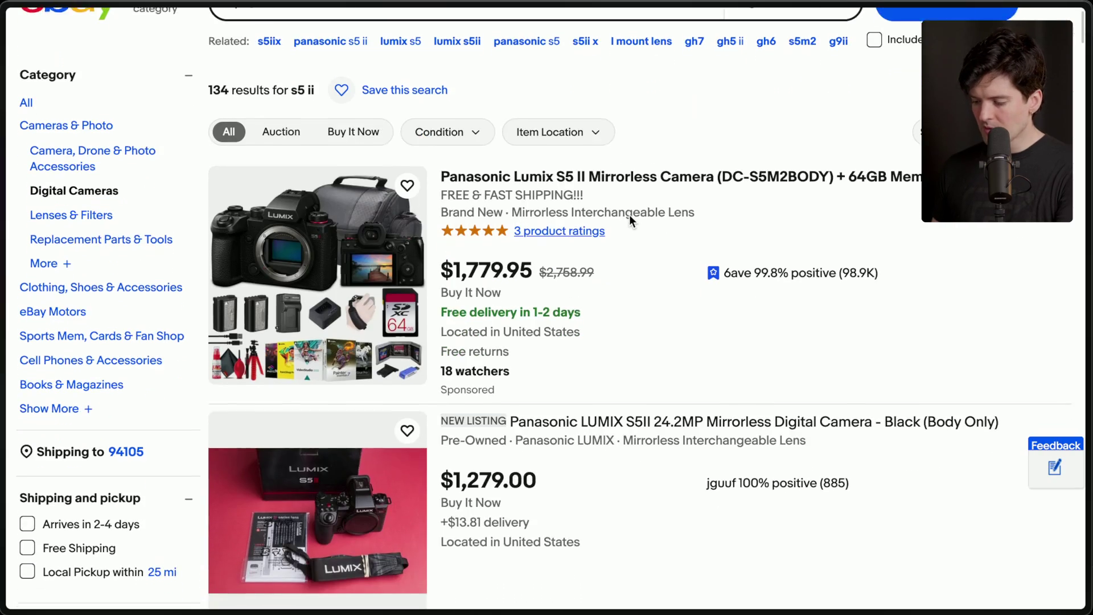
{"action": "scroll", "coordinate": [630, 214], "scroll_direction": "down", "scroll_amount": 3}
{"action": "left_click_drag", "start_coordinate": [551, 258], "coordinate": [436, 252]}
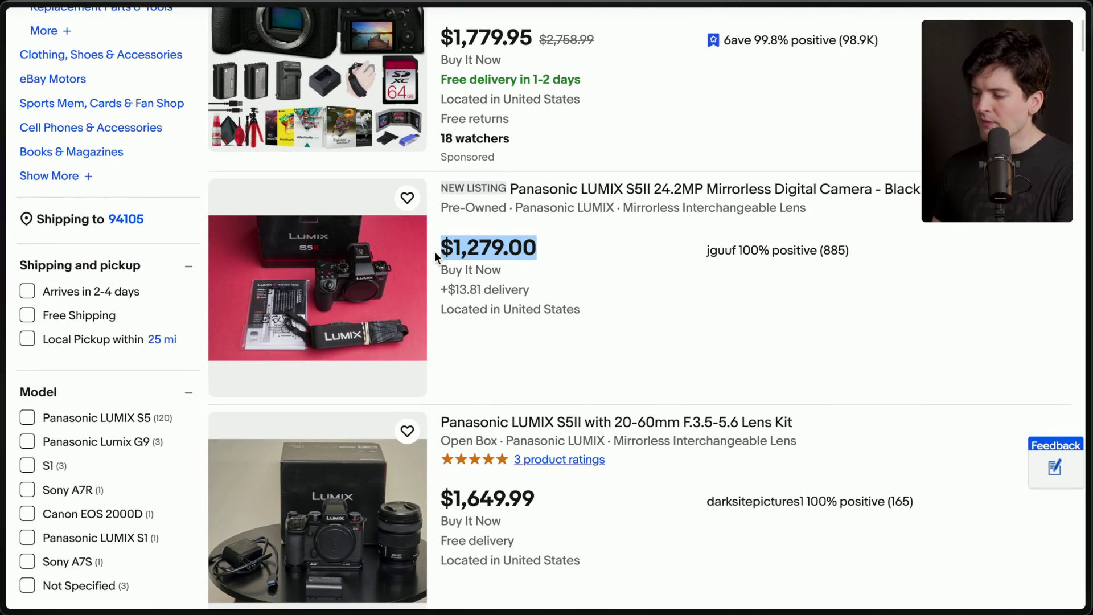
{"action": "triple_click", "coordinate": [539, 250]}
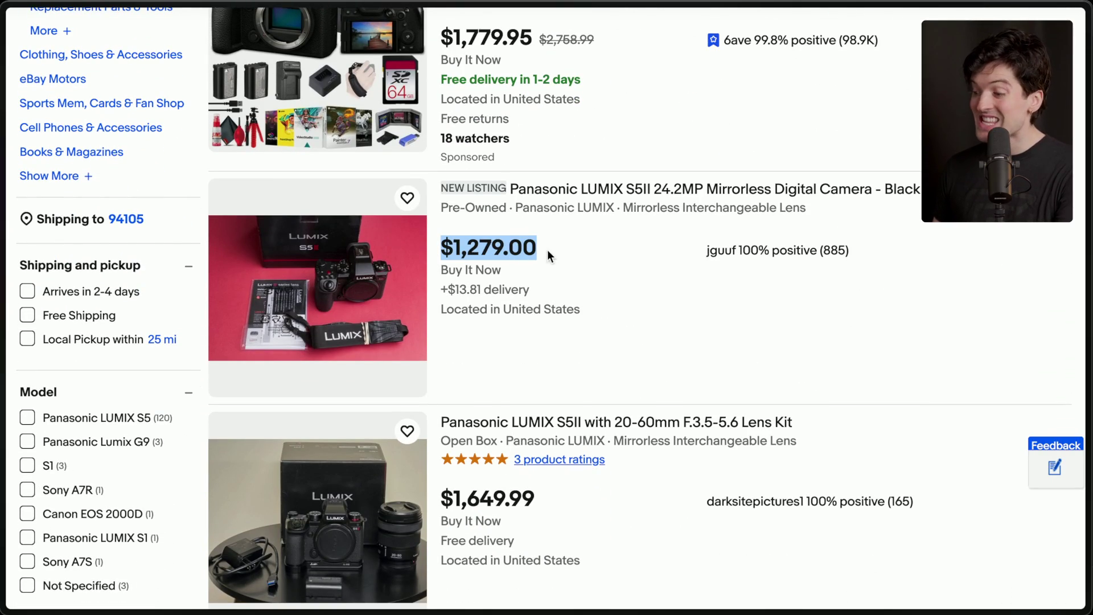
{"action": "left_click", "coordinate": [539, 254]}
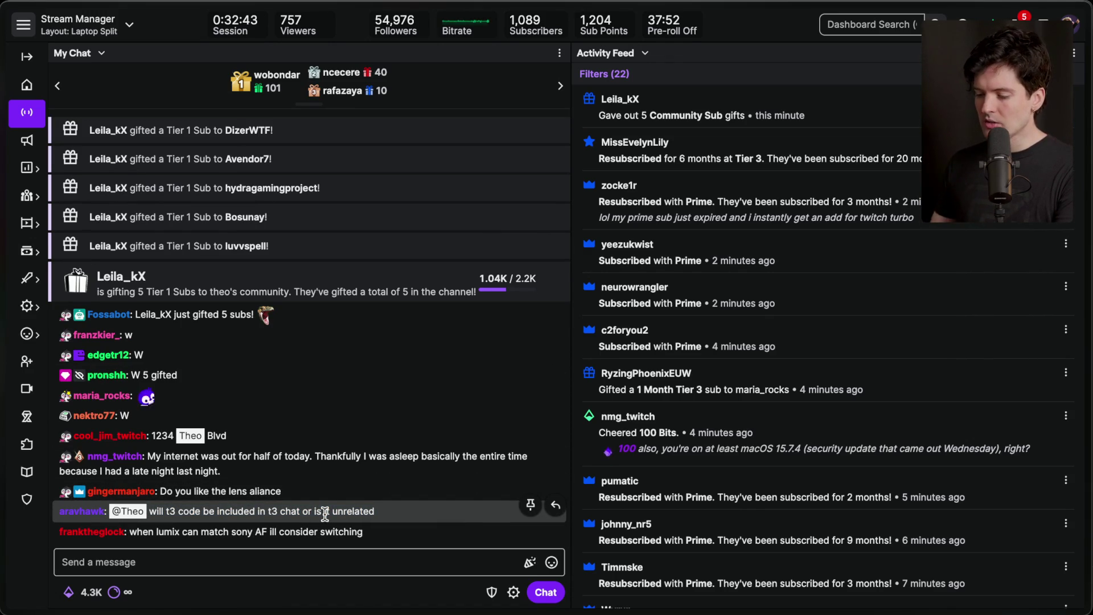
{"action": "triple_click", "coordinate": [325, 514]}
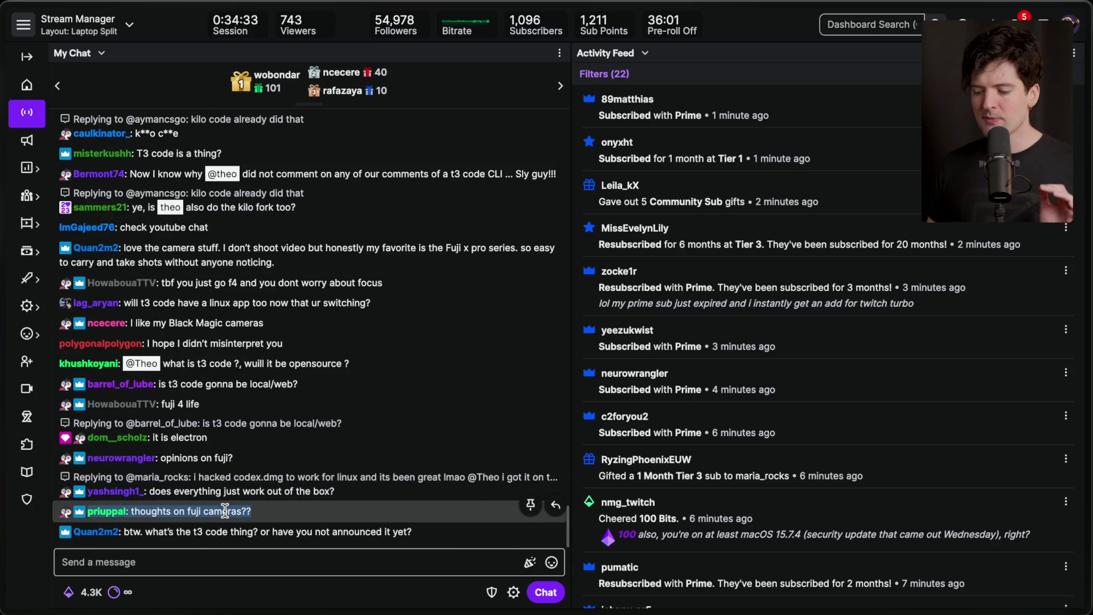
Step: Select the 'opinions on fuji?' message and highlight the camera models named in chat
{"action": "double_click", "coordinate": [222, 457]}
{"action": "triple_click", "coordinate": [244, 437]}
{"action": "left_click", "coordinate": [244, 438]}
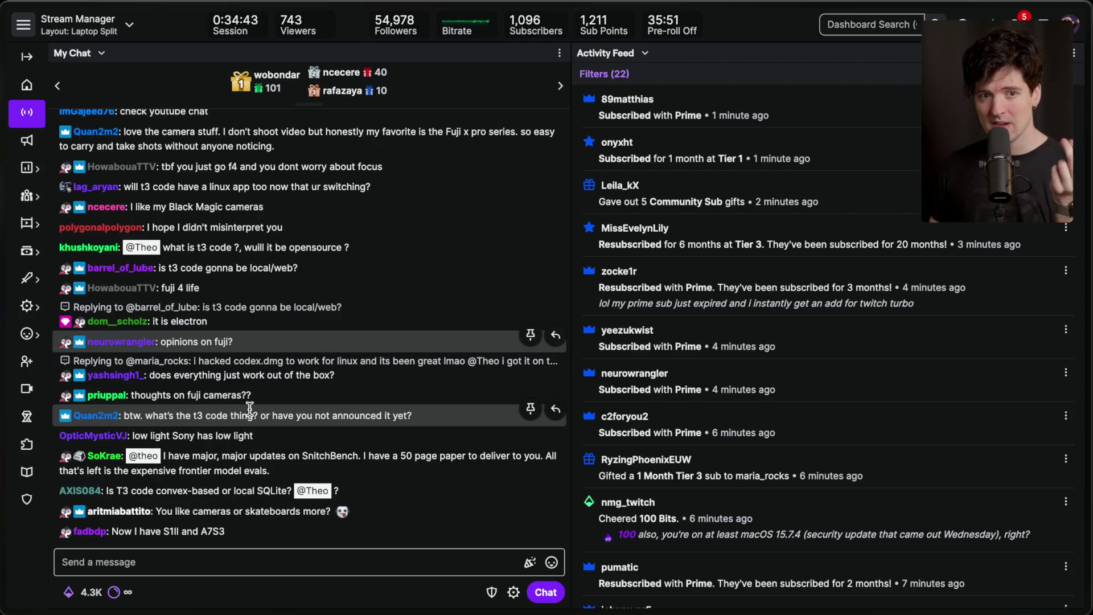
{"action": "mouse_move", "coordinate": [164, 477]}
{"action": "left_mouse_down"}
{"action": "mouse_move", "coordinate": [177, 478]}
{"action": "mouse_move", "coordinate": [211, 431]}
{"action": "mouse_move", "coordinate": [208, 402]}
{"action": "mouse_move", "coordinate": [230, 397]}
{"action": "mouse_move", "coordinate": [231, 341]}
{"action": "mouse_move", "coordinate": [217, 354]}
{"action": "left_mouse_up"}
Step: Select FX3 in the capture card message, then switch to the YouTube Studio live chat
{"action": "scroll", "coordinate": [227, 344], "scroll_direction": "up", "scroll_amount": 1}
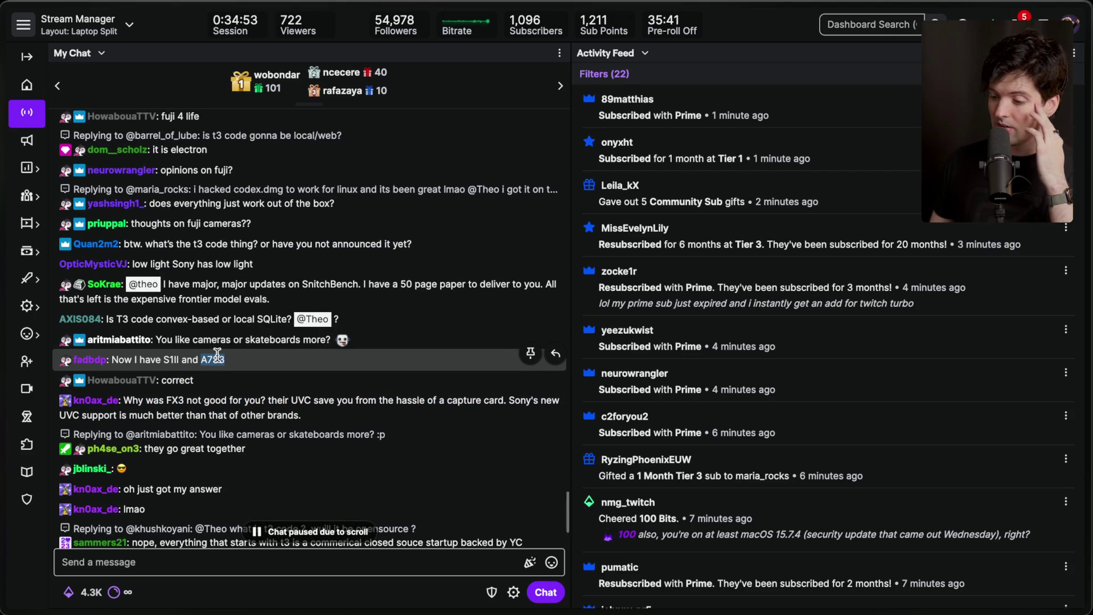
{"action": "double_click", "coordinate": [179, 399]}
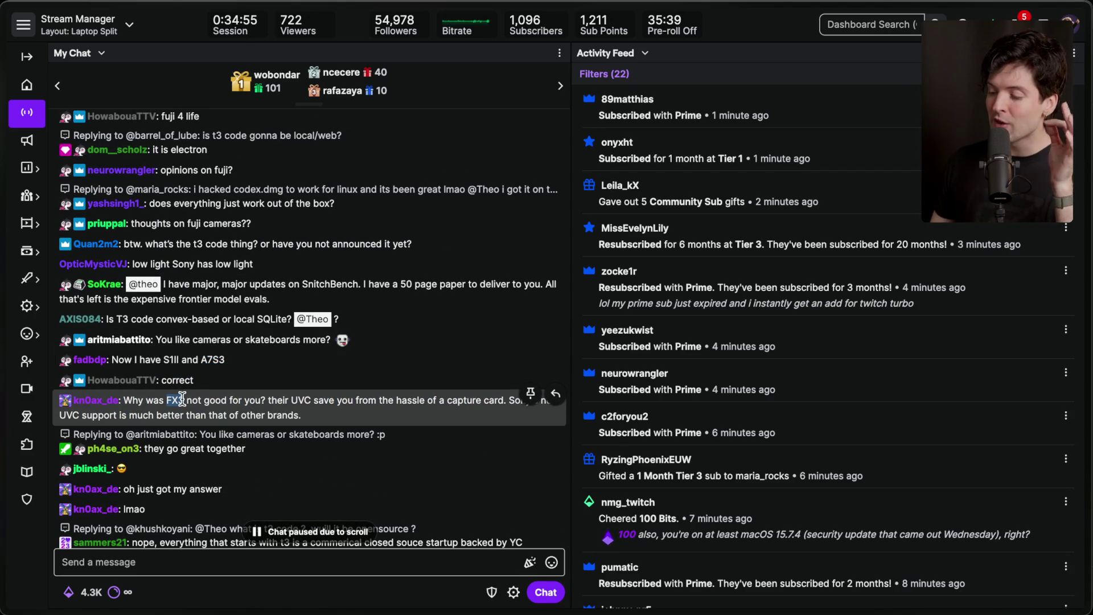
{"action": "scroll", "coordinate": [257, 376], "scroll_direction": "down", "scroll_amount": 3}
{"action": "left_click", "coordinate": [275, 371]}
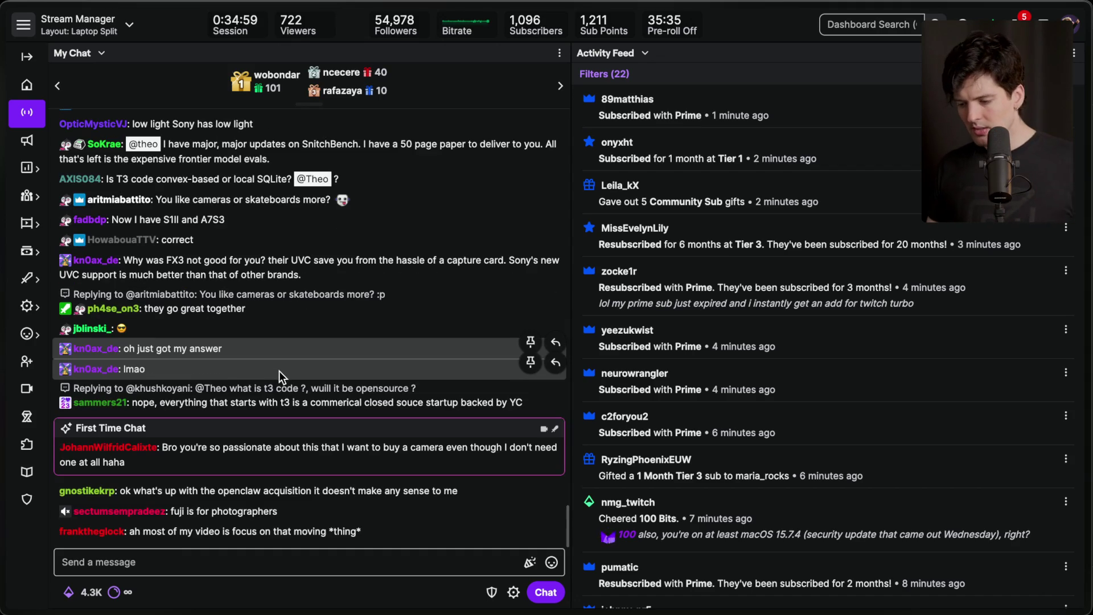
{"action": "key", "text": "super+Tab"}
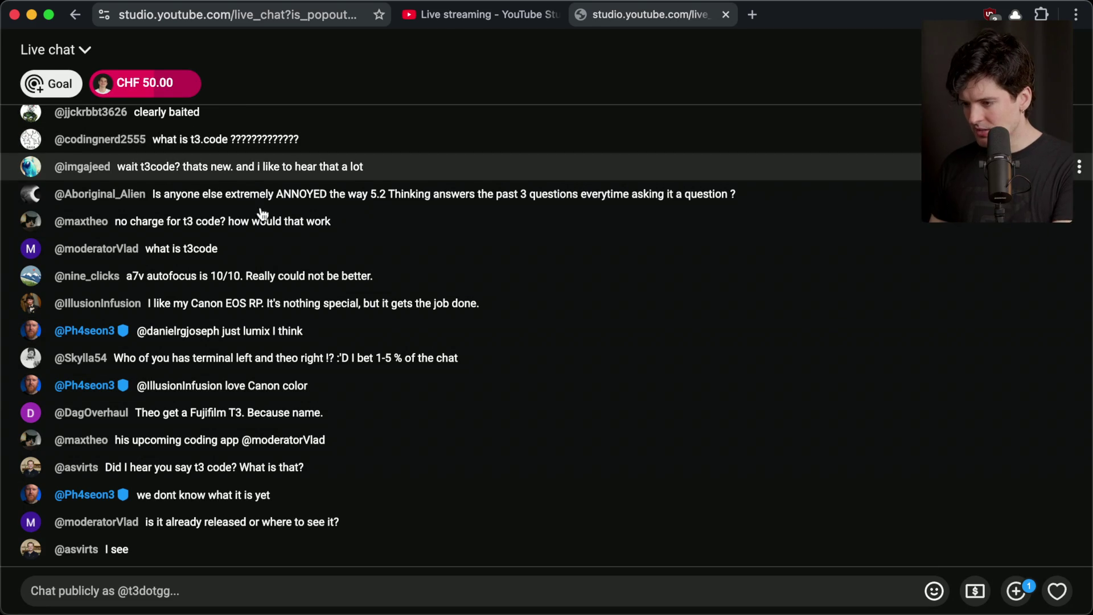
Step: Scroll back through older YouTube live chat messages, return to the latest, and switch to Stream Manager
{"action": "scroll", "coordinate": [296, 267], "scroll_direction": "up", "scroll_amount": 10}
{"action": "scroll", "coordinate": [157, 231], "scroll_direction": "up", "scroll_amount": 5}
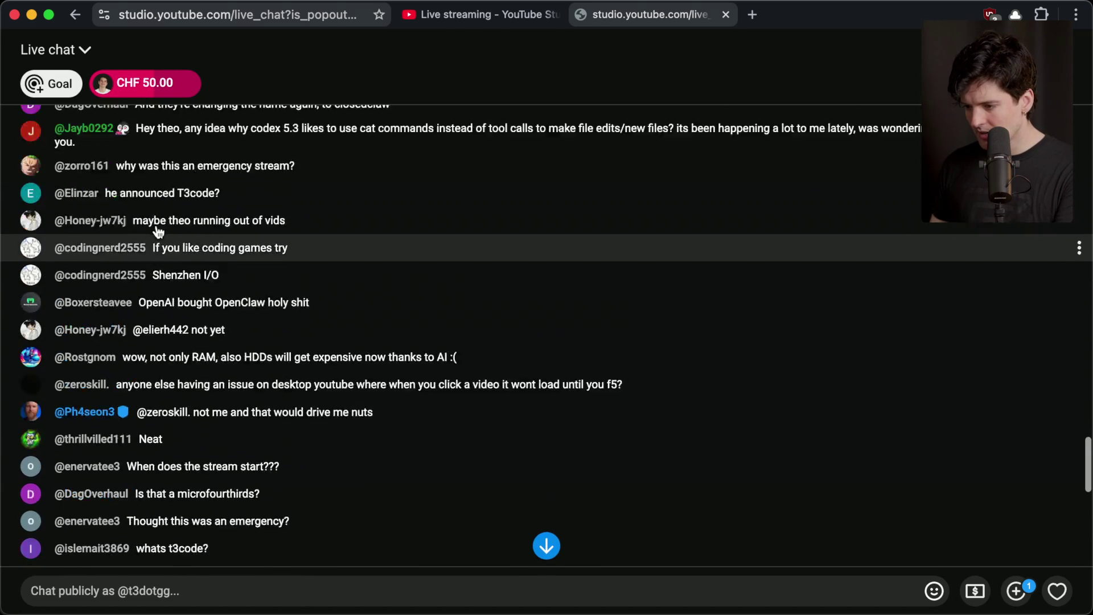
{"action": "scroll", "coordinate": [158, 232], "scroll_direction": "up", "scroll_amount": 3}
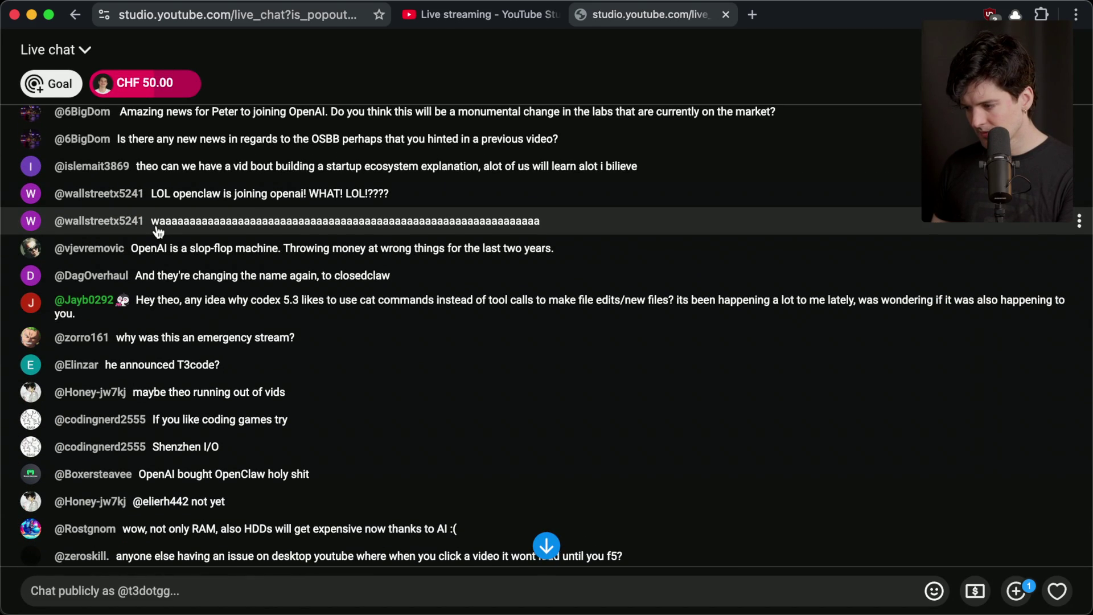
{"action": "scroll", "coordinate": [158, 231], "scroll_direction": "up", "scroll_amount": 5}
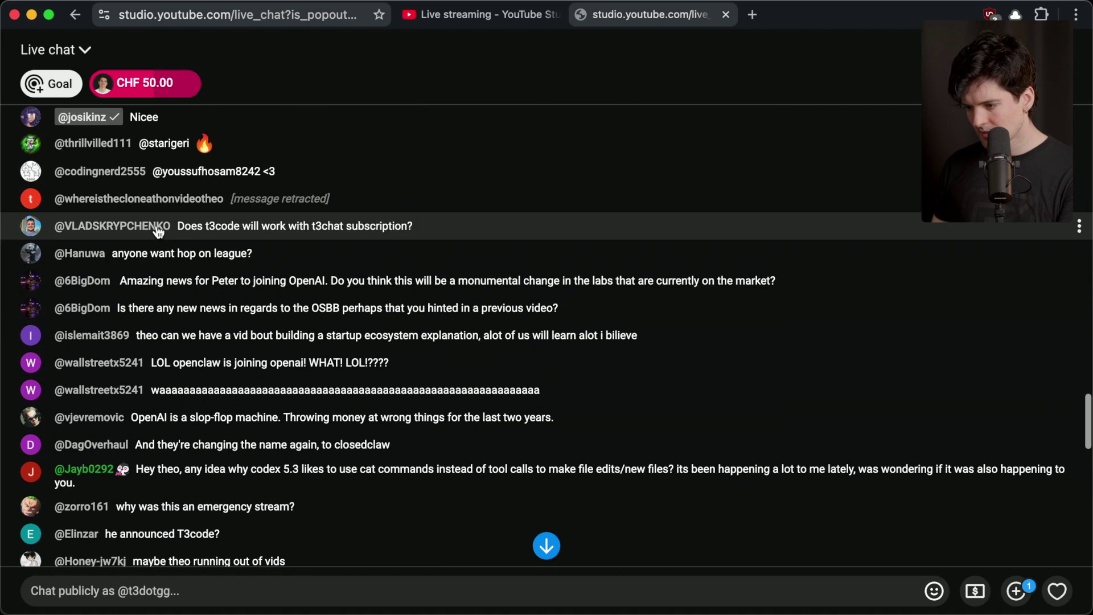
{"action": "scroll", "coordinate": [157, 232], "scroll_direction": "up", "scroll_amount": 7}
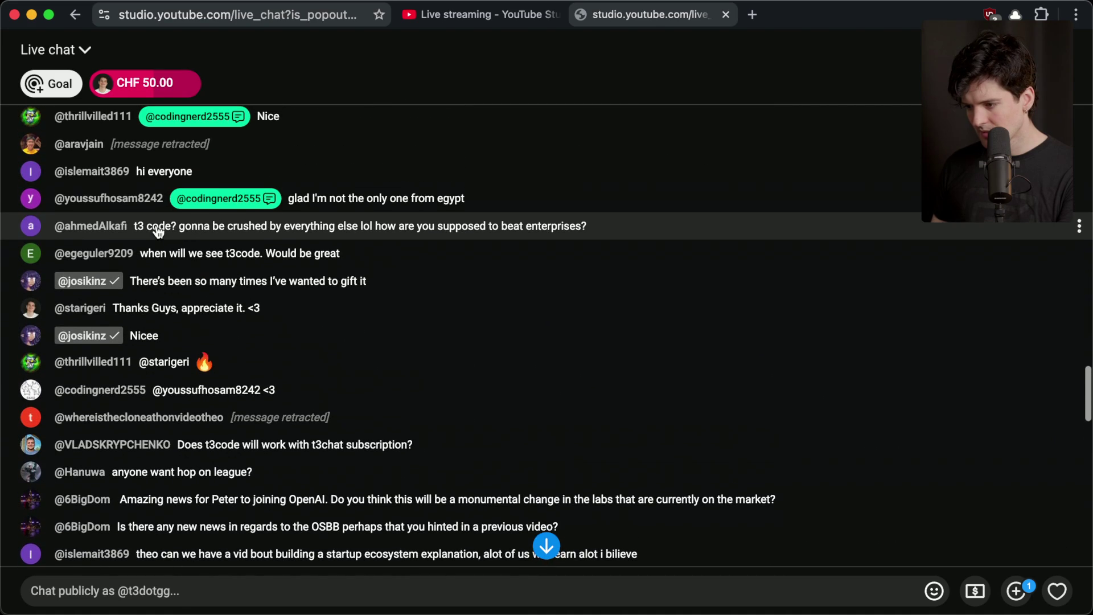
{"action": "scroll", "coordinate": [158, 232], "scroll_direction": "up", "scroll_amount": 4}
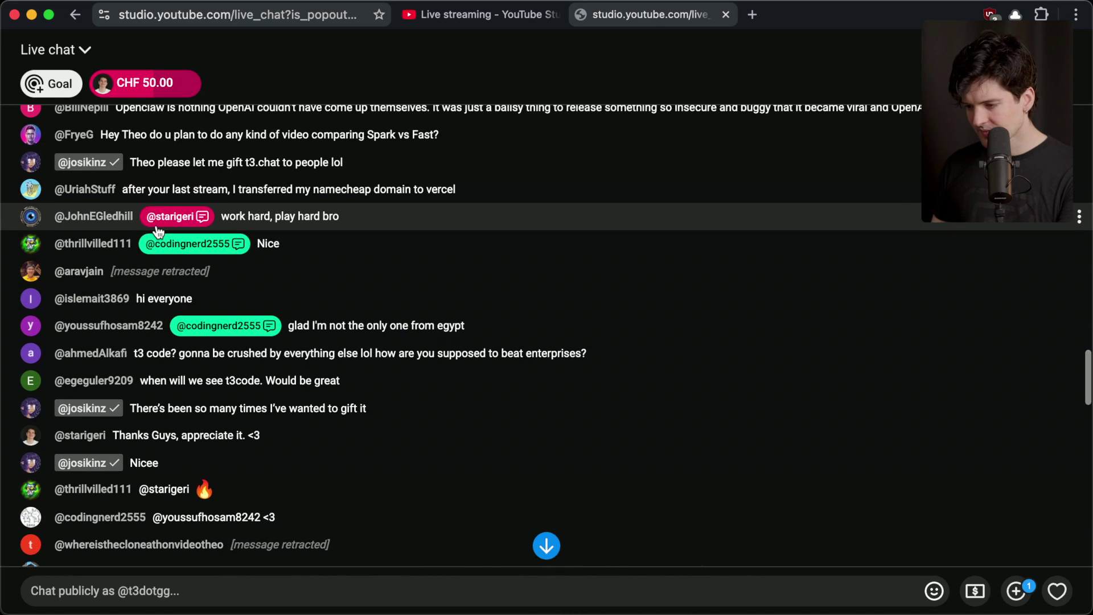
{"action": "scroll", "coordinate": [158, 232], "scroll_direction": "down", "scroll_amount": 15}
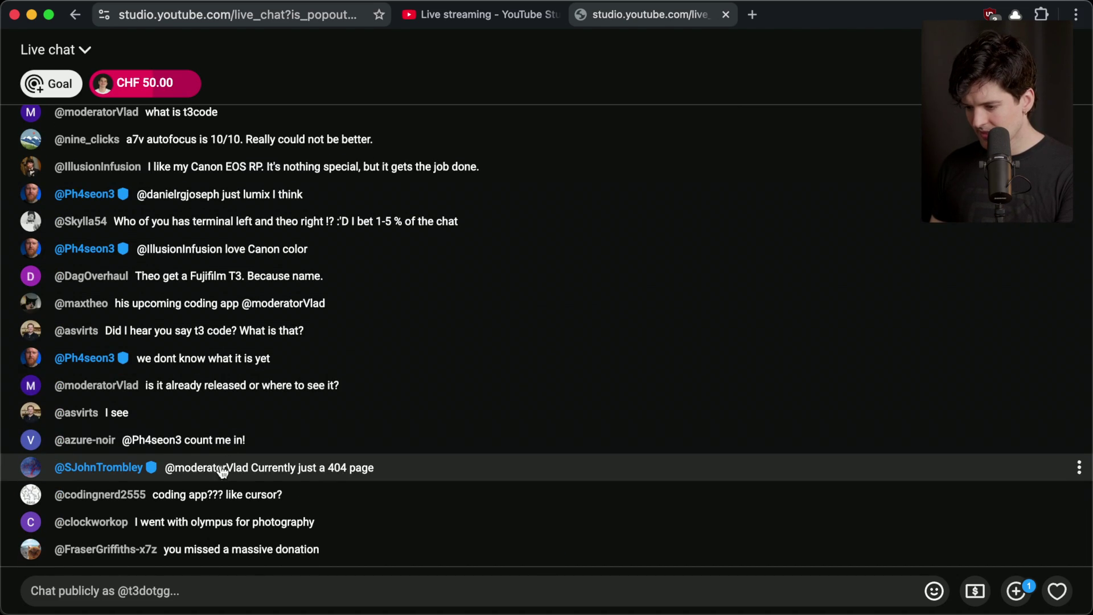
{"action": "key", "text": "super+Tab"}
{"action": "key", "text": "super+Tab"}
{"action": "key", "text": "super+Tab"}
{"action": "key", "text": "super+Tab"}
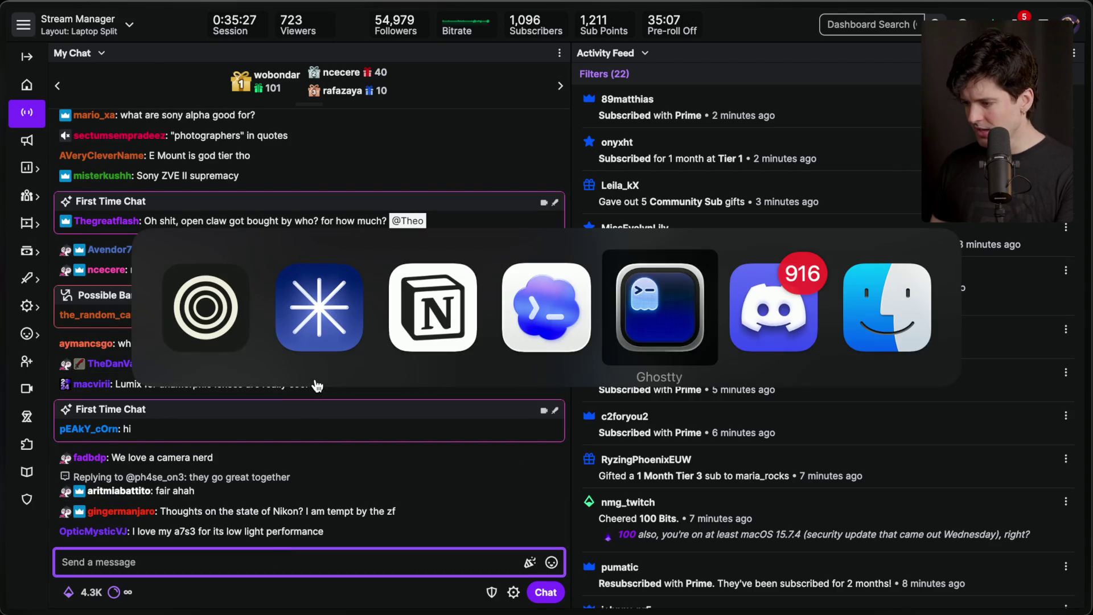
Step: Move up to the Work folder and into the t3code directory, listing its contents
{"action": "type", "text": "cd .."}
{"action": "key", "text": "Return"}
{"action": "type", "text": "cd. ."}
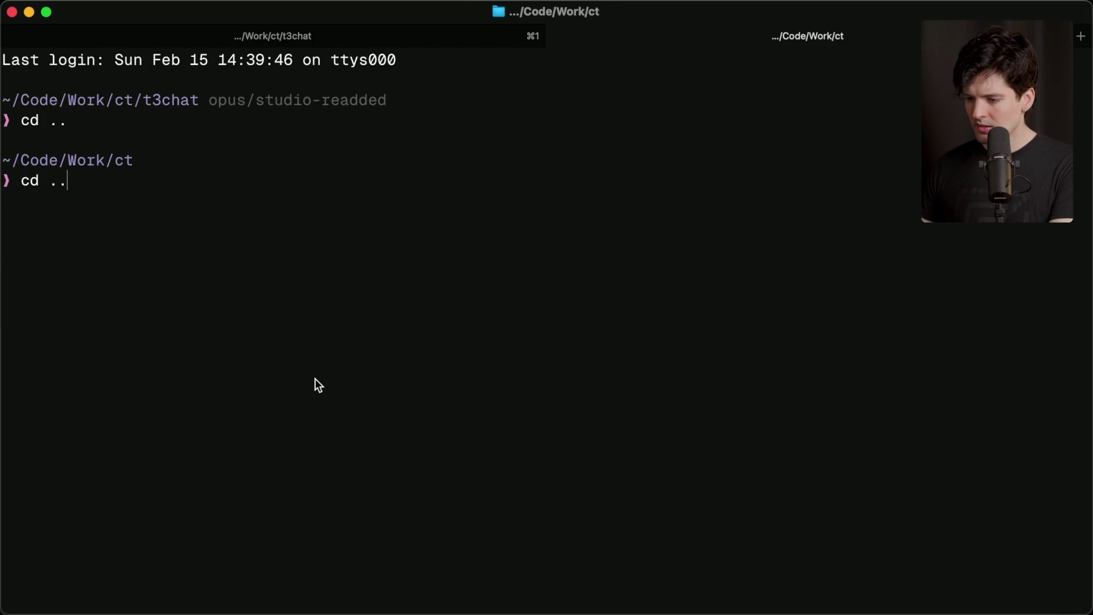
{"action": "key", "text": "Return"}
{"action": "type", "text": "ls"}
{"action": "key", "text": "Return"}
{"action": "type", "text": "cd"}
{"action": "type", "text": " code"}
{"action": "key", "text": "BackSpace"}
{"action": "key", "text": "BackSpace"}
{"action": "key", "text": "BackSpace"}
{"action": "type", "text": "t3code"}
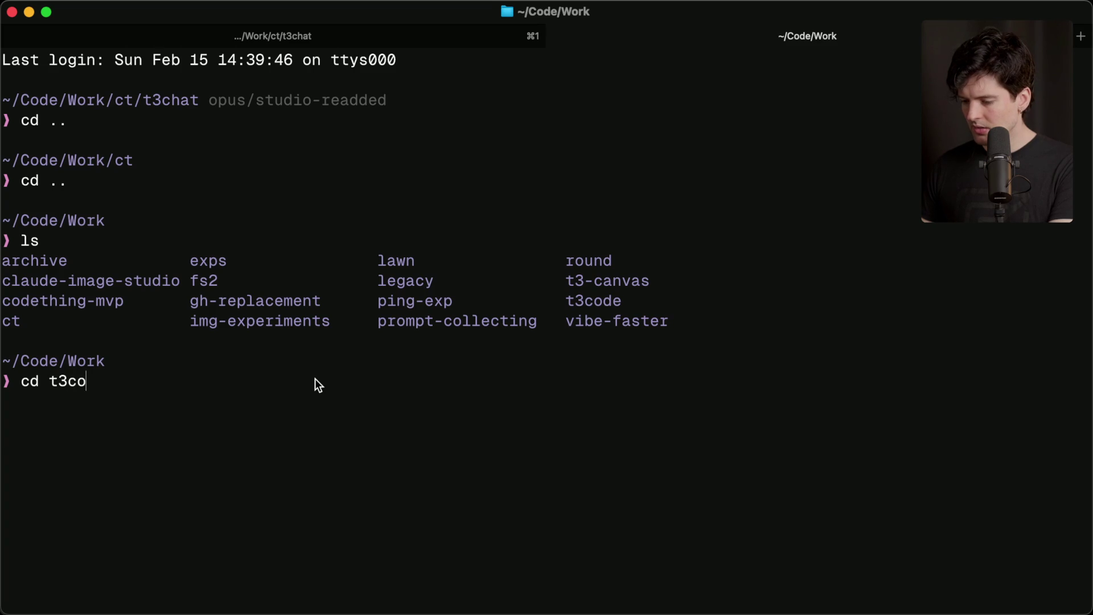
{"action": "key", "text": "Return"}
{"action": "type", "text": "ls"}
{"action": "key", "text": "Return"}
Step: Enter the clones/t3code-1 folder
{"action": "type", "text": "cd clones/t3code-"}
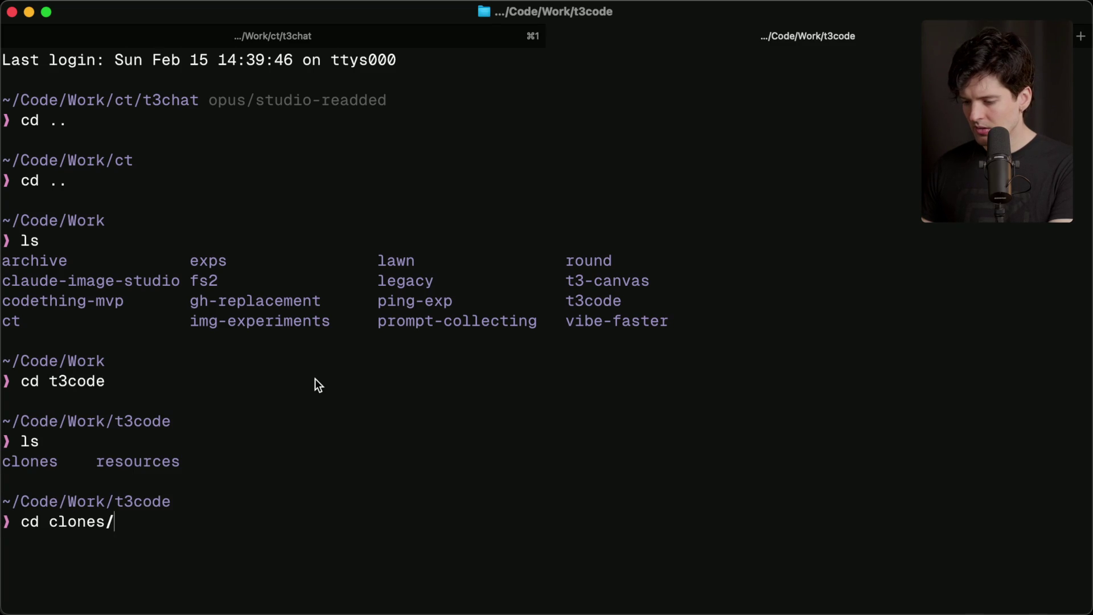
{"action": "key", "text": "Return"}
{"action": "key", "text": "Up"}
{"action": "key", "text": "Tab"}
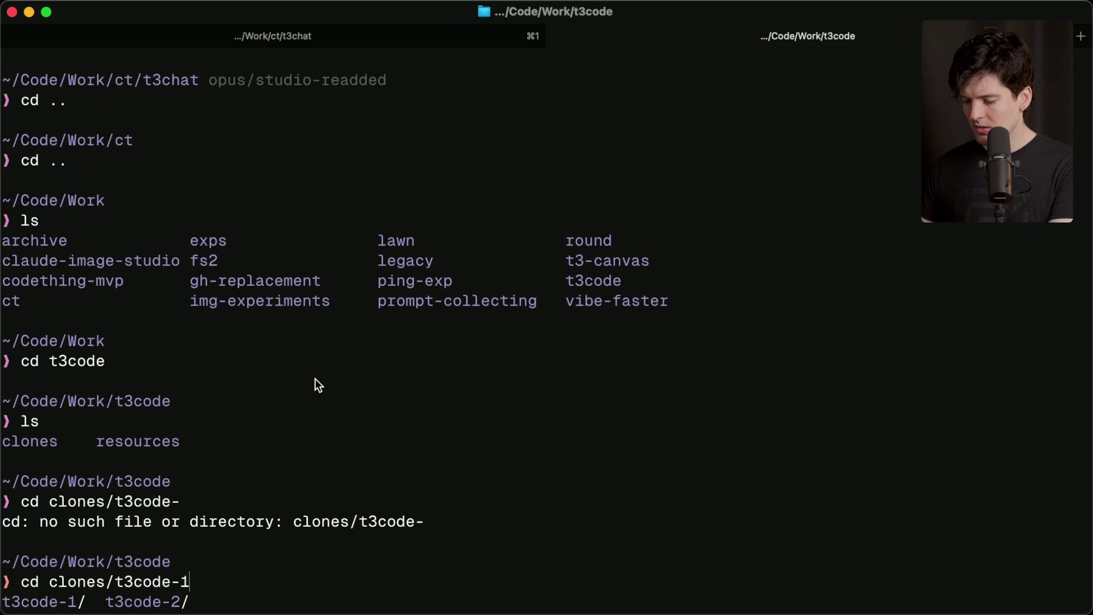
{"action": "type", "text": "1"}
{"action": "key", "text": "Return"}
Step: Run git pull and start the desktop build with bun run dev:desktop
{"action": "type", "text": "bun run dev:"}
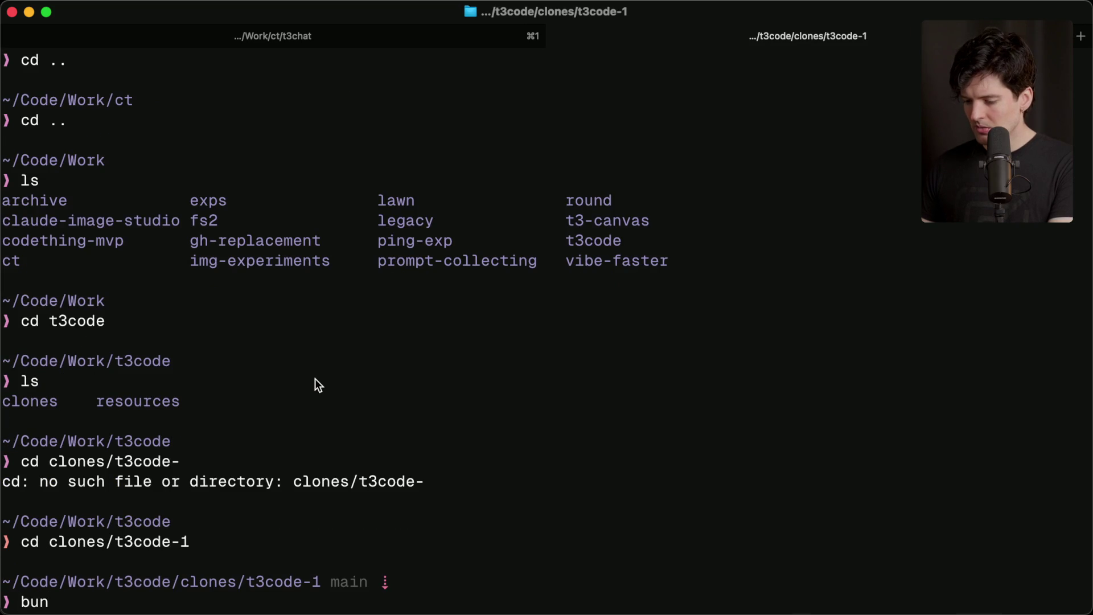
{"action": "key", "text": "ctrl+u"}
{"action": "type", "text": "git pull"}
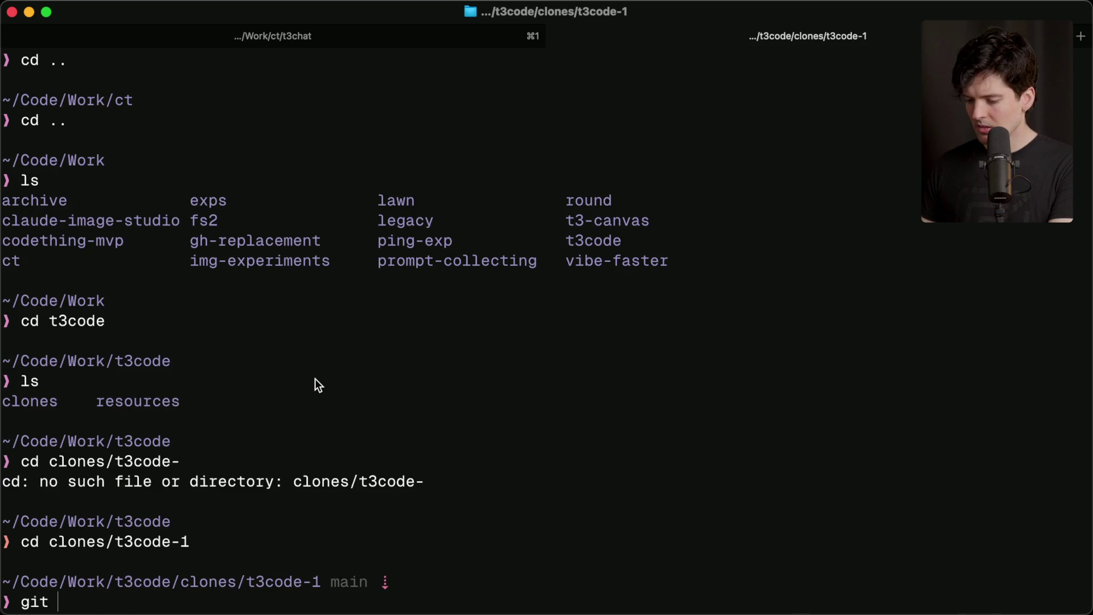
{"action": "key", "text": "Return"}
{"action": "type", "text": "bun run dev:desktop"}
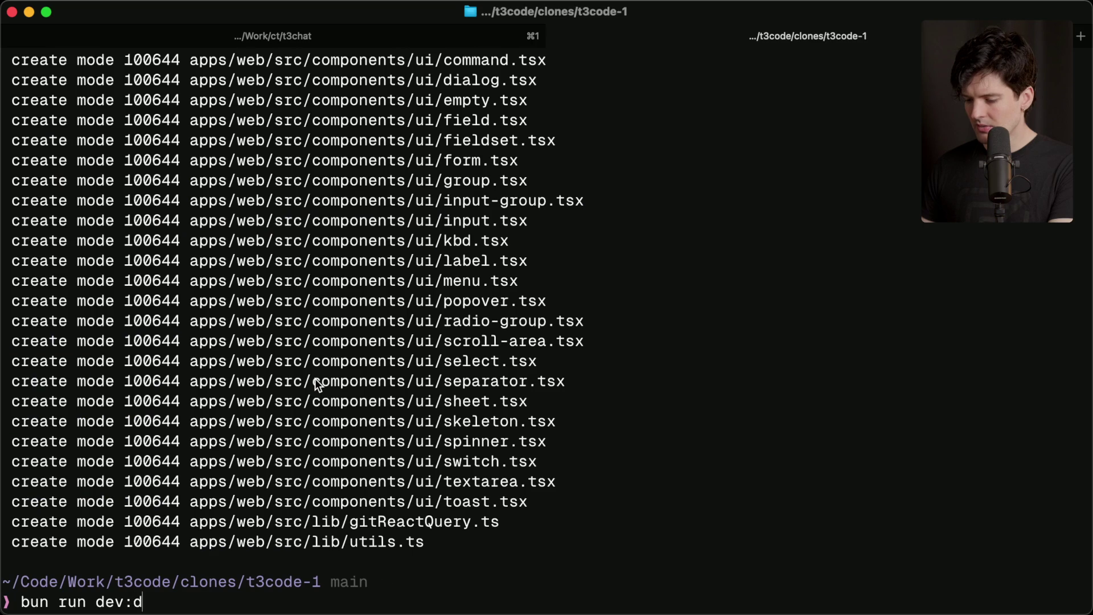
{"action": "key", "text": "Return"}
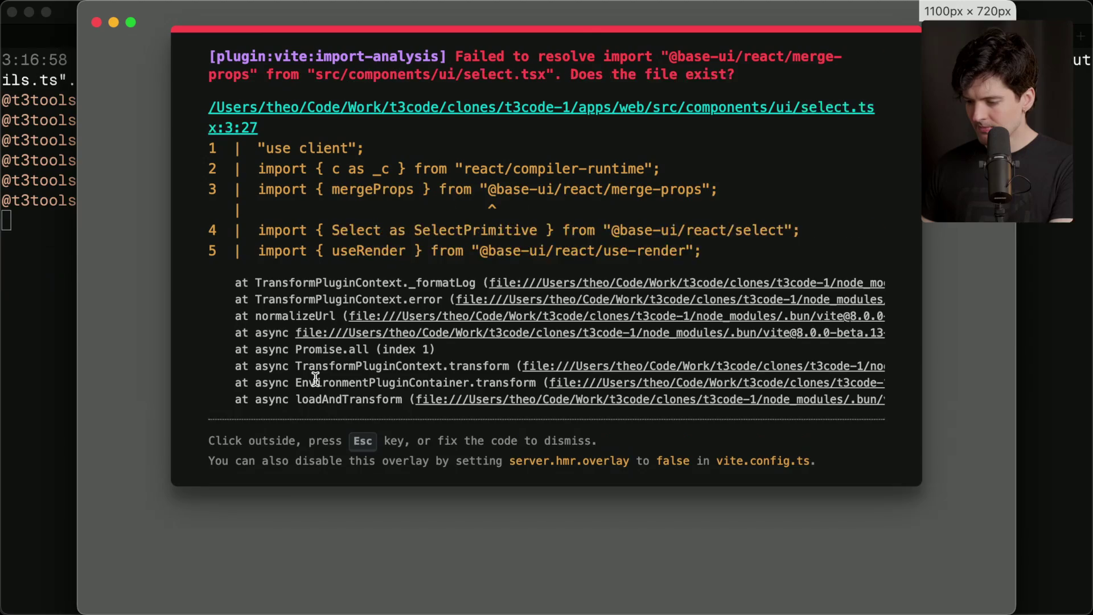
Step: Stop the failing build, run bun install, and relaunch bun run dev:desktop
{"action": "key", "text": "ctrl+c"}
{"action": "type", "text": "bun install"}
{"action": "key", "text": "Return"}
{"action": "key", "text": "super+Tab"}
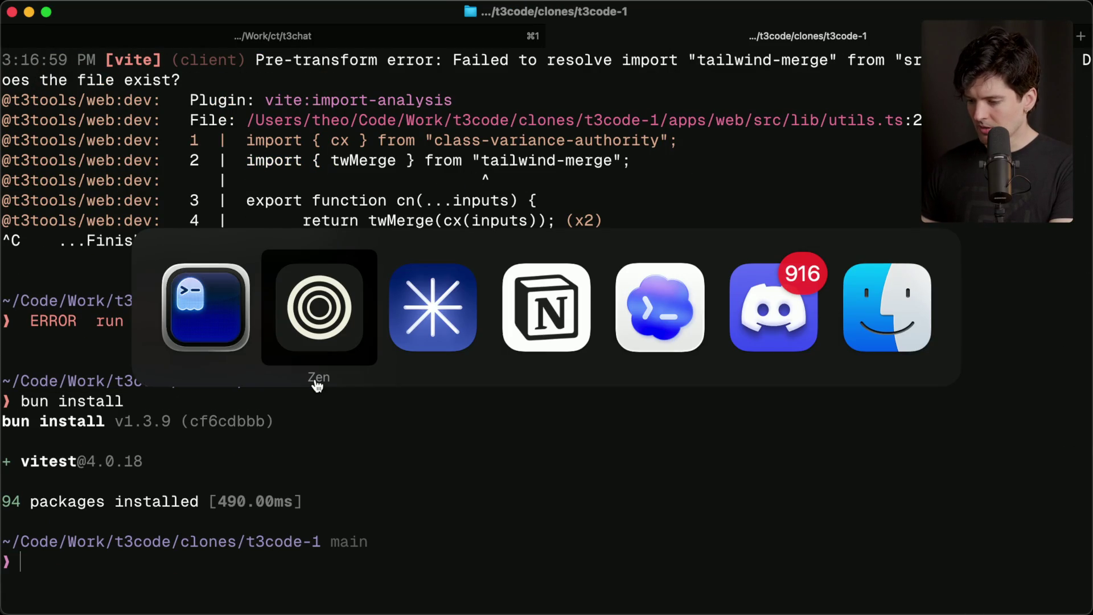
{"action": "key", "text": "super+shift+Tab"}
{"action": "key", "text": "Up"}
{"action": "key", "text": "Return"}
{"action": "key", "text": "Up"}
{"action": "key", "text": "Up"}
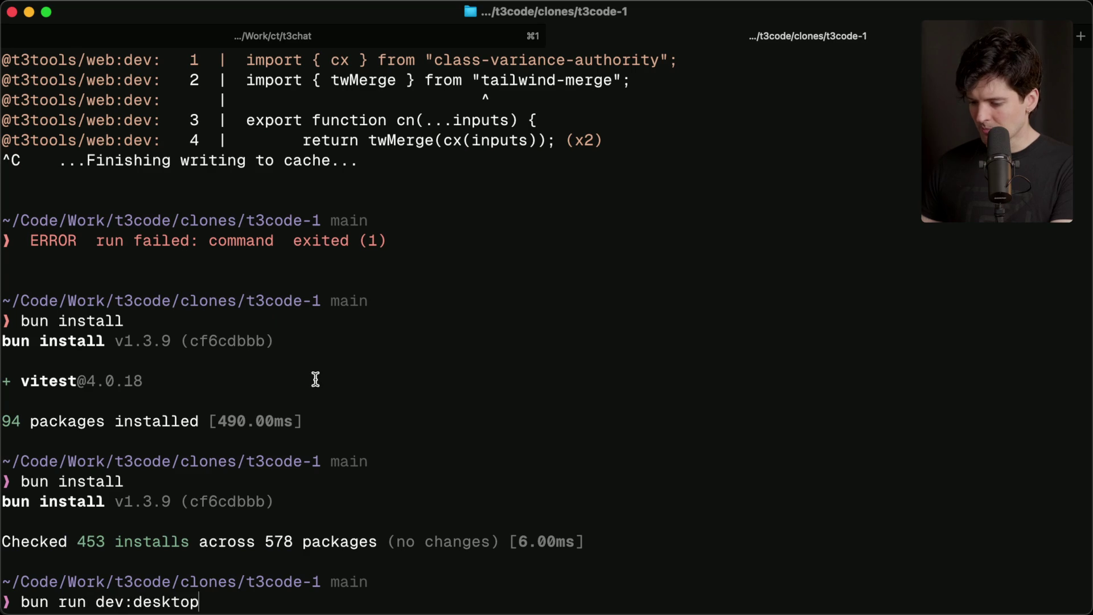
{"action": "key", "text": "Return"}
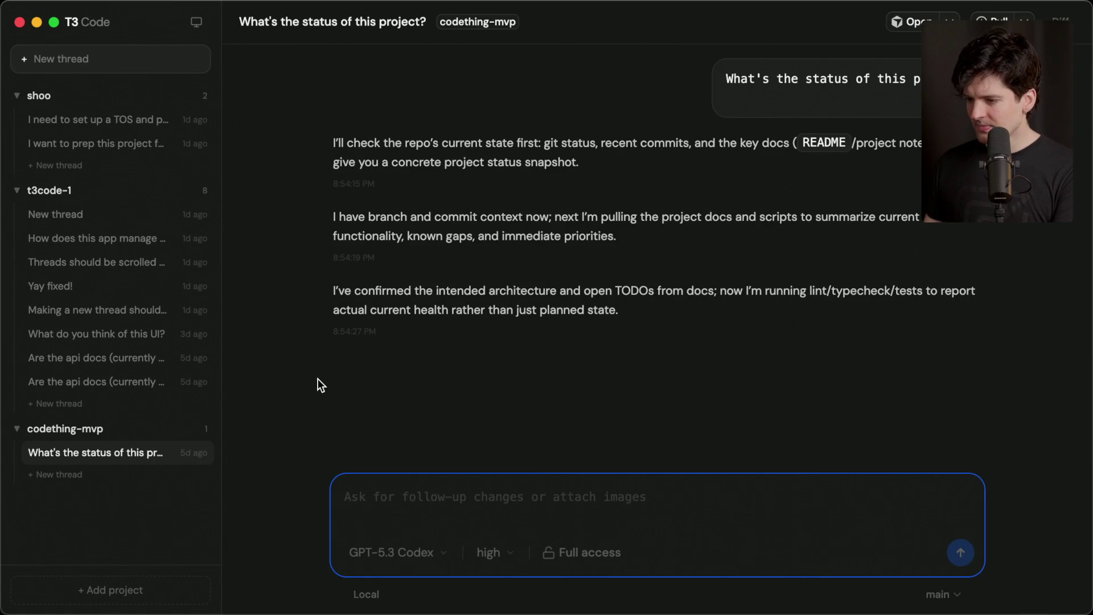
Step: Open the shoo thread about the TOS and privacy policy, glance at Codex, and return
{"action": "left_click", "coordinate": [104, 117]}
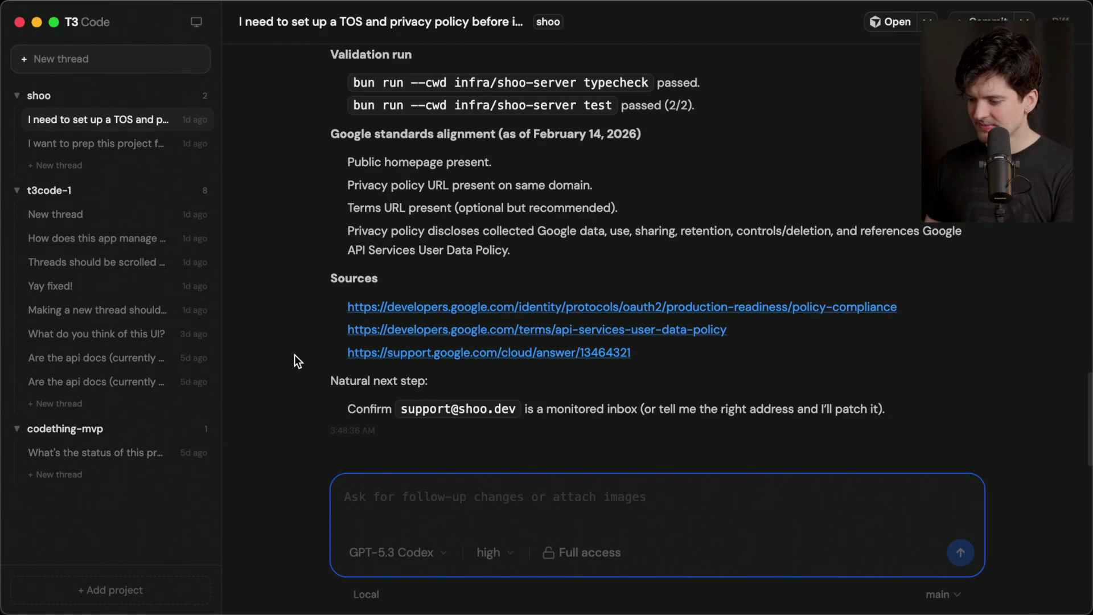
{"action": "left_click", "coordinate": [95, 140]}
{"action": "left_click", "coordinate": [99, 117]}
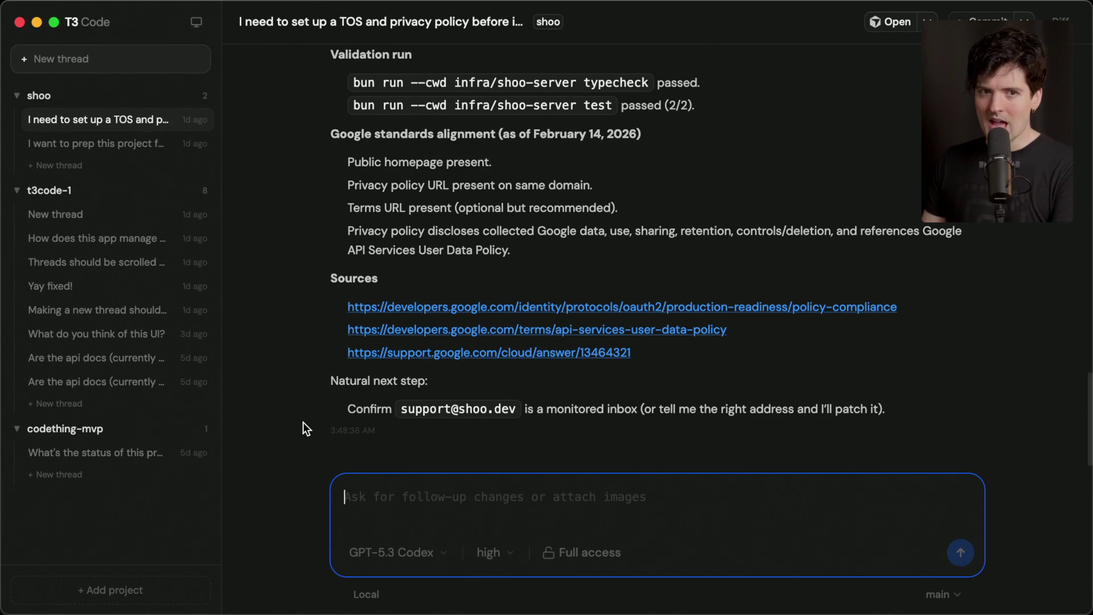
{"action": "key", "text": "super+Tab"}
{"action": "key", "text": "super+Tab"}
{"action": "key", "text": "super+Tab"}
{"action": "key", "text": "super+Tab"}
{"action": "key", "text": "super+Tab"}
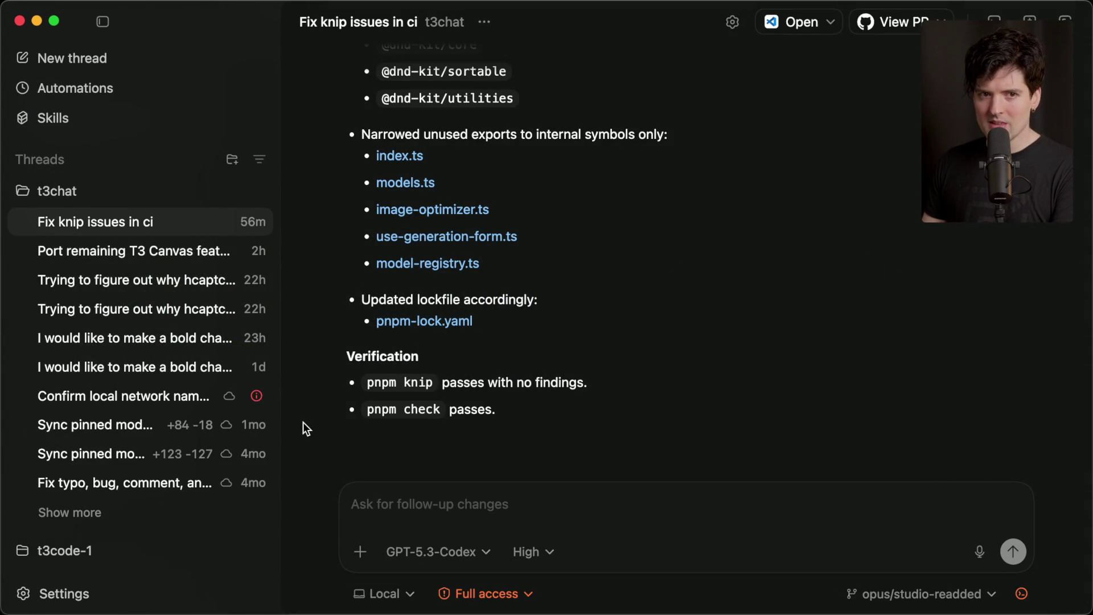
{"action": "key", "text": "super+Tab"}
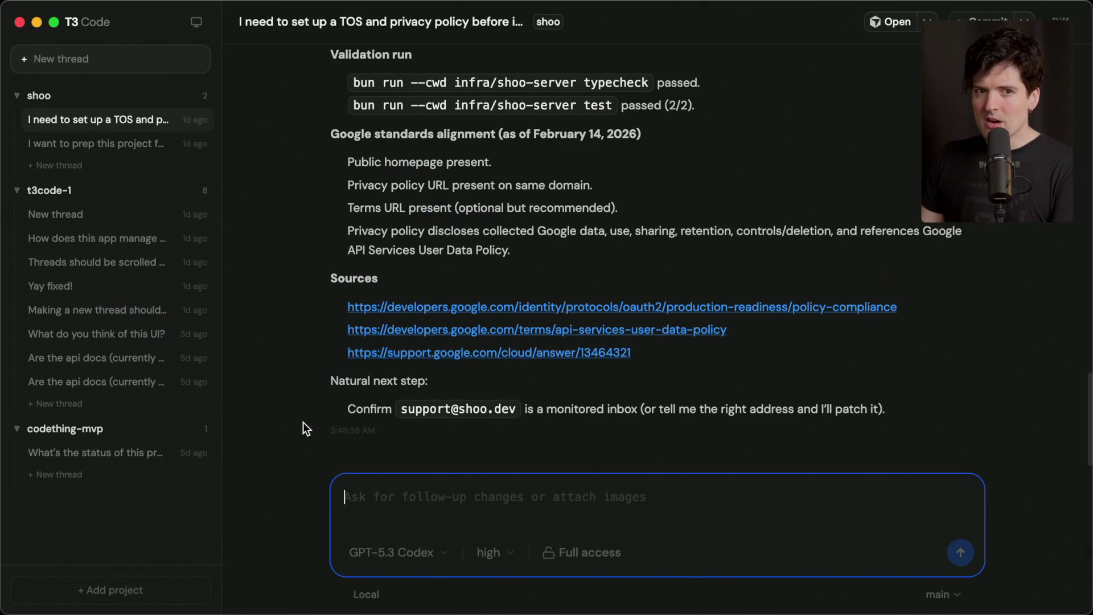
Step: Check the concurrent viewer count on the YouTube Studio live streaming page
{"action": "key", "text": "super+Tab"}
{"action": "key", "text": "super+Tab"}
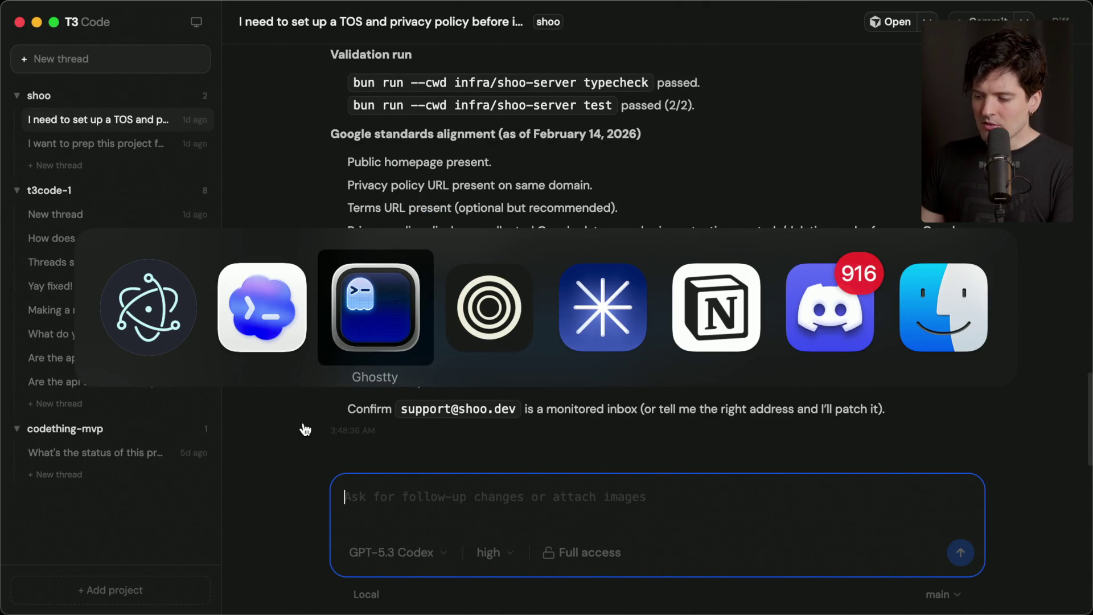
Step: Cycle through the open apps and bring Twitch Stream Manager to the front
{"action": "key", "text": "super+Tab"}
{"action": "key", "text": "super+Tab"}
{"action": "left_click", "coordinate": [472, 14]}
{"action": "left_click_drag", "start_coordinate": [104, 414], "coordinate": [194, 419]}
{"action": "left_click", "coordinate": [193, 412]}
{"action": "key", "text": "super+Tab"}
{"action": "key", "text": "super+Tab"}
{"action": "key", "text": "shift+super+Tab"}
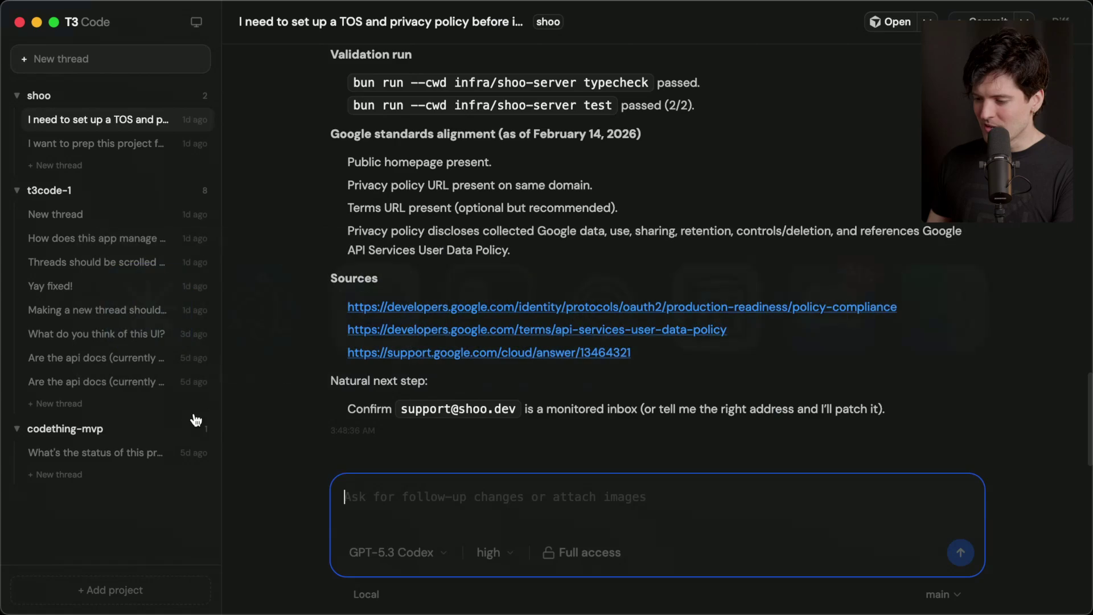
{"action": "key", "text": "super+Tab"}
{"action": "key", "text": "super+Tab"}
{"action": "key", "text": "super+Tab"}
{"action": "key", "text": "super+Tab"}
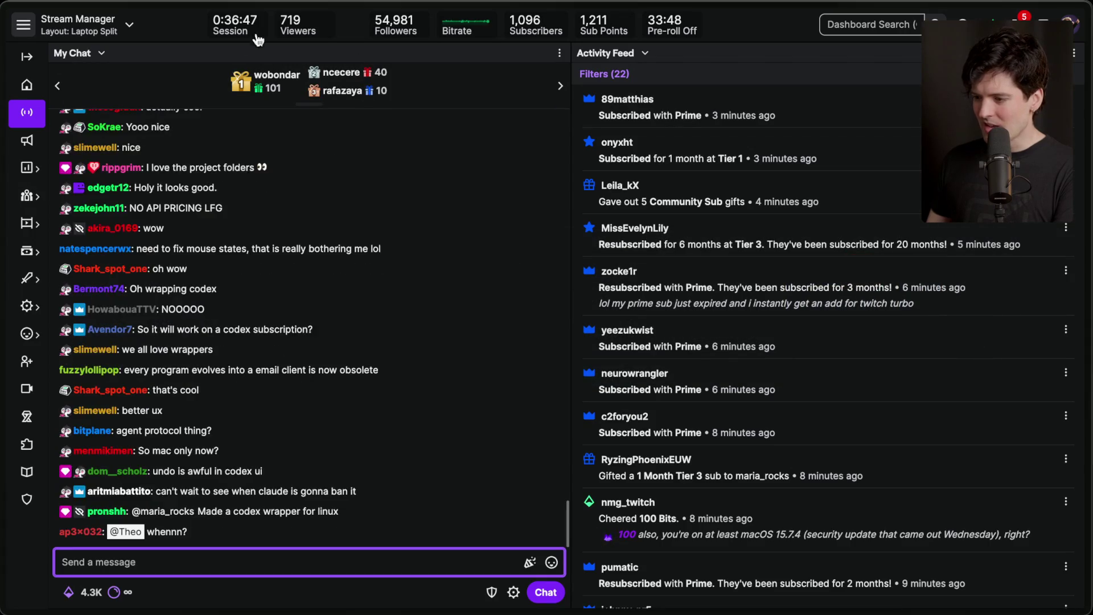
{"action": "key", "text": "super+Tab"}
{"action": "key", "text": "super+Tab"}
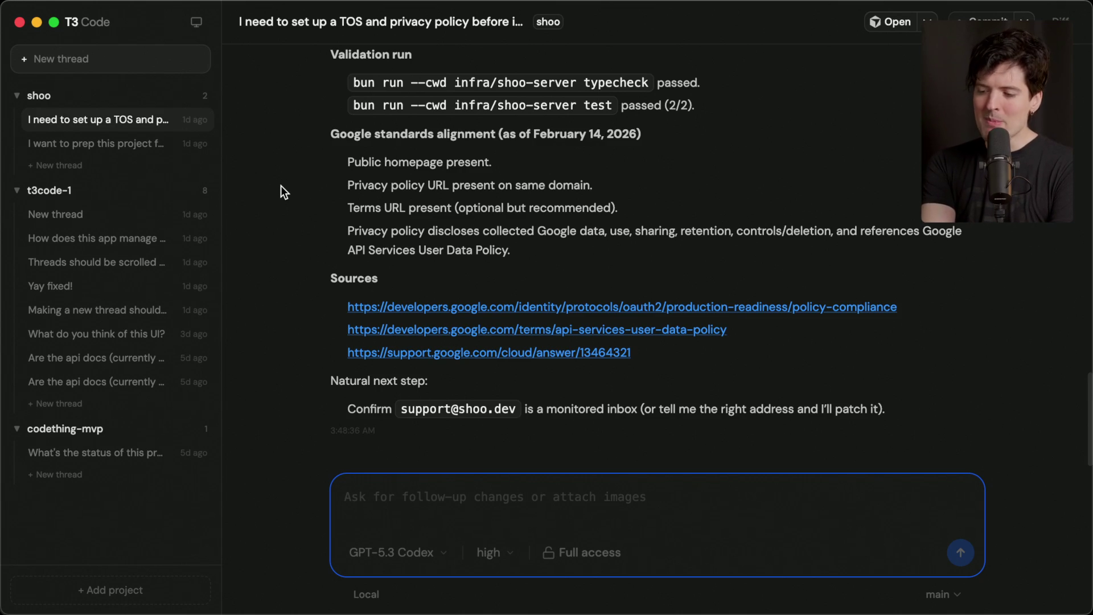
Step: Glance at Codex, then create a fresh New thread under shoo, making 3 threads
{"action": "key", "text": "super+Tab"}
{"action": "key", "text": "super+Tab"}
{"action": "key", "text": "super+Tab"}
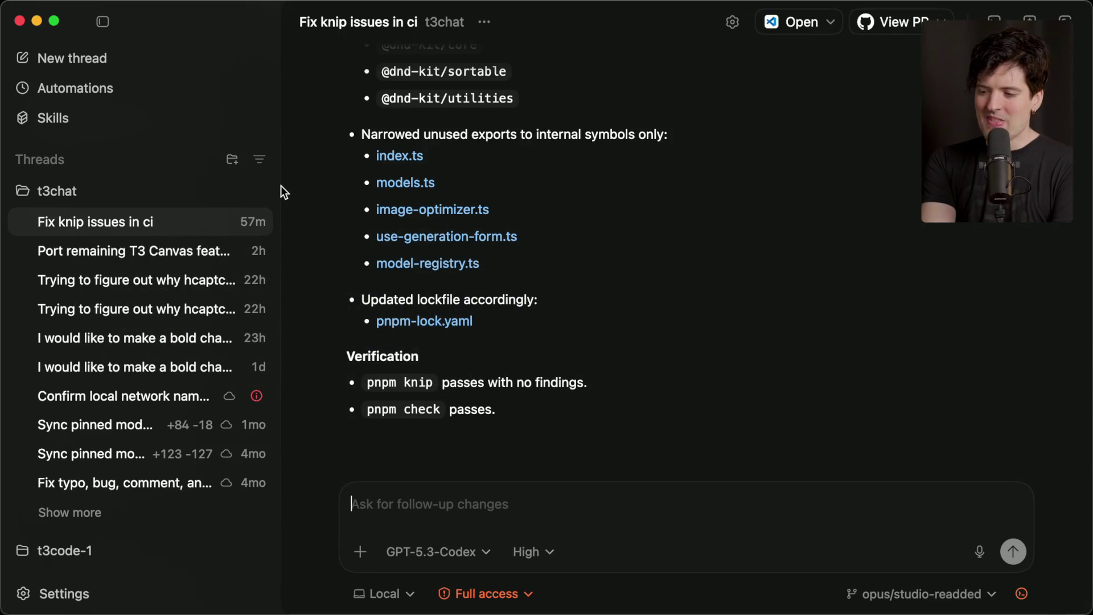
{"action": "key", "text": "super+Tab"}
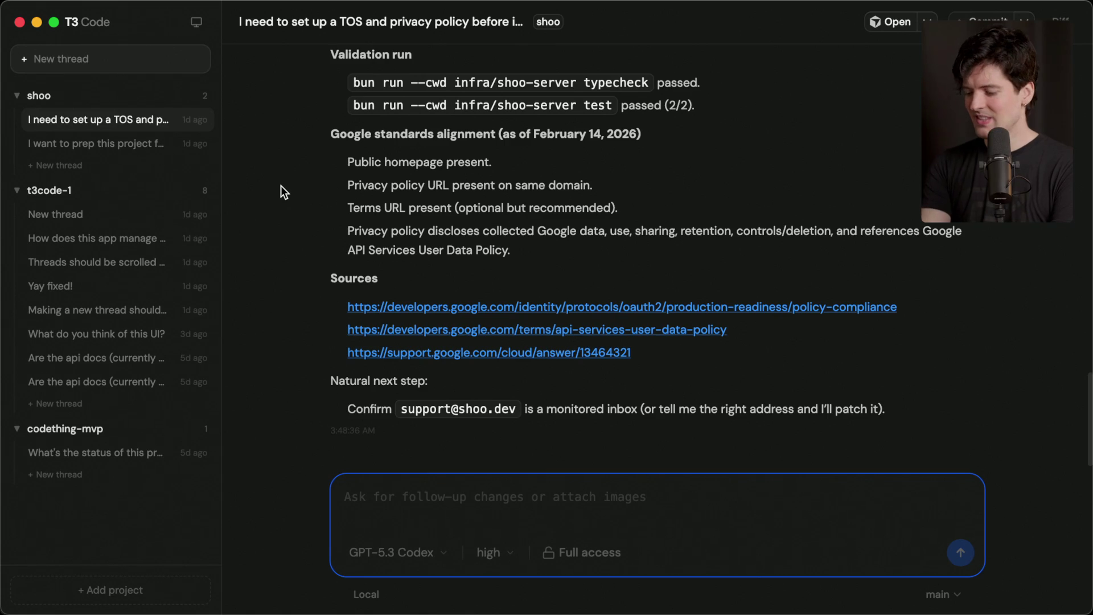
{"action": "key", "text": "super+shift+o"}
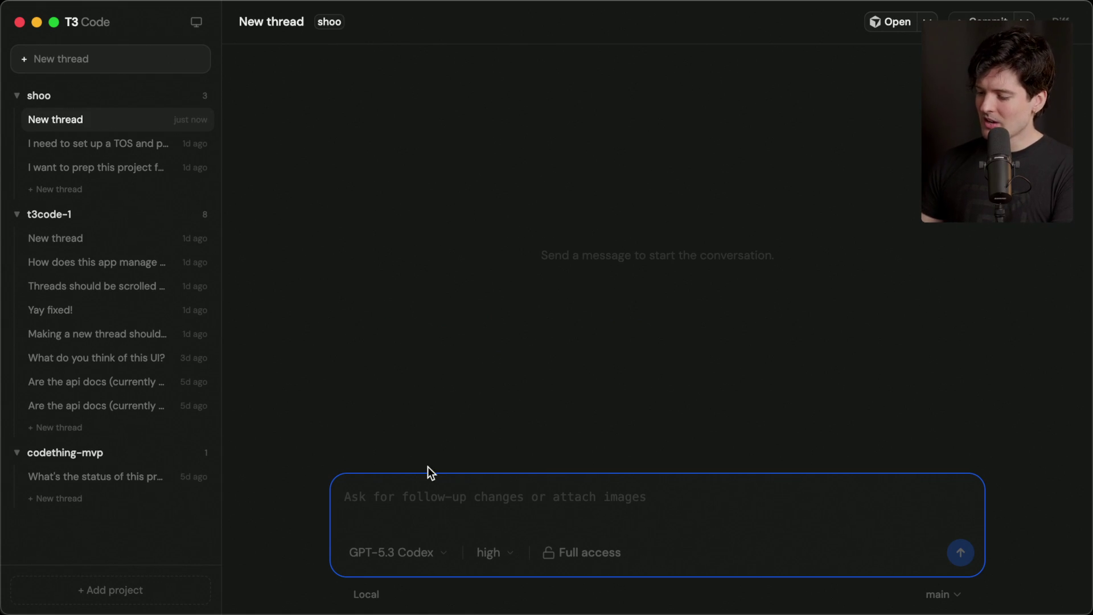
Step: Send the agent 'What do I need to finish before we can launch this product?'
{"action": "type", "text": "What doe I"}
{"action": "key", "text": "BackSpace"}
{"action": "key", "text": "BackSpace"}
{"action": "key", "text": "BackSpace"}
{"action": "type", "text": "do I need to fi"}
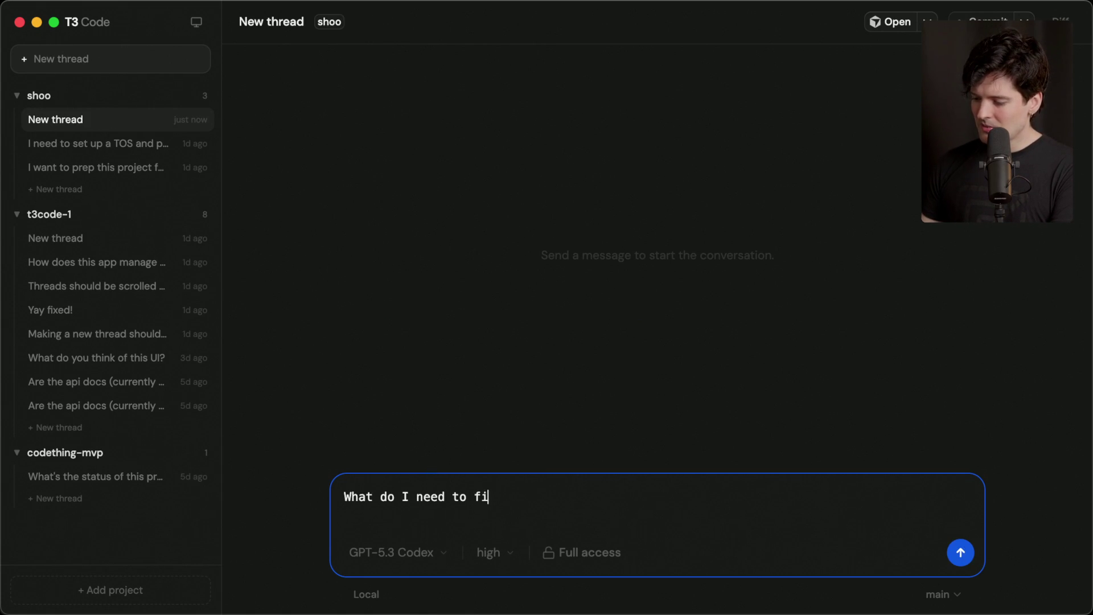
{"action": "type", "text": "nish before we can launch"}
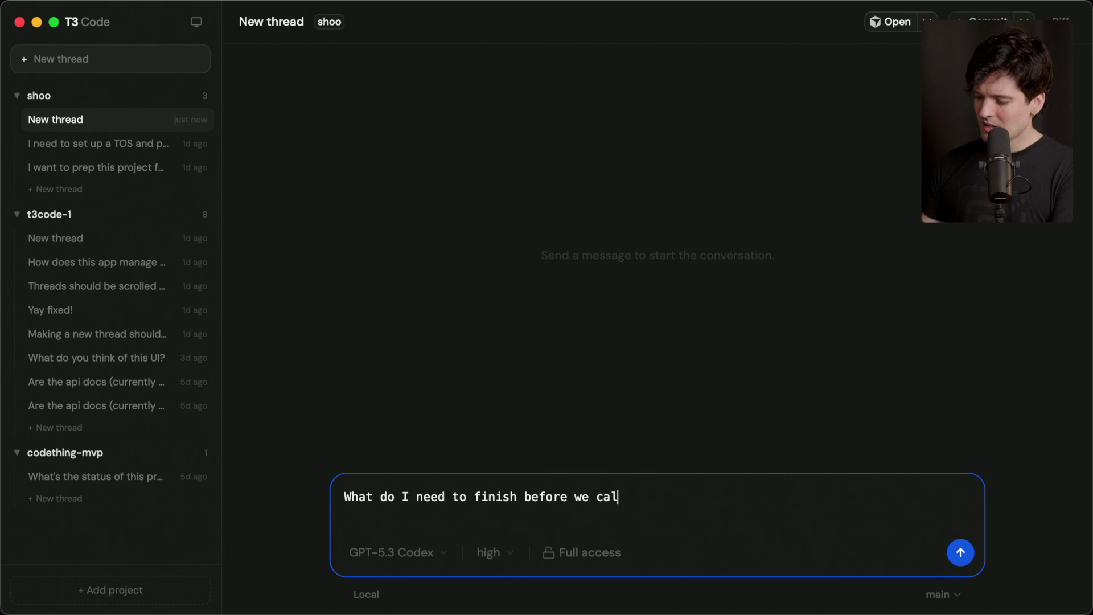
{"action": "key", "text": "BackSpace"}
{"action": "key", "text": "BackSpace"}
{"action": "key", "text": "BackSpace"}
{"action": "type", "text": "his product?"}
{"action": "key", "text": "Return"}
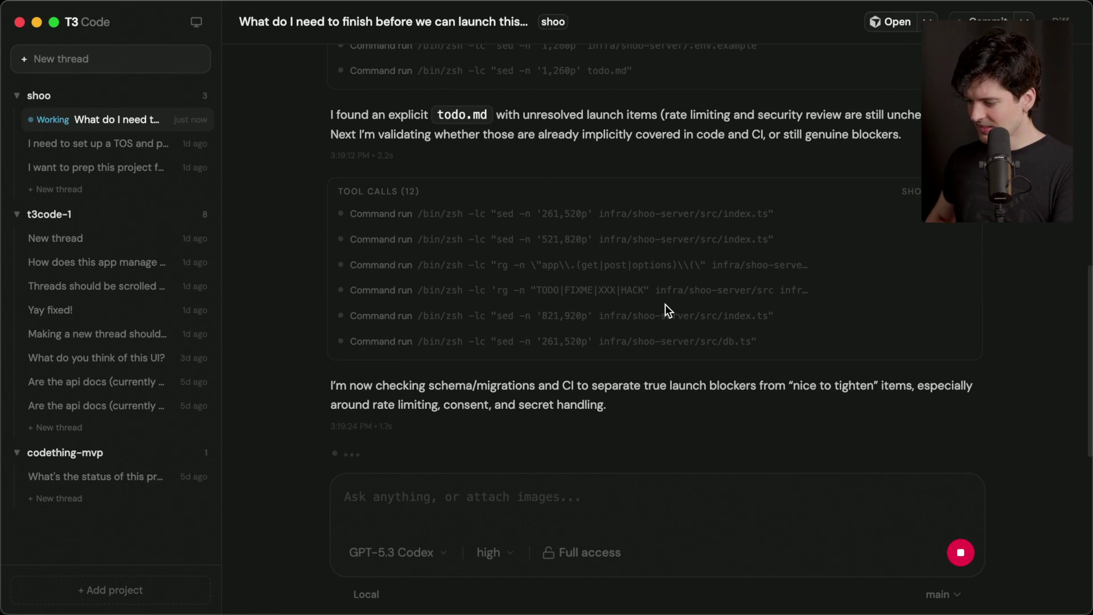
Step: Switch over to the YouTube Studio live streaming page in the browser
{"action": "key", "text": "super+Tab"}
{"action": "key", "text": "super+Tab"}
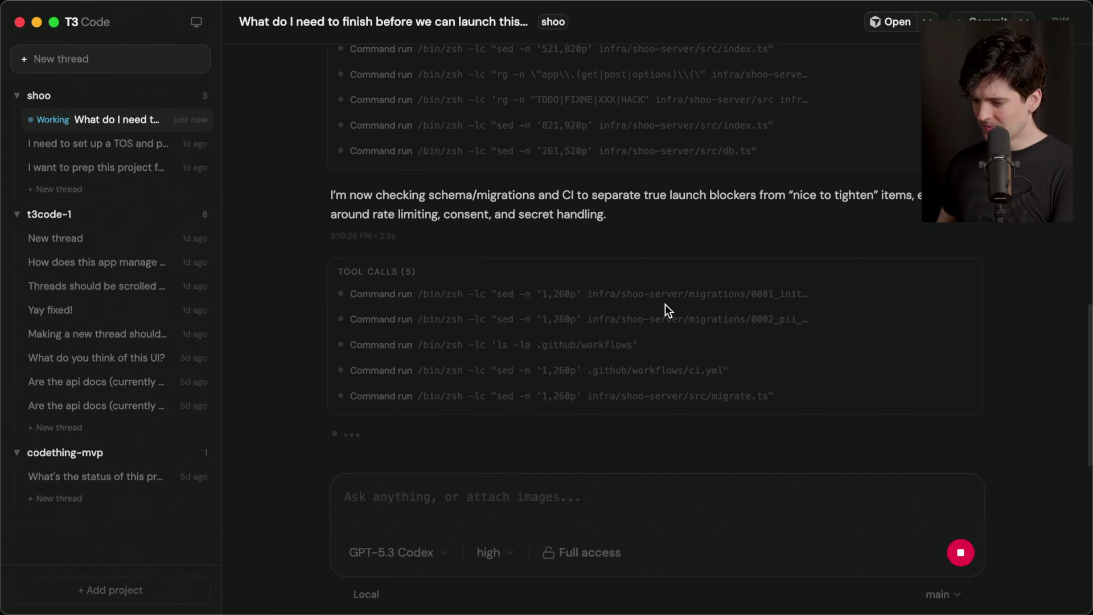
{"action": "key", "text": "super+Tab"}
{"action": "key", "text": "Tab"}
{"action": "key", "text": "super+Tab"}
{"action": "key", "text": "super+Tab"}
{"action": "key", "text": "Tab"}
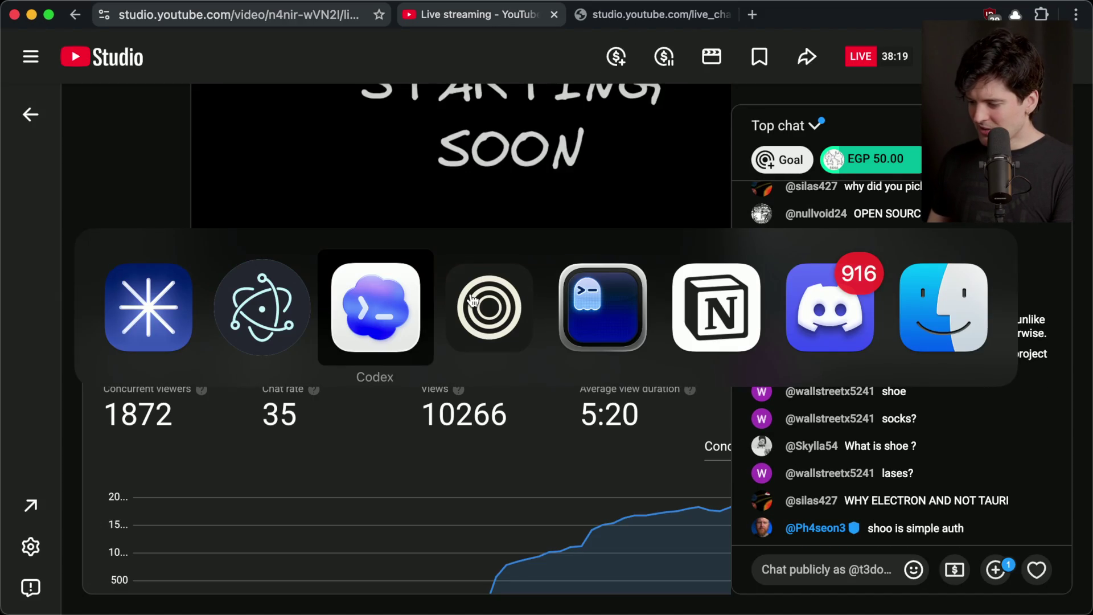
Step: Scroll back through the Twitch Stream Manager chat, then resume it at the newest messages
{"action": "left_click", "coordinate": [472, 300]}
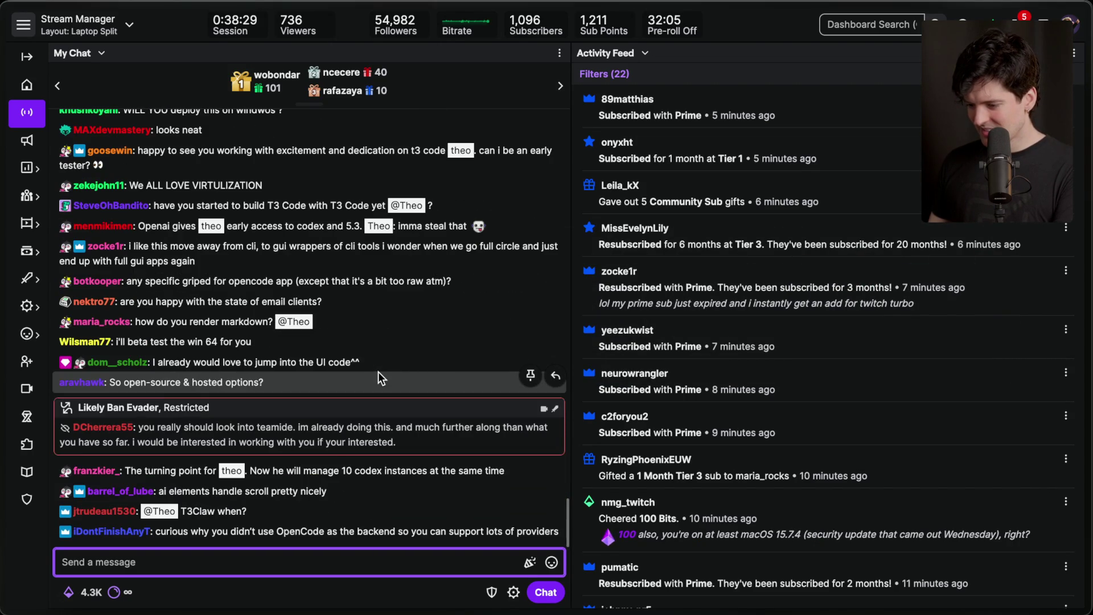
{"action": "scroll", "coordinate": [378, 372], "scroll_direction": "up", "scroll_amount": 3}
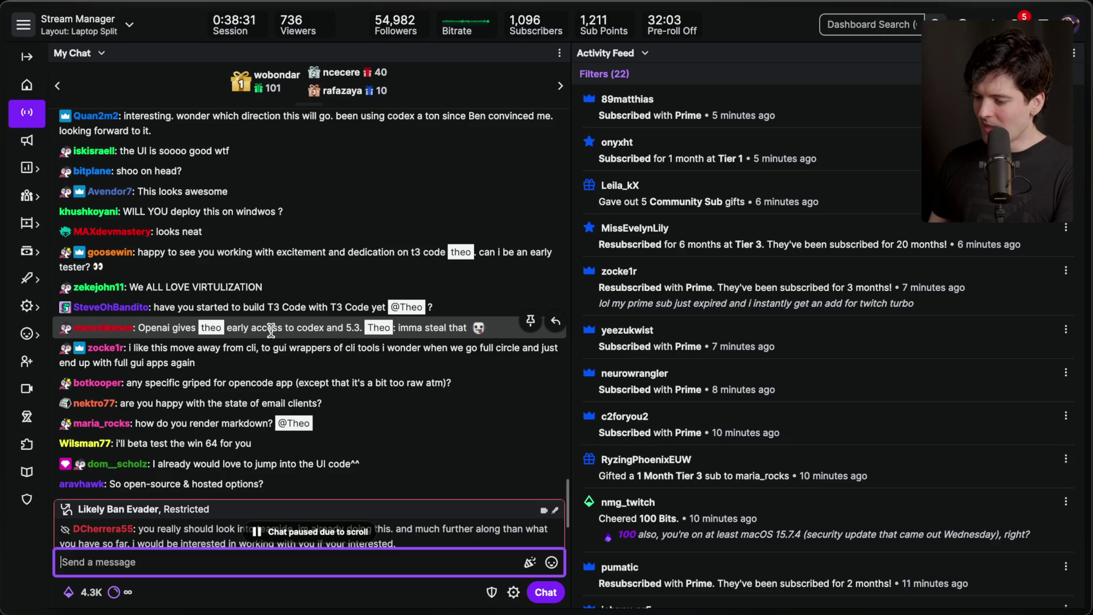
{"action": "triple_click", "coordinate": [273, 328]}
{"action": "left_click", "coordinate": [274, 329]}
{"action": "scroll", "coordinate": [347, 345], "scroll_direction": "down", "scroll_amount": 5}
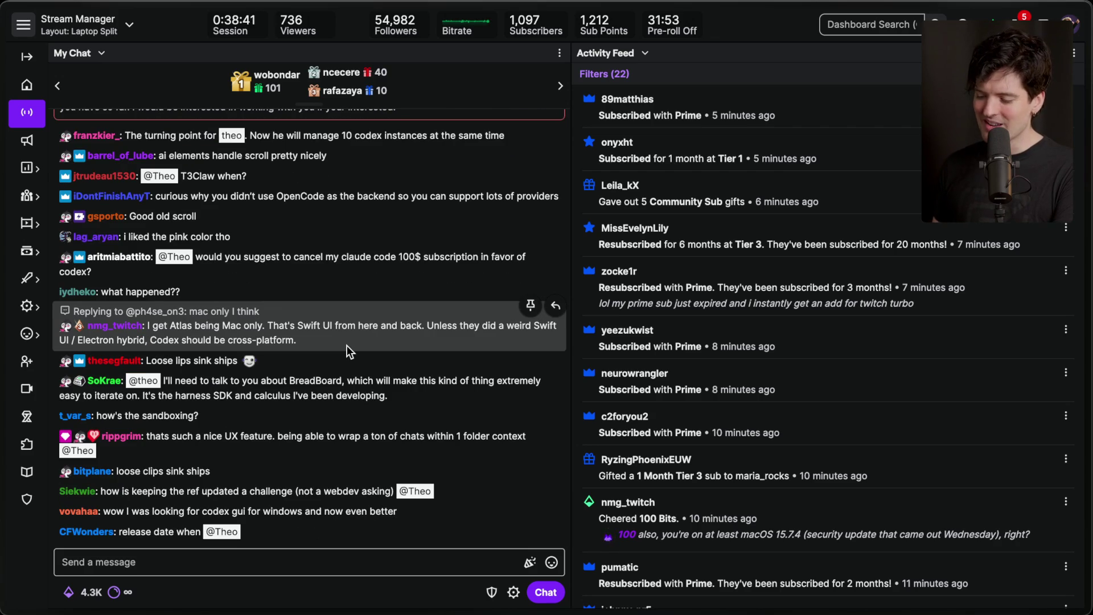
Step: Check the YouTube live chat popout, then return to the running T3 Code launch audit
{"action": "key", "text": "super+Tab"}
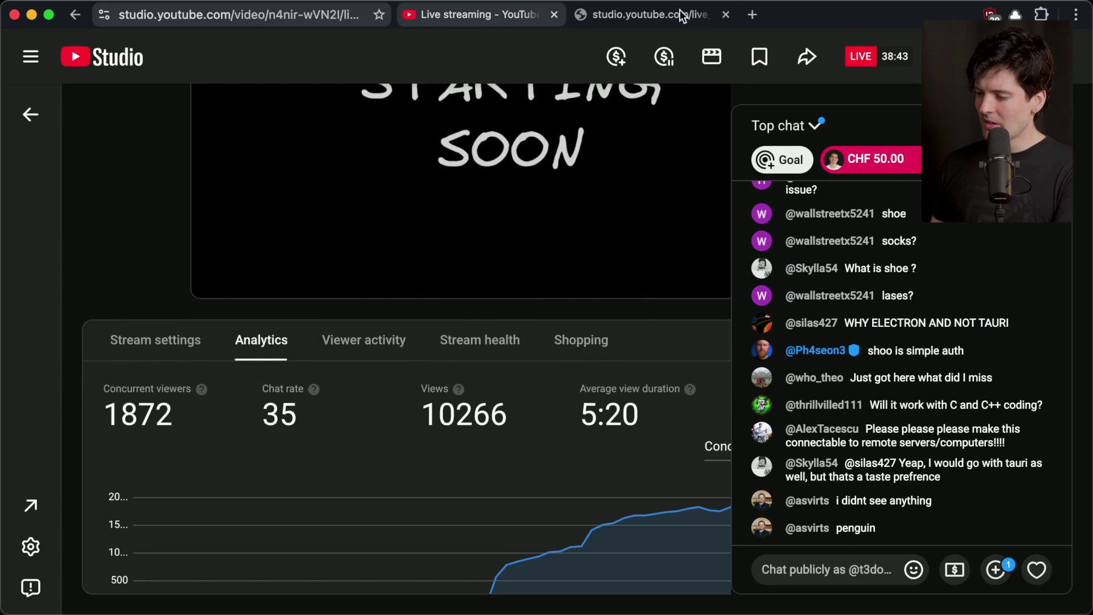
{"action": "left_click", "coordinate": [661, 14]}
{"action": "key", "text": "super+Tab"}
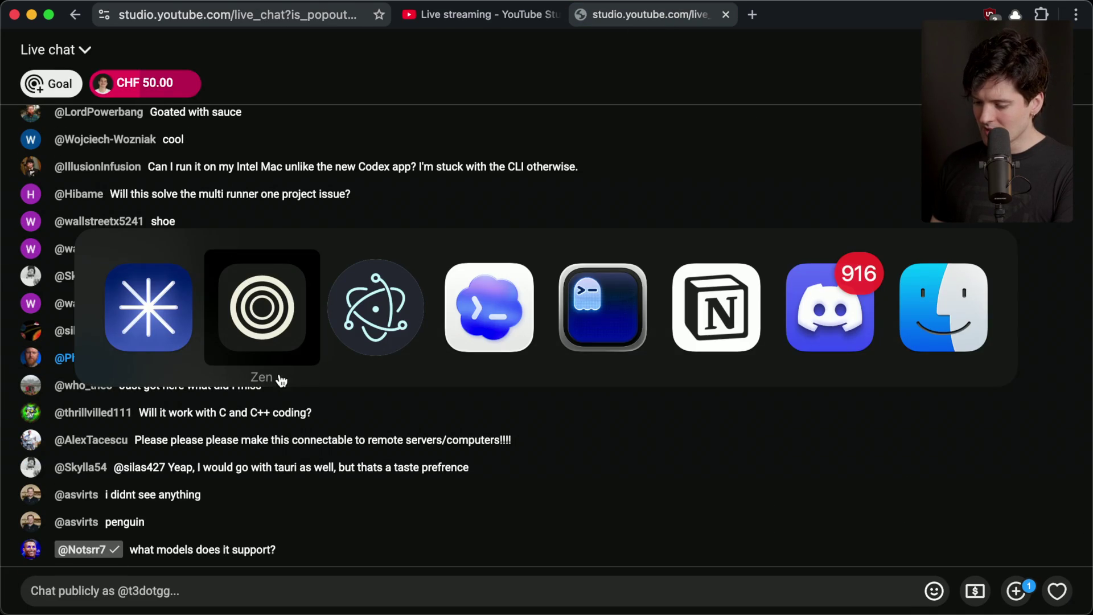
{"action": "key", "text": "super+Tab"}
{"action": "key", "text": "super+Tab"}
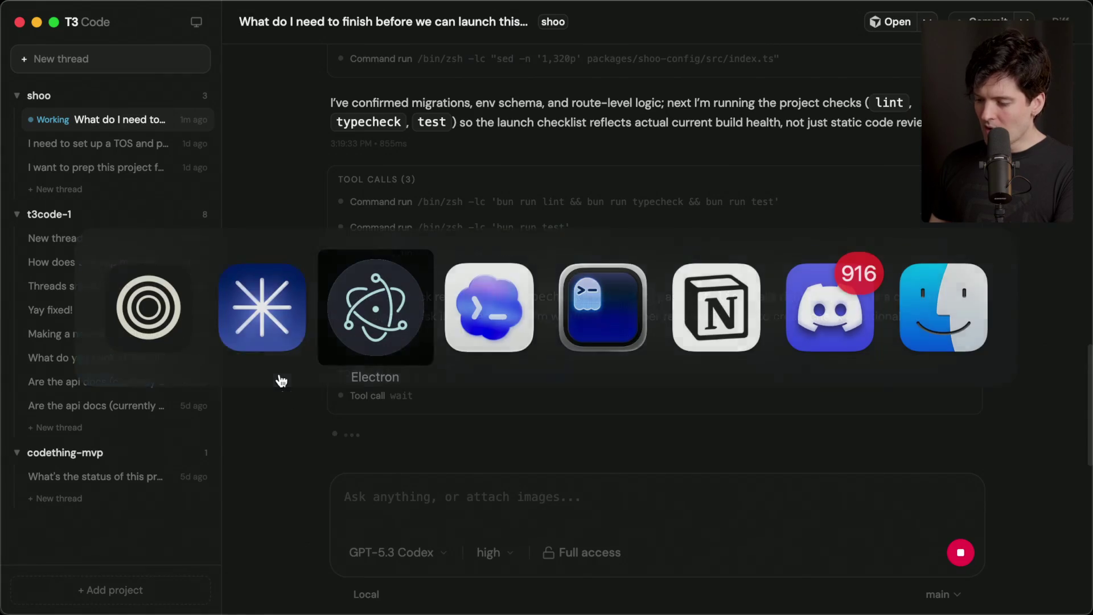
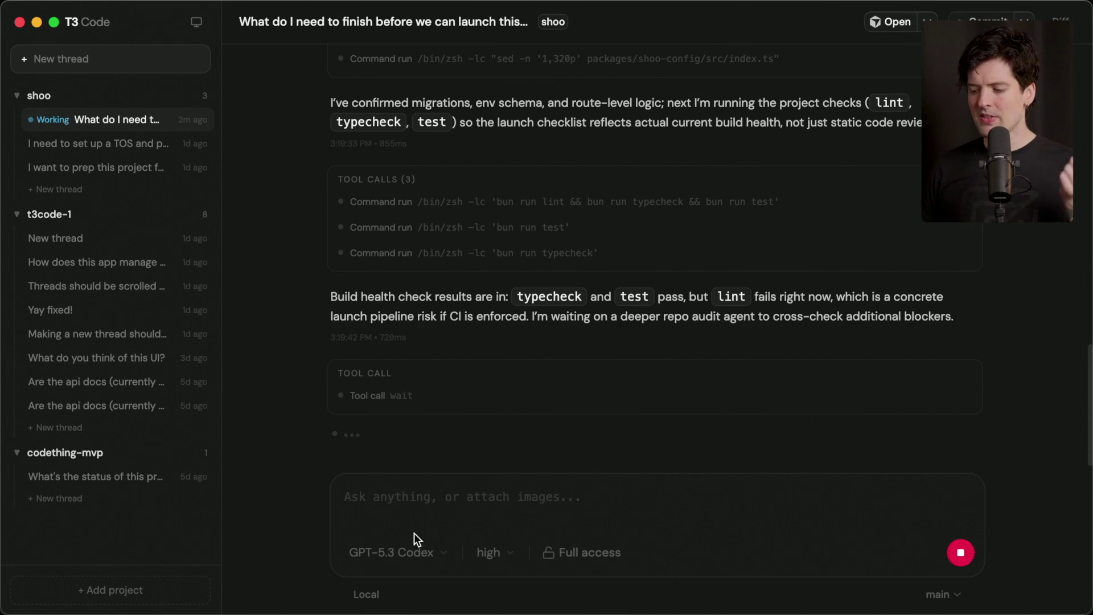
Step: Keep GPT-5.3 Codex as the selected model and leave the message composer
{"action": "left_click", "coordinate": [410, 554]}
{"action": "left_click", "coordinate": [448, 441]}
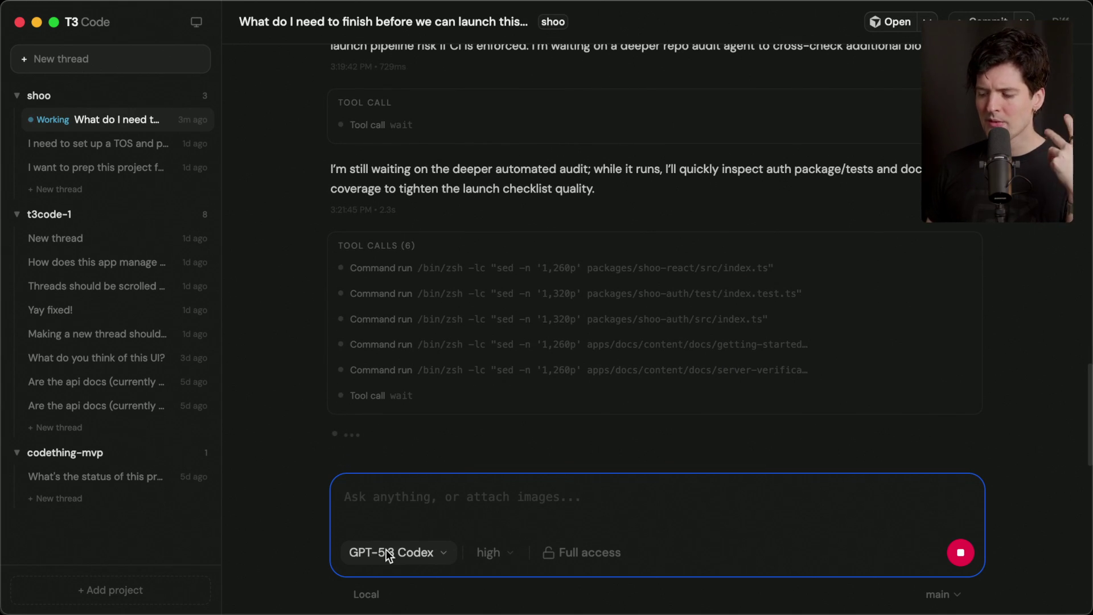
{"action": "left_click", "coordinate": [400, 496]}
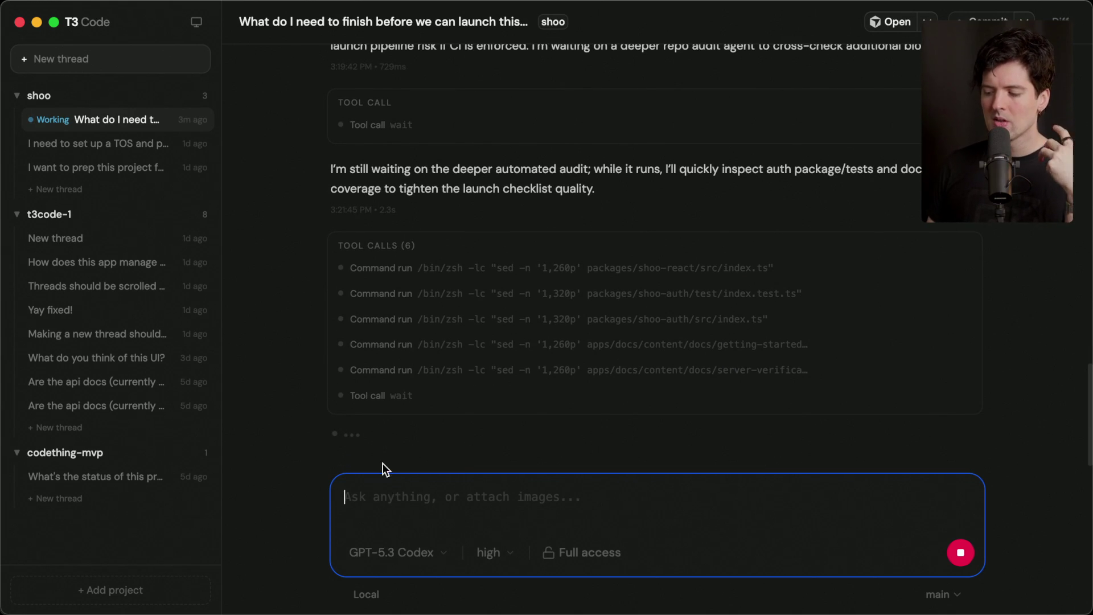
{"action": "left_click", "coordinate": [372, 453]}
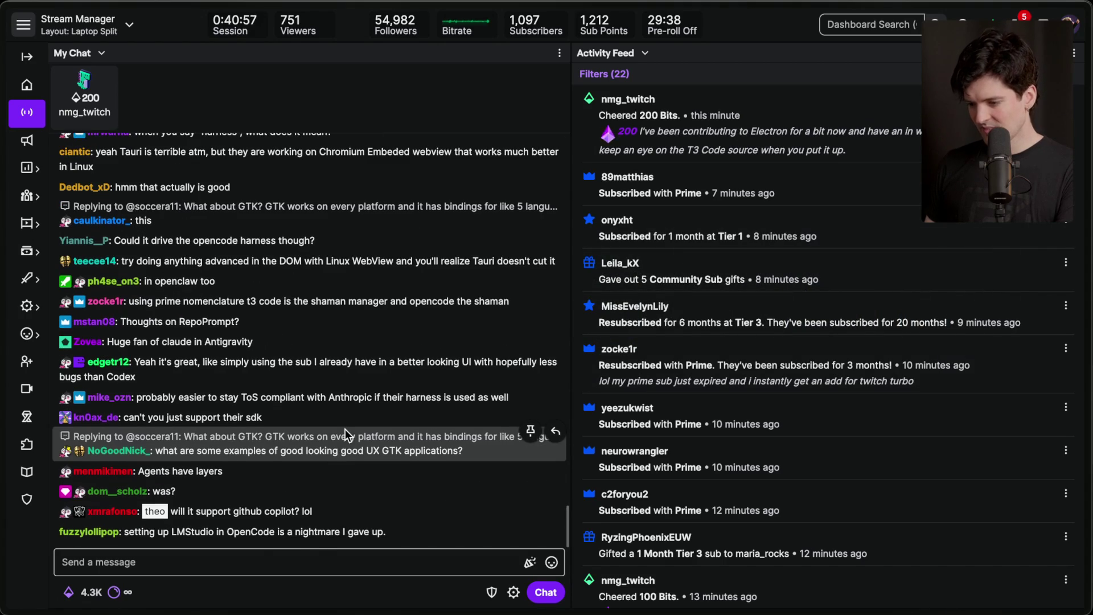
Step: Scroll the chat, highlight the cheer and codex-app messages, and open the shared YouTube link preview
{"action": "scroll", "coordinate": [345, 429], "scroll_direction": "up", "scroll_amount": 1}
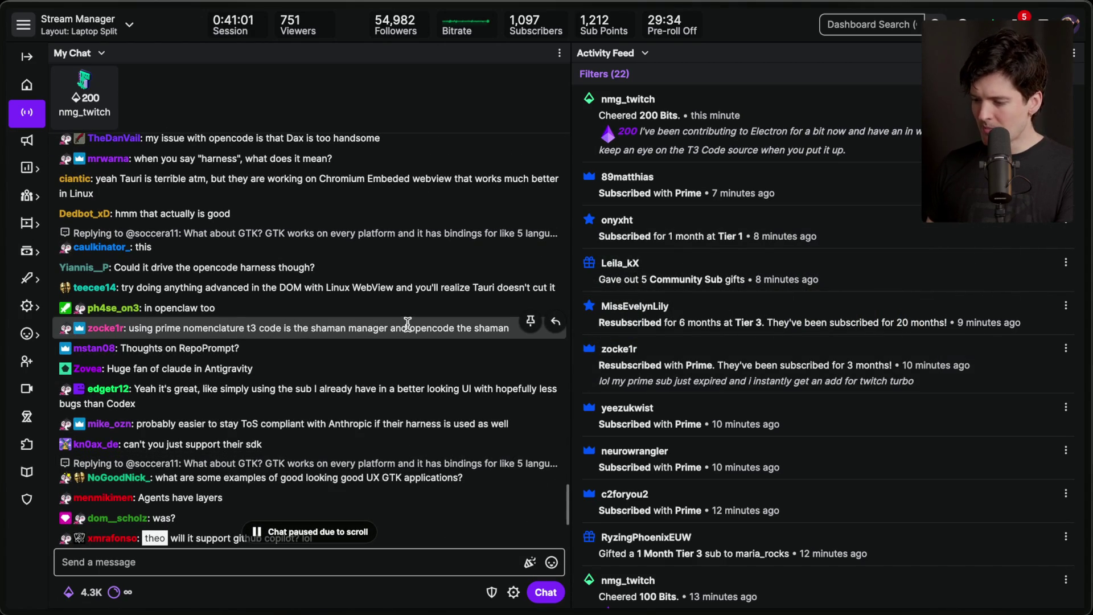
{"action": "scroll", "coordinate": [339, 436], "scroll_direction": "down", "scroll_amount": 3}
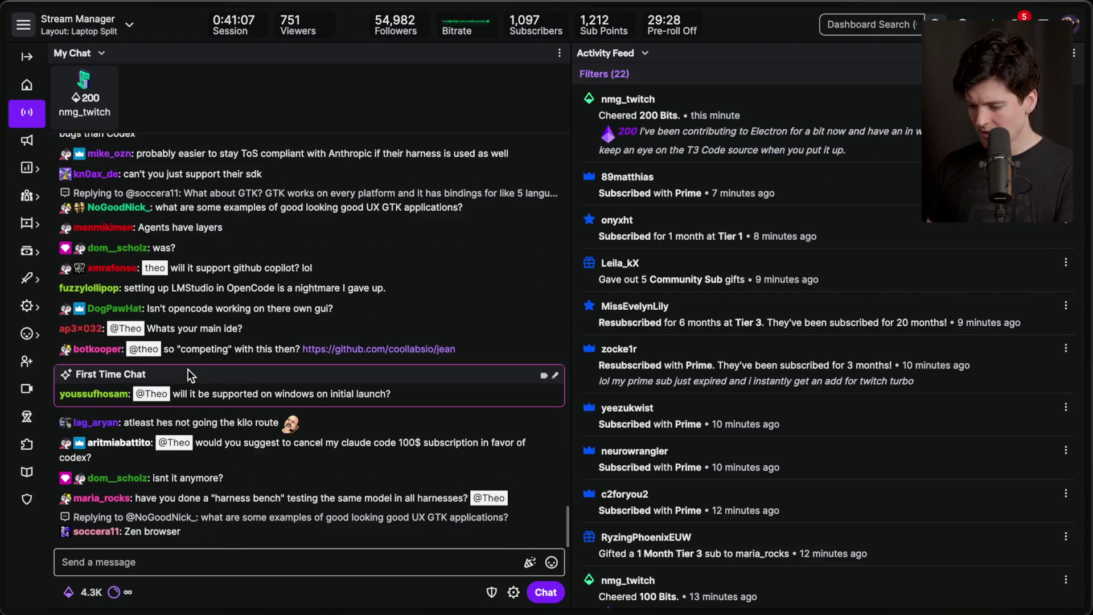
{"action": "triple_click", "coordinate": [731, 131]}
{"action": "mouse_move", "coordinate": [607, 88]}
{"action": "left_mouse_down"}
{"action": "mouse_move", "coordinate": [712, 130]}
{"action": "mouse_move", "coordinate": [864, 151]}
{"action": "left_mouse_up"}
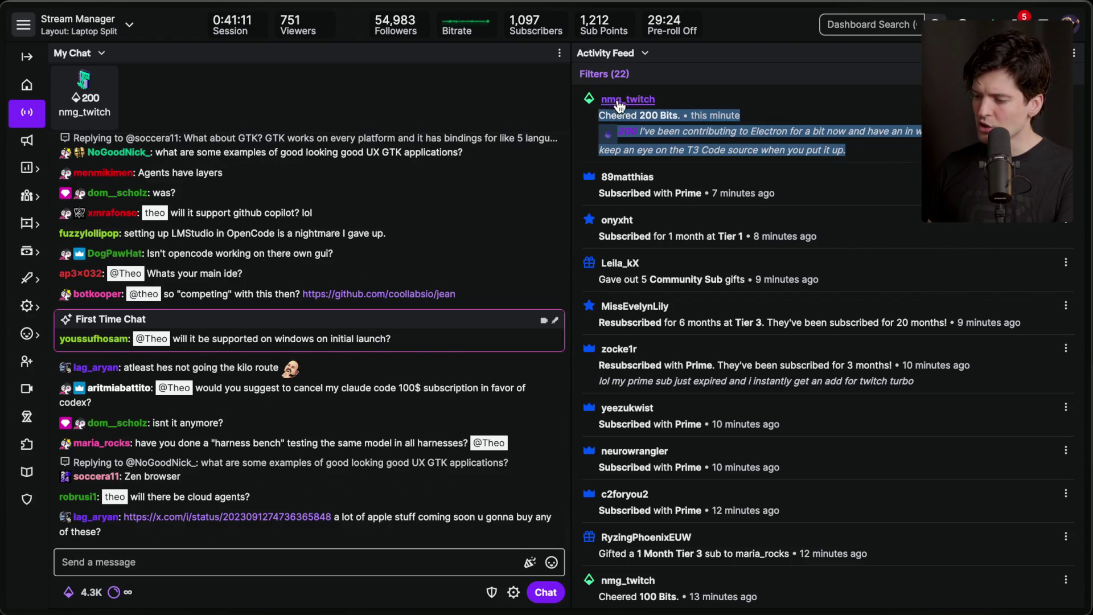
{"action": "left_click", "coordinate": [702, 100]}
{"action": "triple_click", "coordinate": [756, 143]}
{"action": "left_click", "coordinate": [819, 143]}
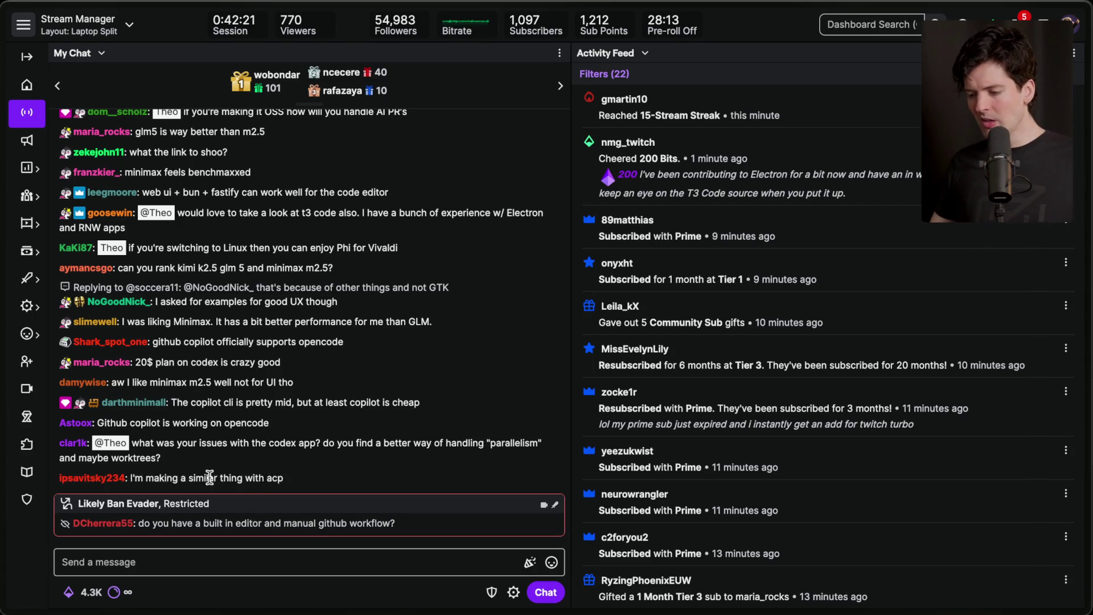
{"action": "triple_click", "coordinate": [197, 457]}
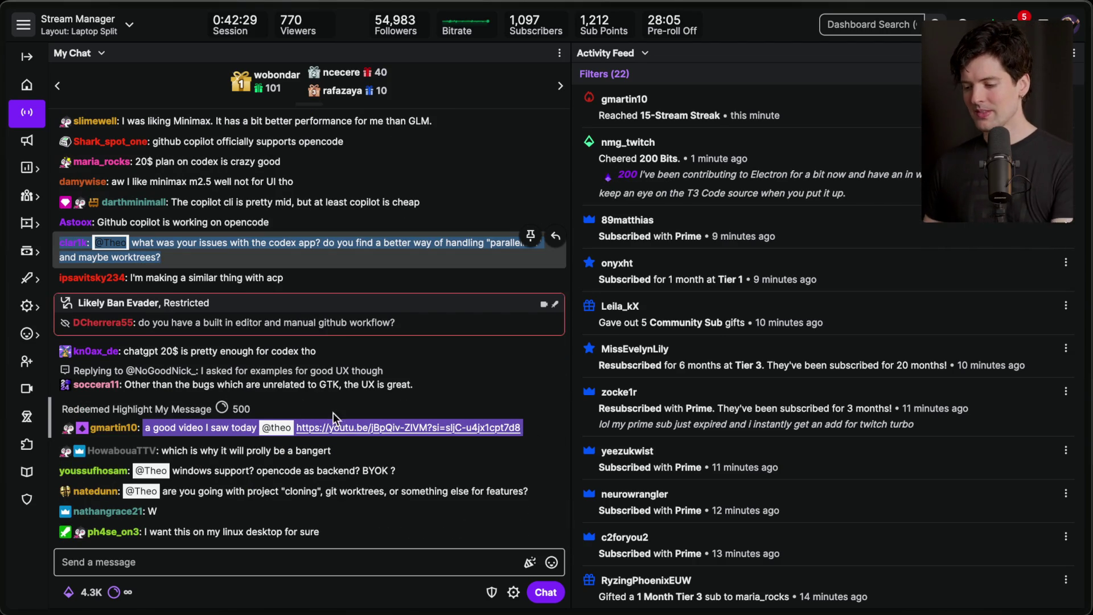
{"action": "left_click", "coordinate": [343, 427]}
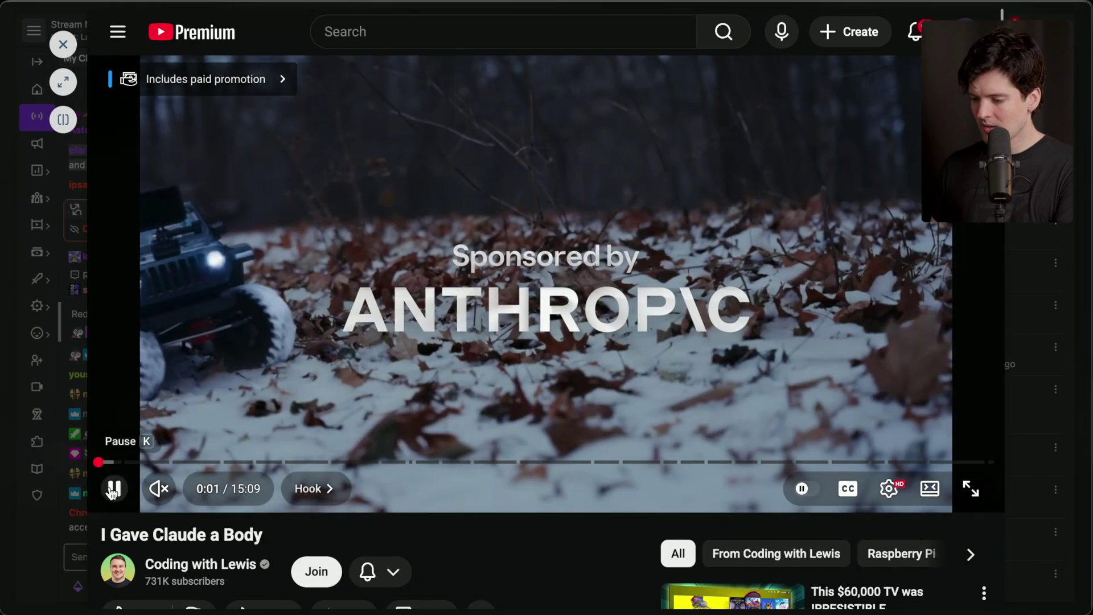
Step: Pause 'I Gave Claude a Body', save it to Watch later, and close the preview
{"action": "left_click", "coordinate": [112, 488]}
{"action": "scroll", "coordinate": [283, 495], "scroll_direction": "down", "scroll_amount": 4}
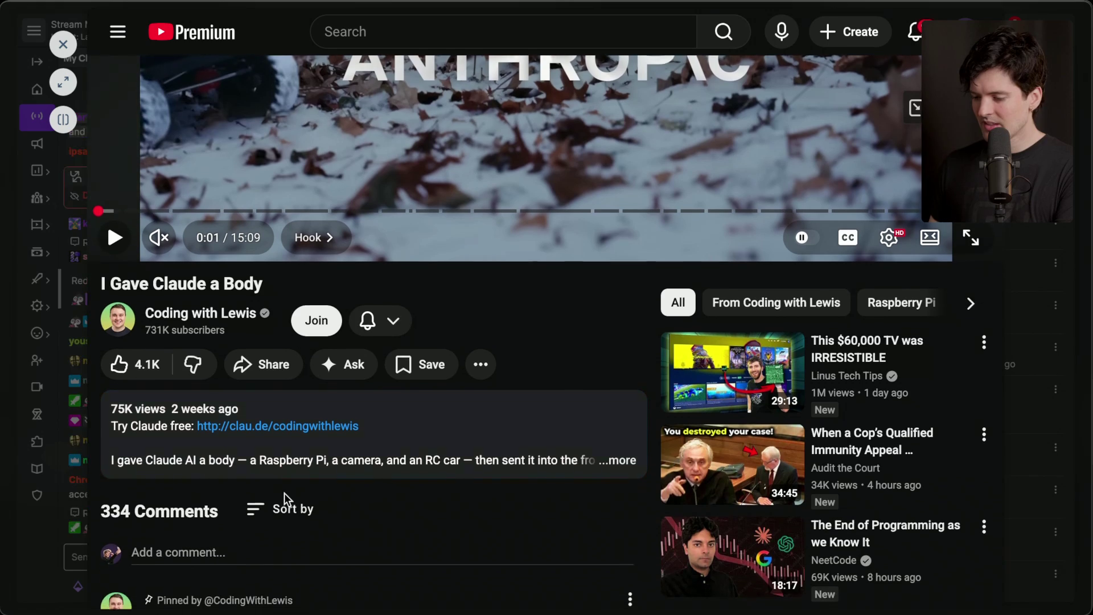
{"action": "left_click", "coordinate": [422, 365]}
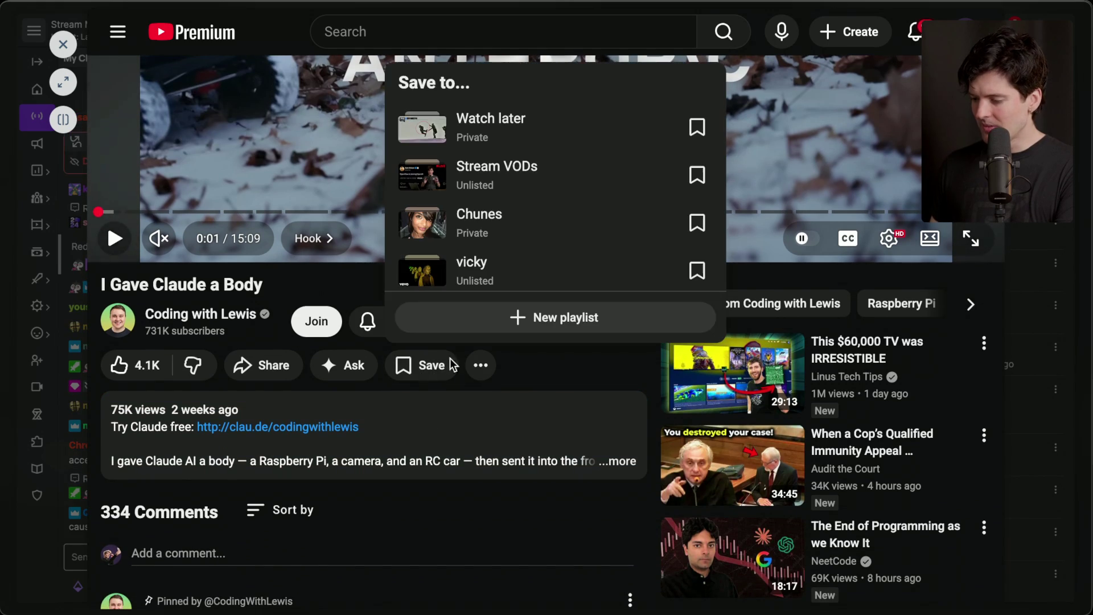
{"action": "left_click", "coordinate": [552, 142]}
{"action": "key", "text": "Escape"}
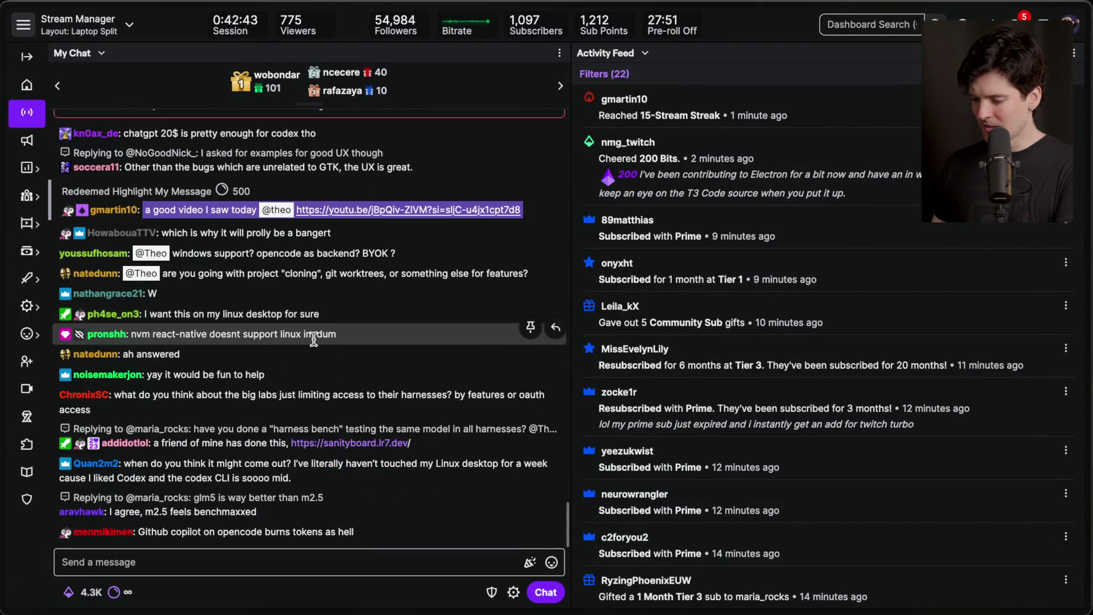
{"action": "left_click", "coordinate": [281, 557]}
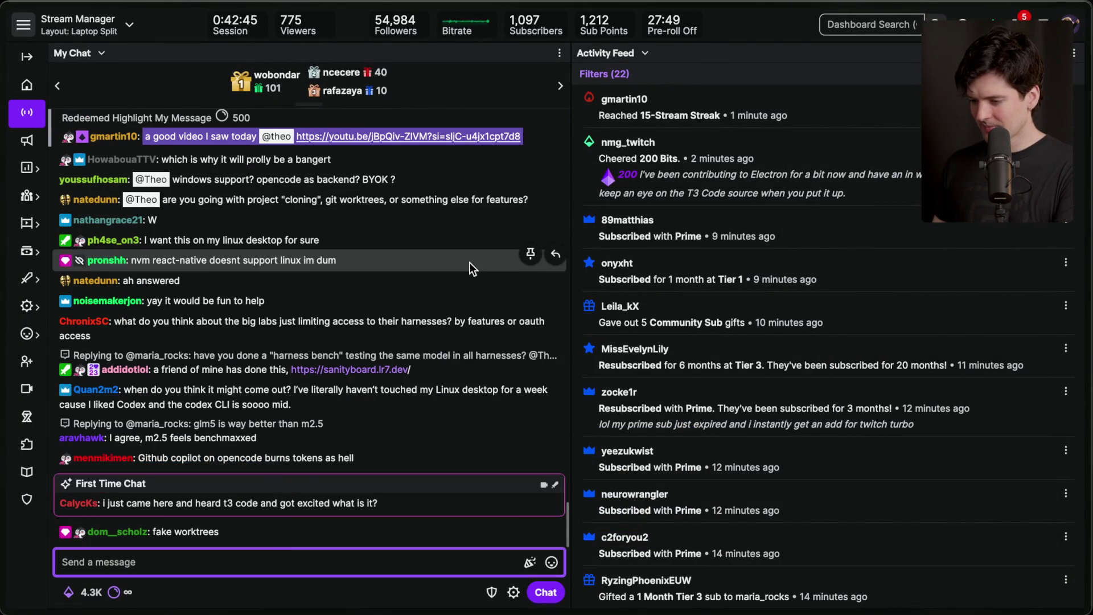
{"action": "left_click", "coordinate": [288, 575]}
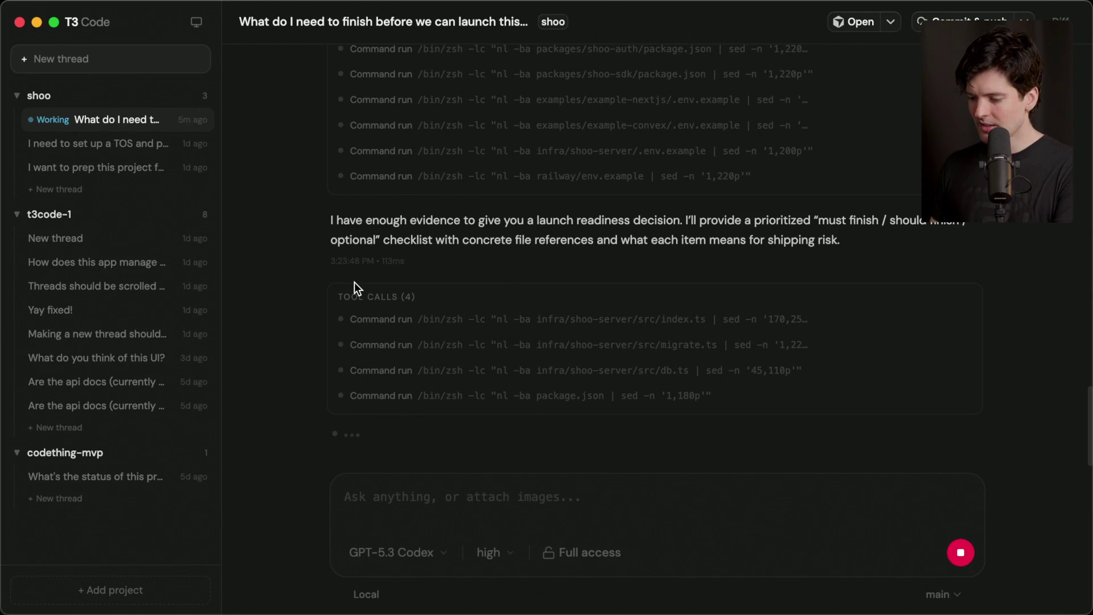
Step: Return to the launch-readiness thread and read the delivered list of launch blockers
{"action": "scroll", "coordinate": [354, 282], "scroll_direction": "up", "scroll_amount": 10}
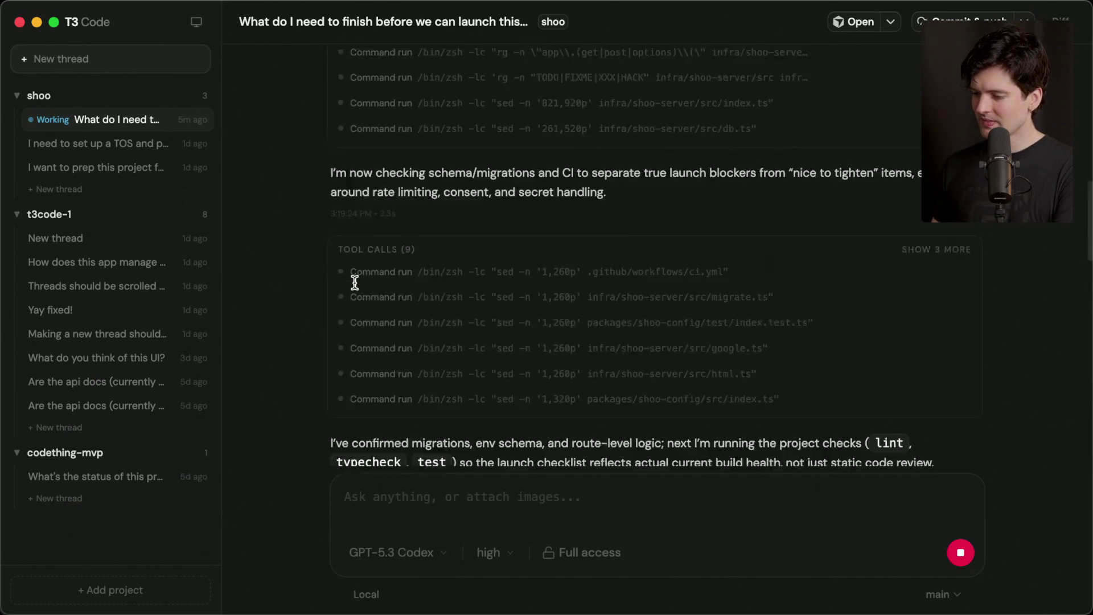
{"action": "left_click", "coordinate": [103, 143]}
{"action": "left_click", "coordinate": [101, 168]}
{"action": "left_click", "coordinate": [128, 121]}
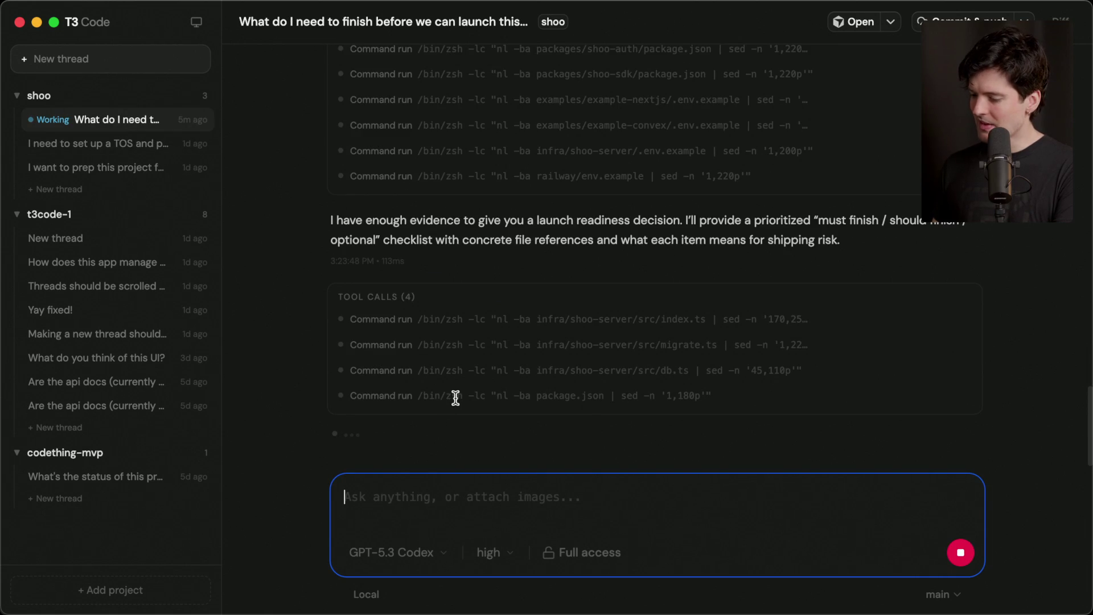
{"action": "key", "text": "super+Tab"}
{"action": "key", "text": "super+Tab"}
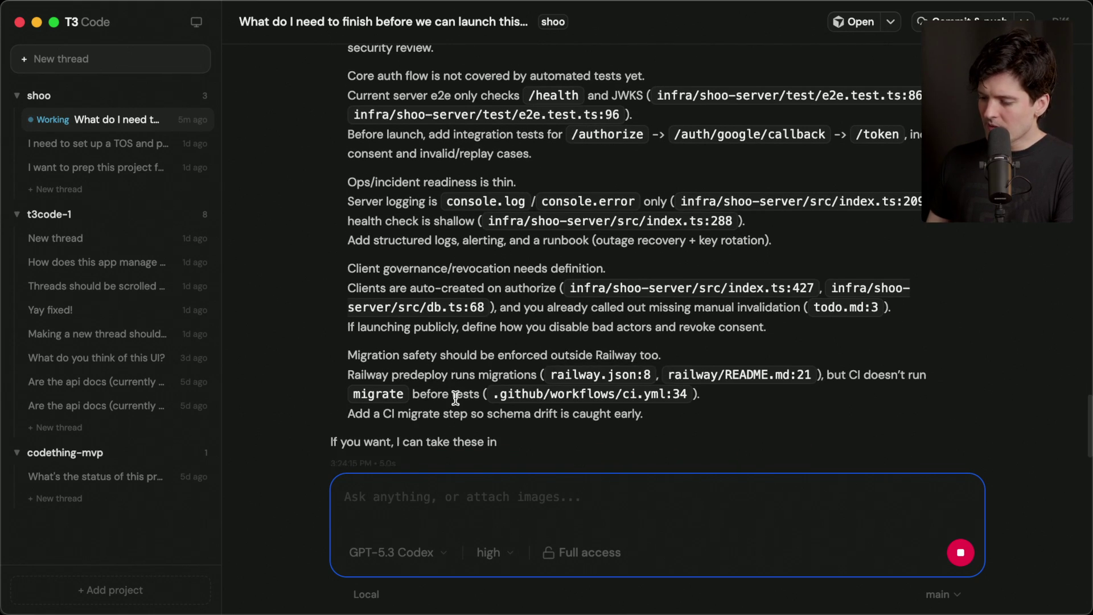
{"action": "scroll", "coordinate": [455, 397], "scroll_direction": "up", "scroll_amount": 5}
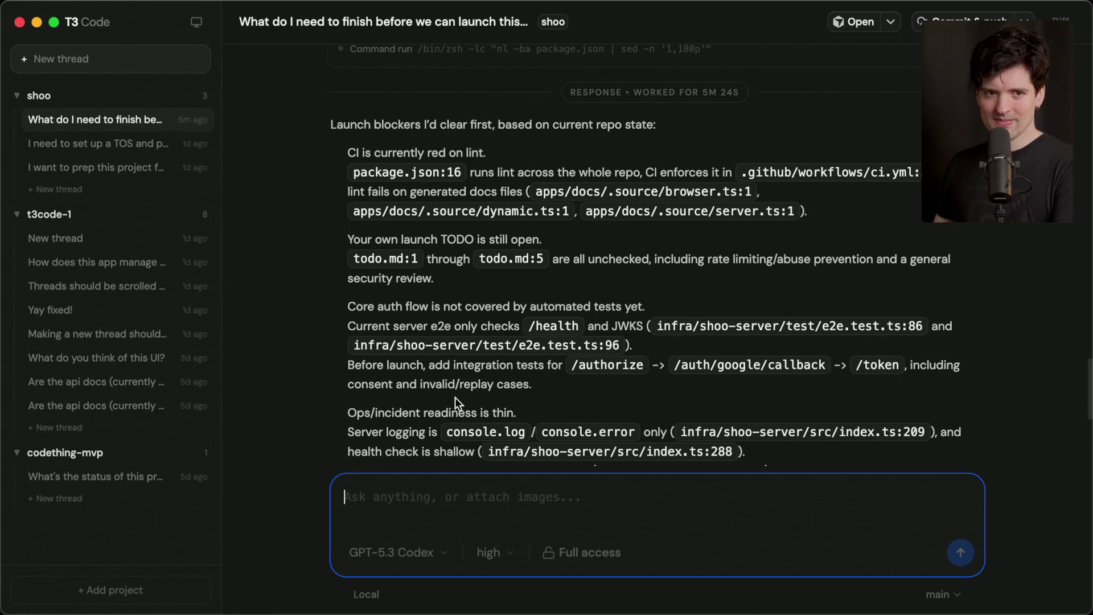
{"action": "key", "text": "super+Tab"}
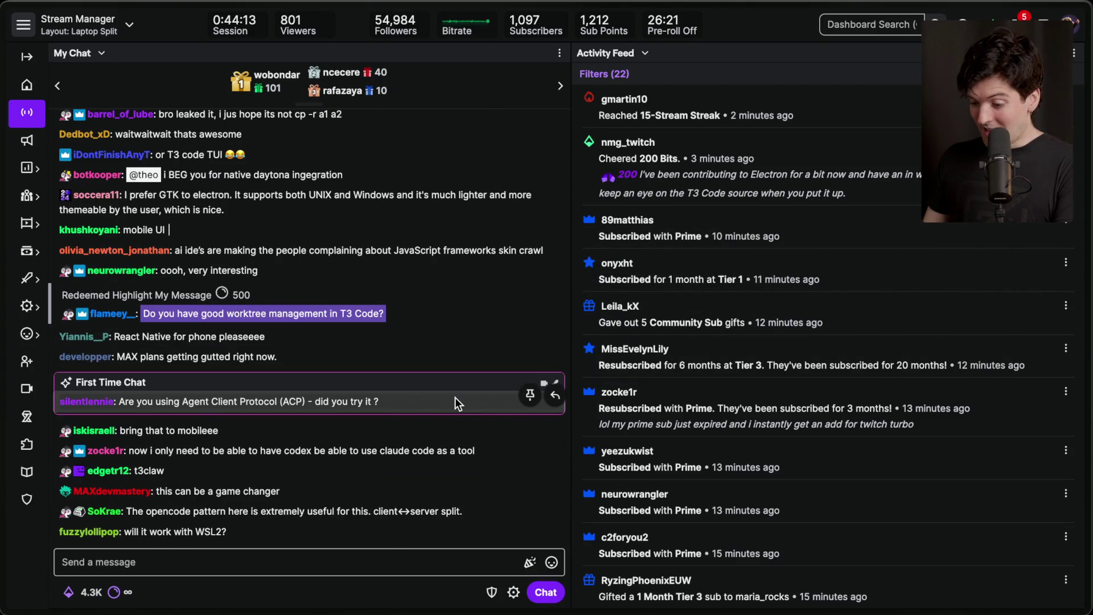
Step: Send the message `npx t3` in the Twitch stream chat
{"action": "key", "text": "super+Tab"}
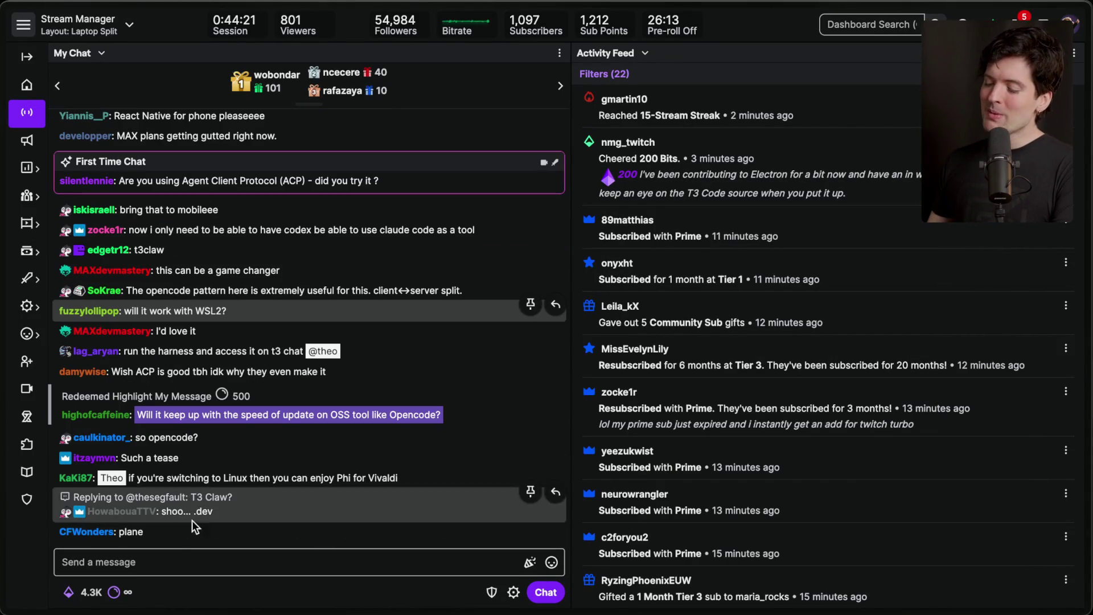
{"action": "left_click", "coordinate": [174, 574]}
{"action": "type", "text": "`"}
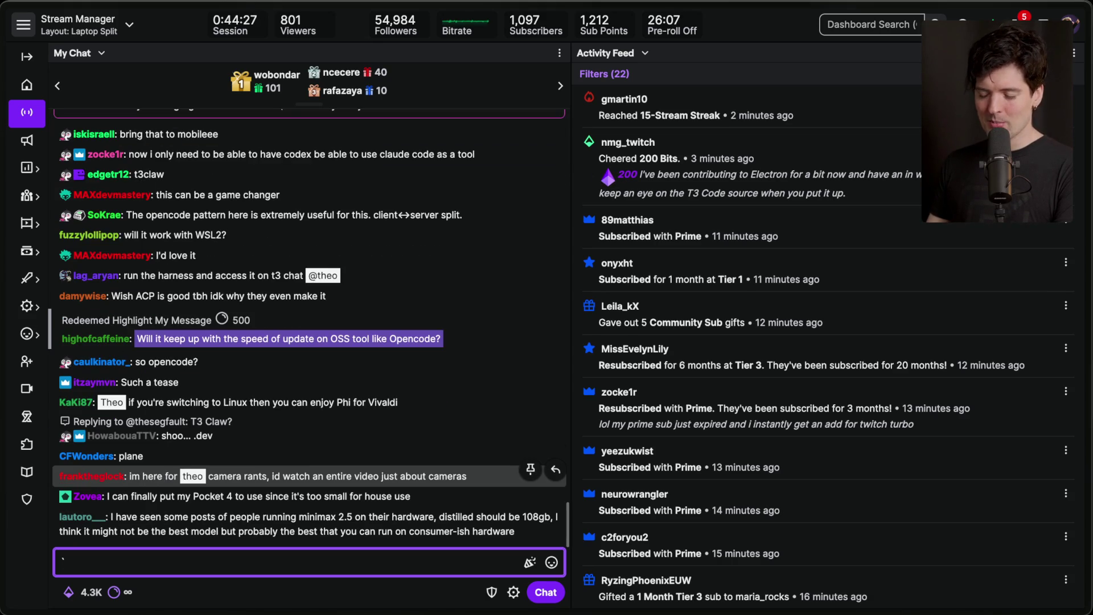
{"action": "type", "text": "npx t3"}
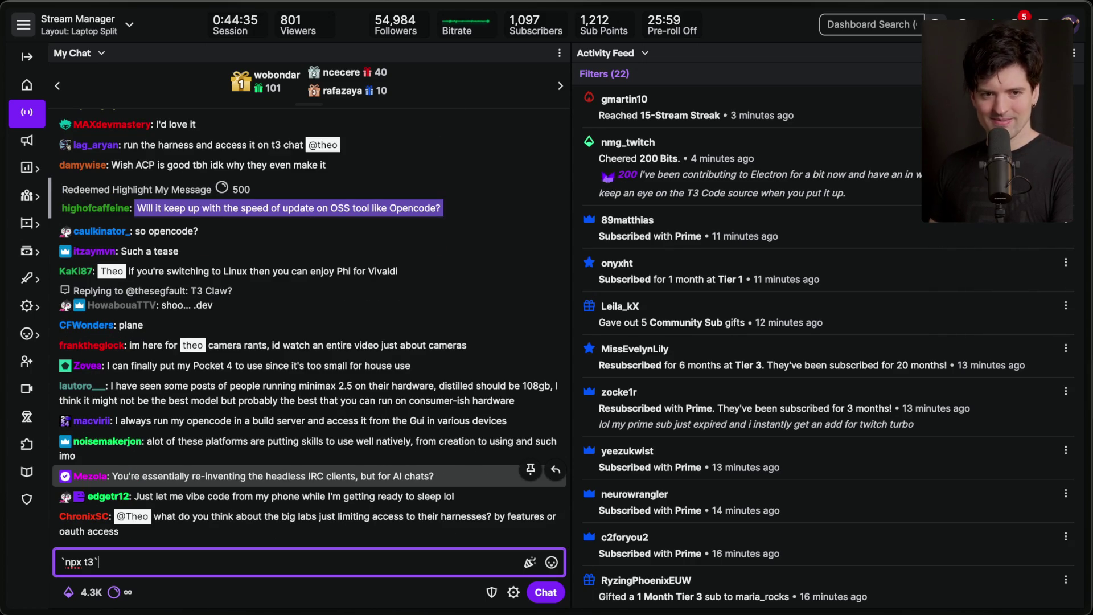
{"action": "key", "text": "Return"}
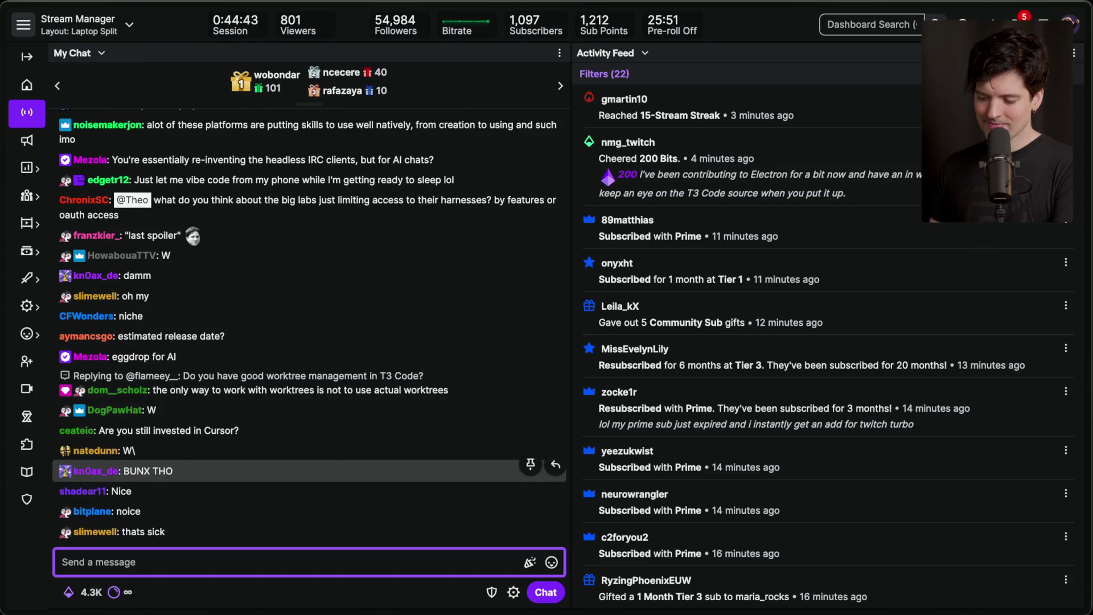
{"action": "key", "text": "super+Tab"}
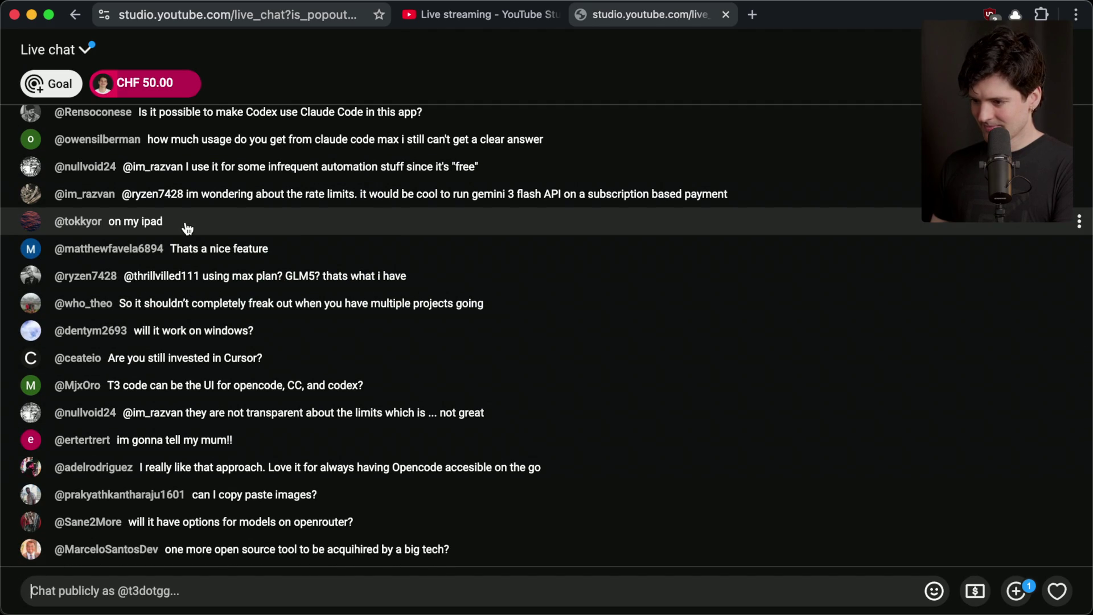
Step: Filter to Fan funding, heart and like the chat-building Super Chat, then restore Live chat
{"action": "left_click", "coordinate": [68, 50]}
{"action": "left_click", "coordinate": [57, 191]}
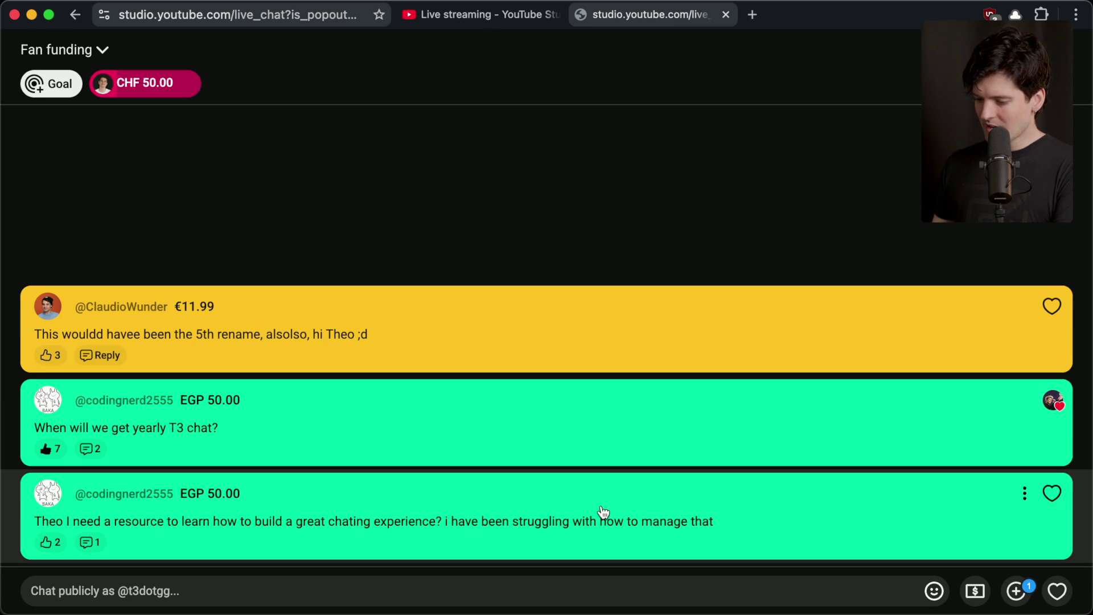
{"action": "left_click", "coordinate": [1052, 493]}
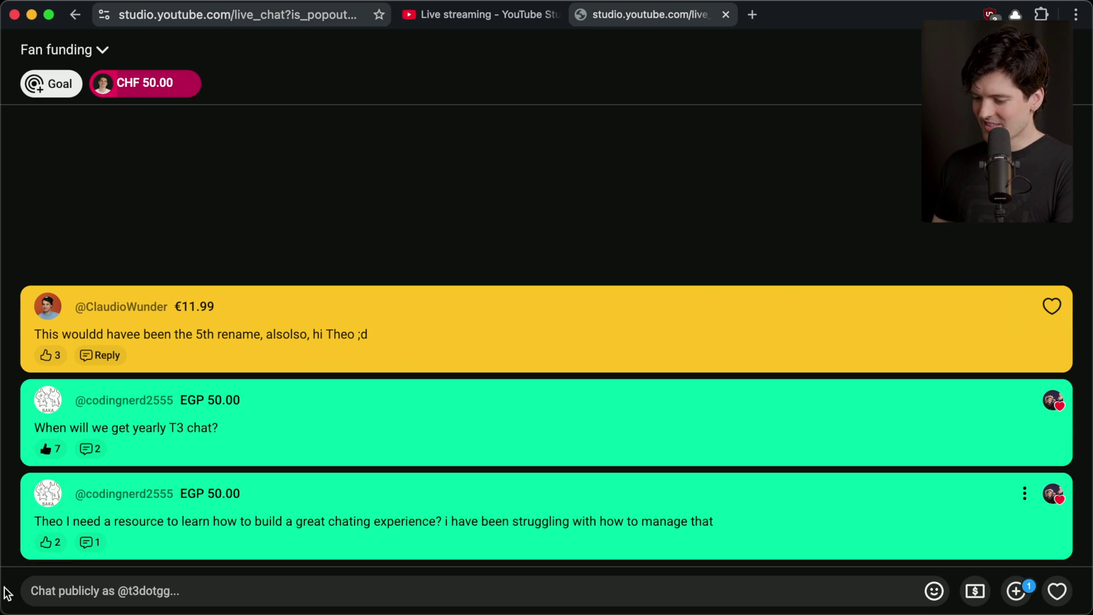
{"action": "left_click", "coordinate": [50, 543]}
{"action": "left_click", "coordinate": [82, 50]}
{"action": "left_click", "coordinate": [122, 129]}
Step: Return to Twitch Stream Manager and toggle focus on the chat message box
{"action": "key", "text": "super+Tab"}
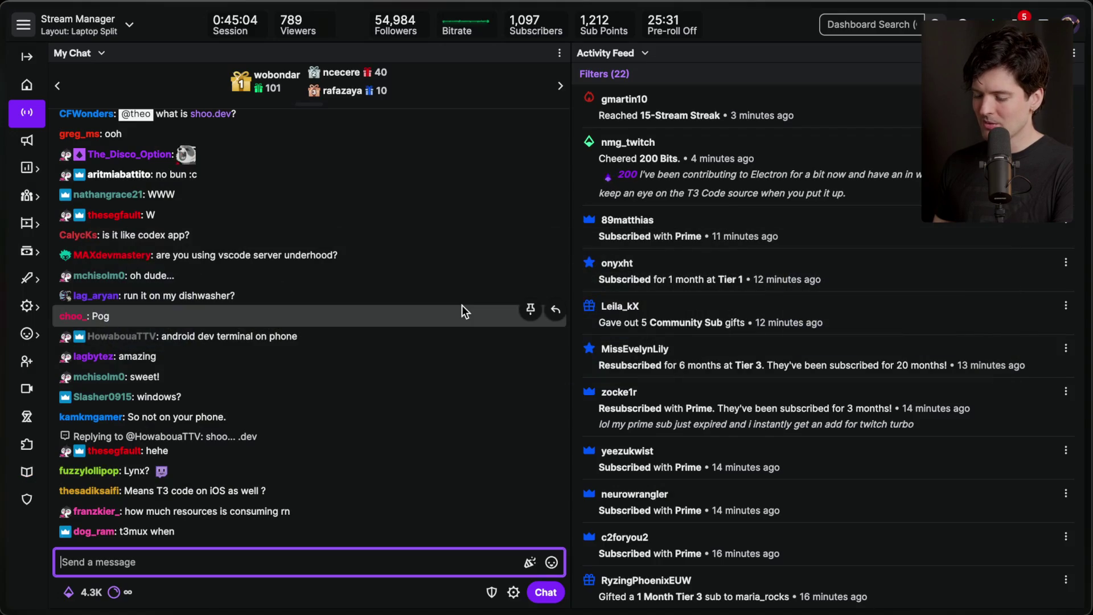
{"action": "left_click", "coordinate": [232, 569]}
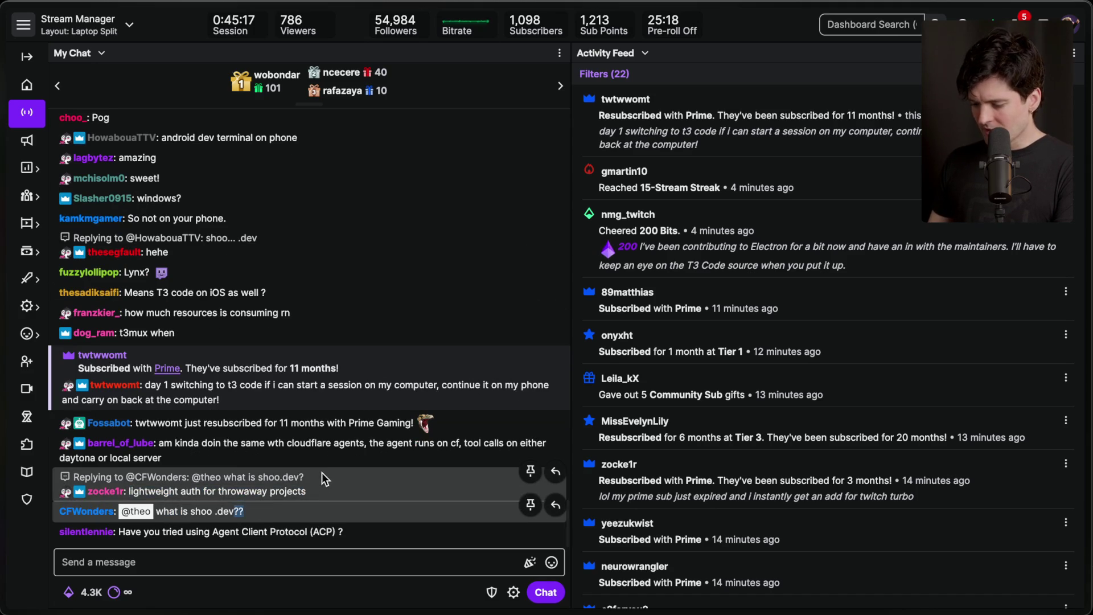
{"action": "left_click", "coordinate": [293, 574]}
{"action": "left_click", "coordinate": [294, 596]}
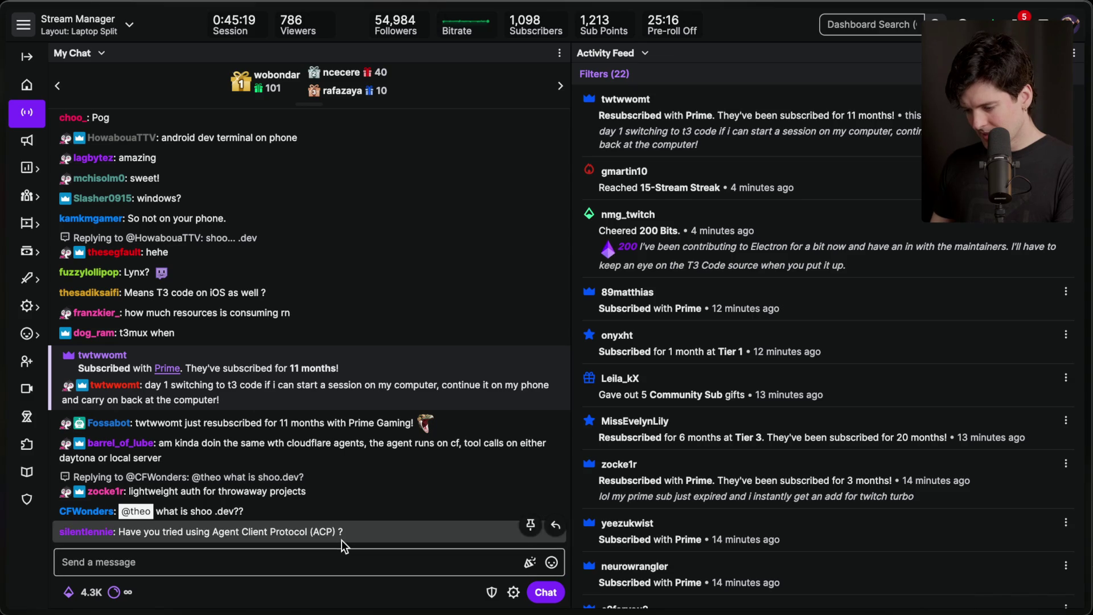
Step: Scroll the activity feed and highlight several subscription and resub entries
{"action": "scroll", "coordinate": [753, 353], "scroll_direction": "down", "scroll_amount": 3}
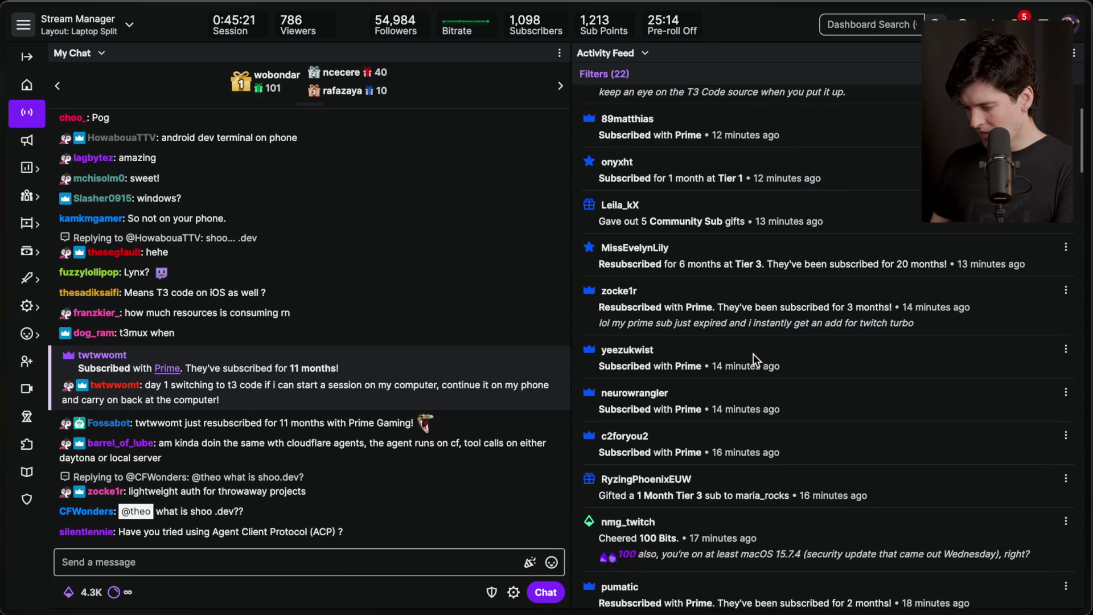
{"action": "triple_click", "coordinate": [699, 484]}
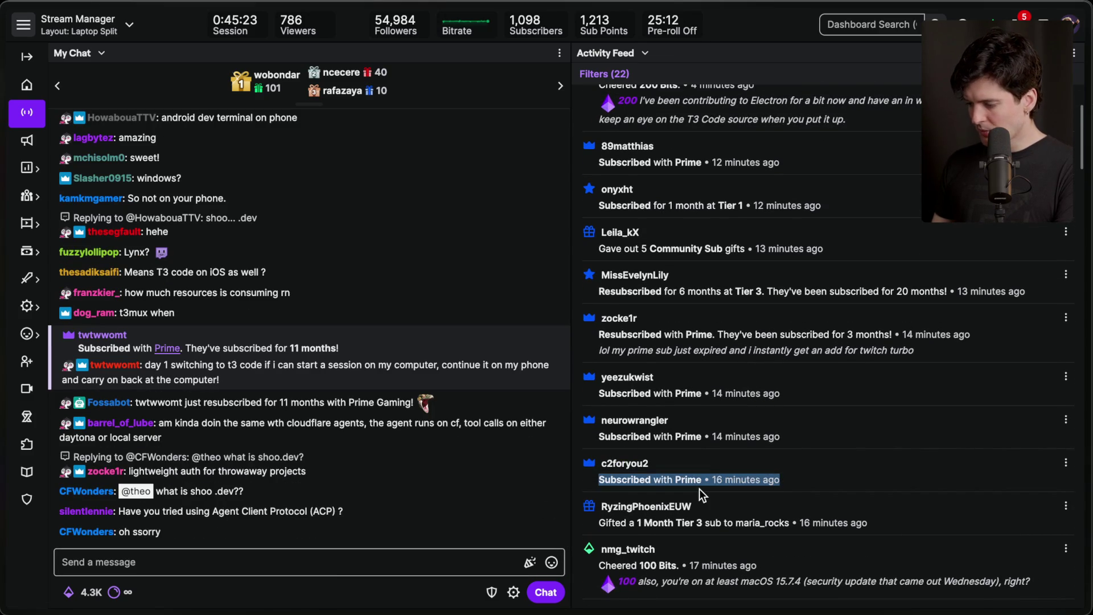
{"action": "triple_click", "coordinate": [598, 434]}
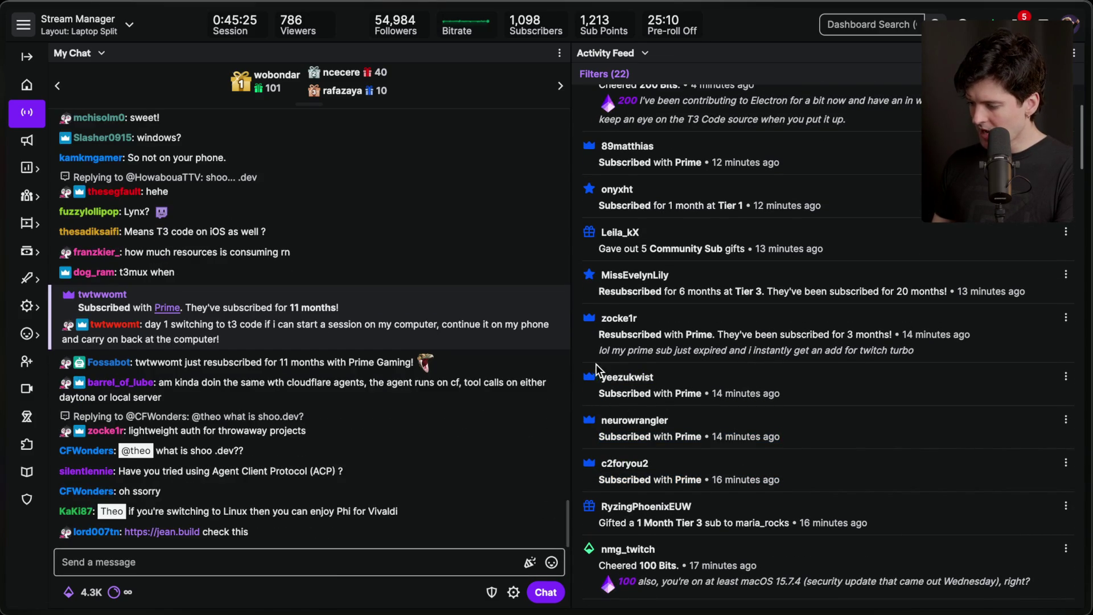
{"action": "triple_click", "coordinate": [649, 393]}
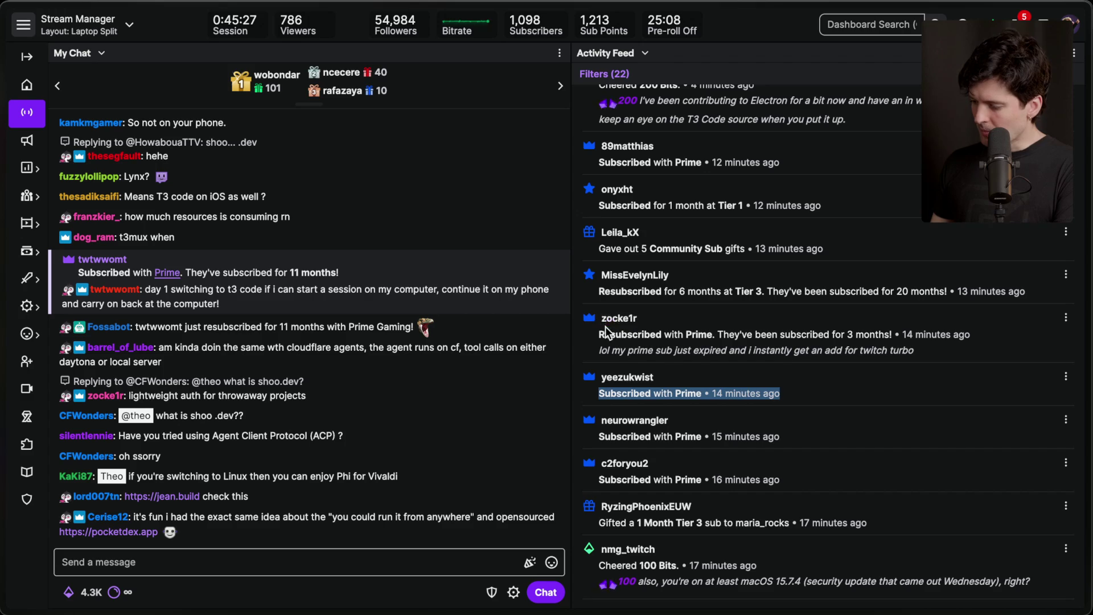
{"action": "left_click_drag", "start_coordinate": [599, 335], "coordinate": [795, 334]}
{"action": "left_click", "coordinate": [906, 334]}
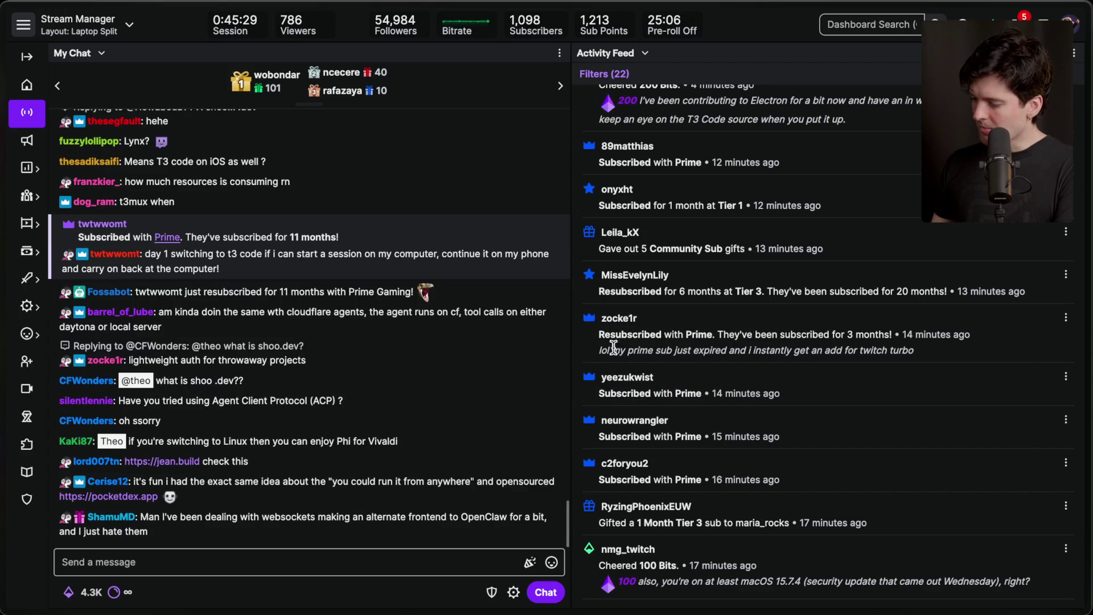
{"action": "left_click_drag", "start_coordinate": [704, 352], "coordinate": [940, 376]}
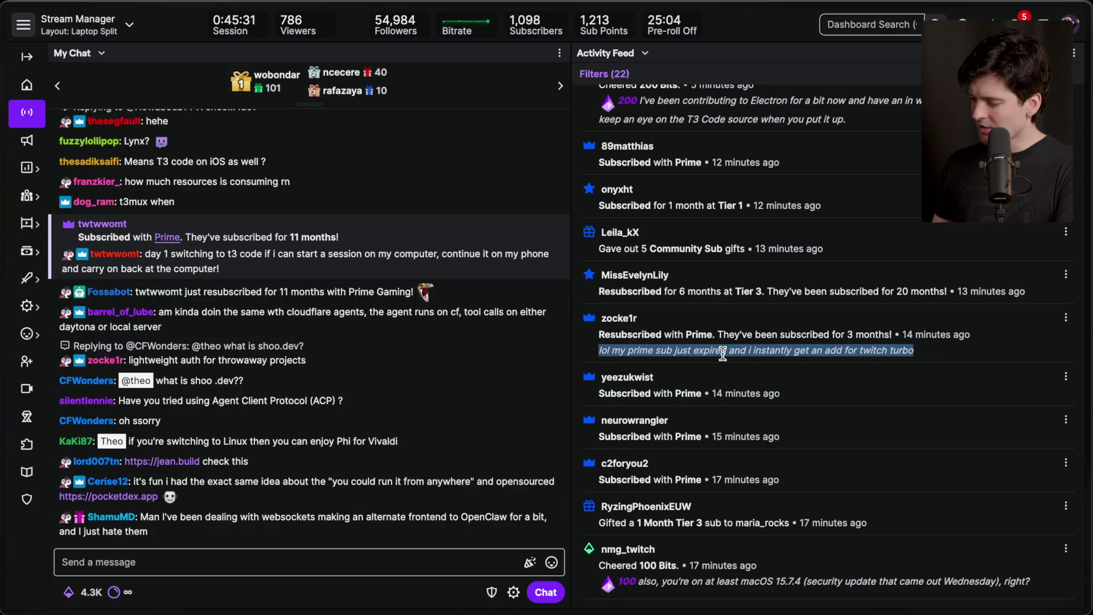
{"action": "scroll", "coordinate": [740, 354], "scroll_direction": "up", "scroll_amount": 2}
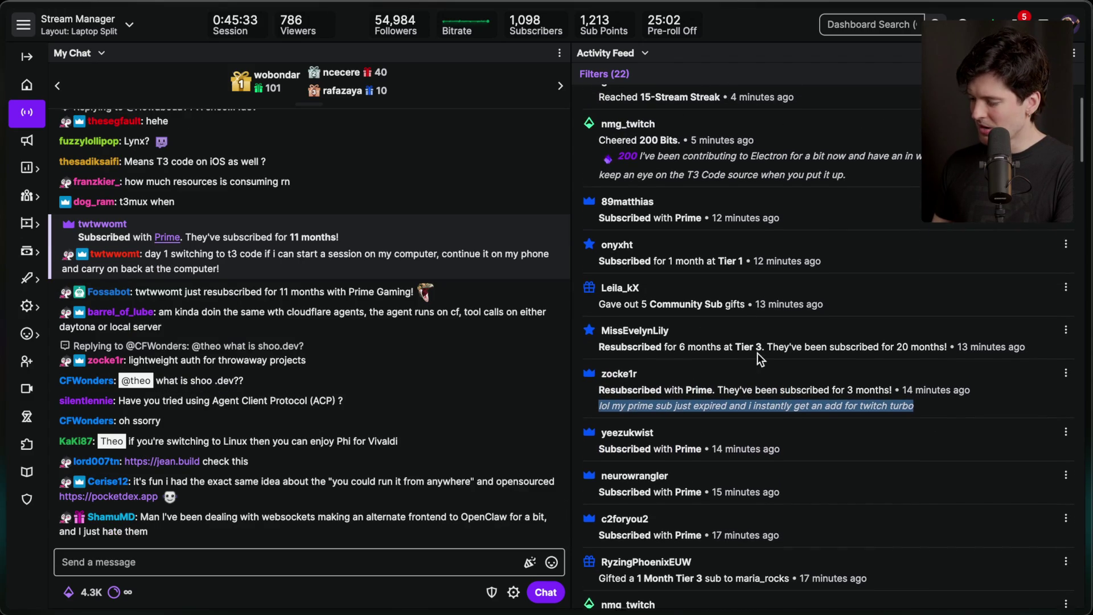
{"action": "scroll", "coordinate": [758, 353], "scroll_direction": "up", "scroll_amount": 1}
{"action": "triple_click", "coordinate": [752, 368]}
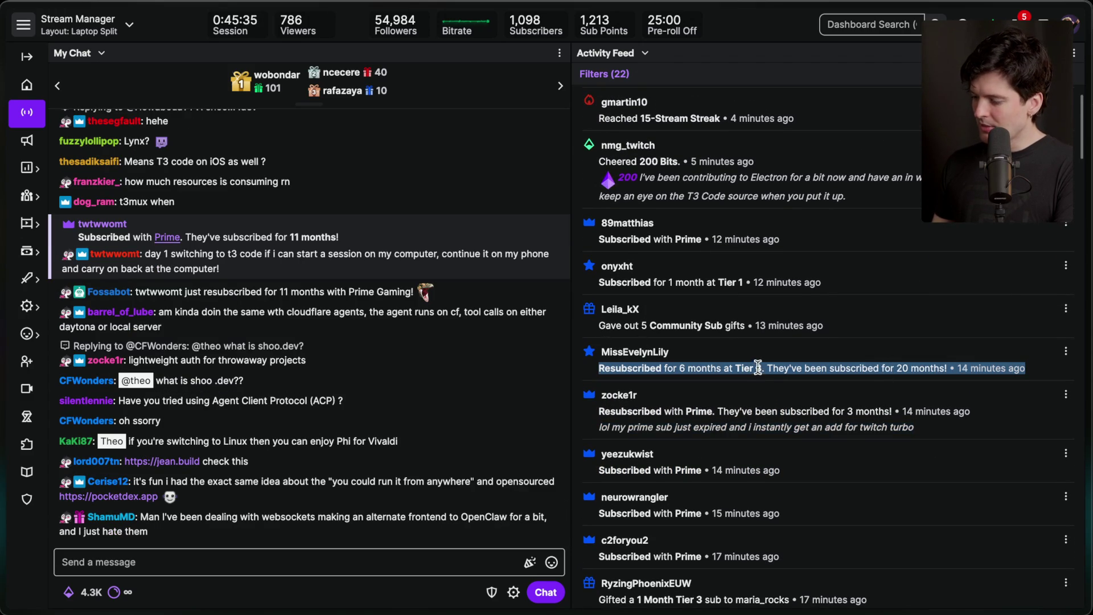
{"action": "left_click", "coordinate": [828, 353]}
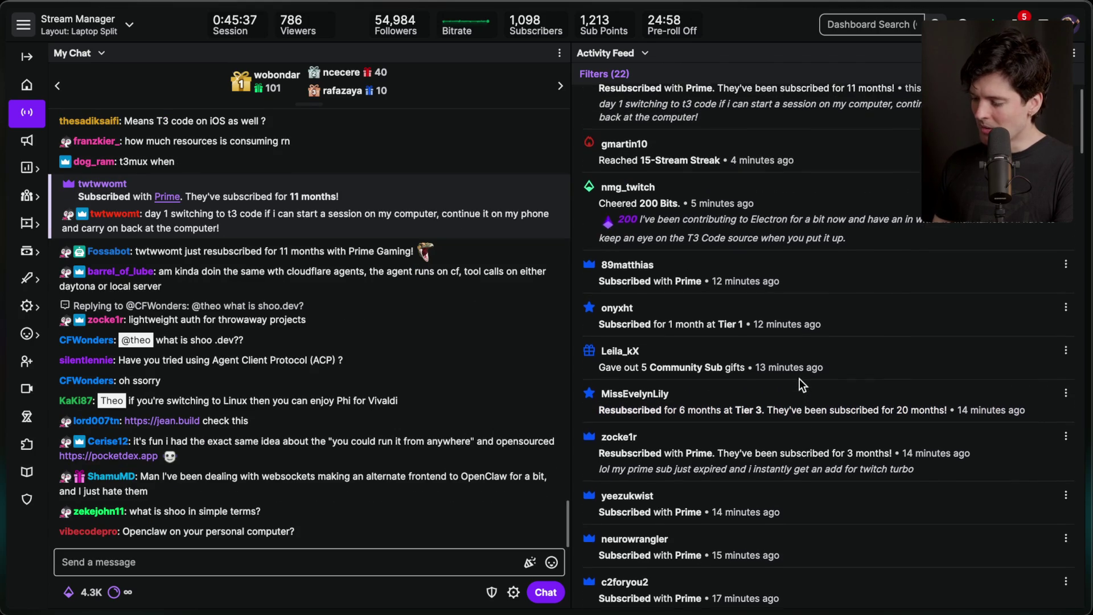
Step: Highlight the community gift, Prime subscription and resubscriber entries in the feed
{"action": "mouse_move", "coordinate": [628, 360]}
{"action": "left_mouse_down"}
{"action": "mouse_move", "coordinate": [800, 385]}
{"action": "mouse_move", "coordinate": [589, 360]}
{"action": "left_mouse_up"}
{"action": "left_click", "coordinate": [794, 392]}
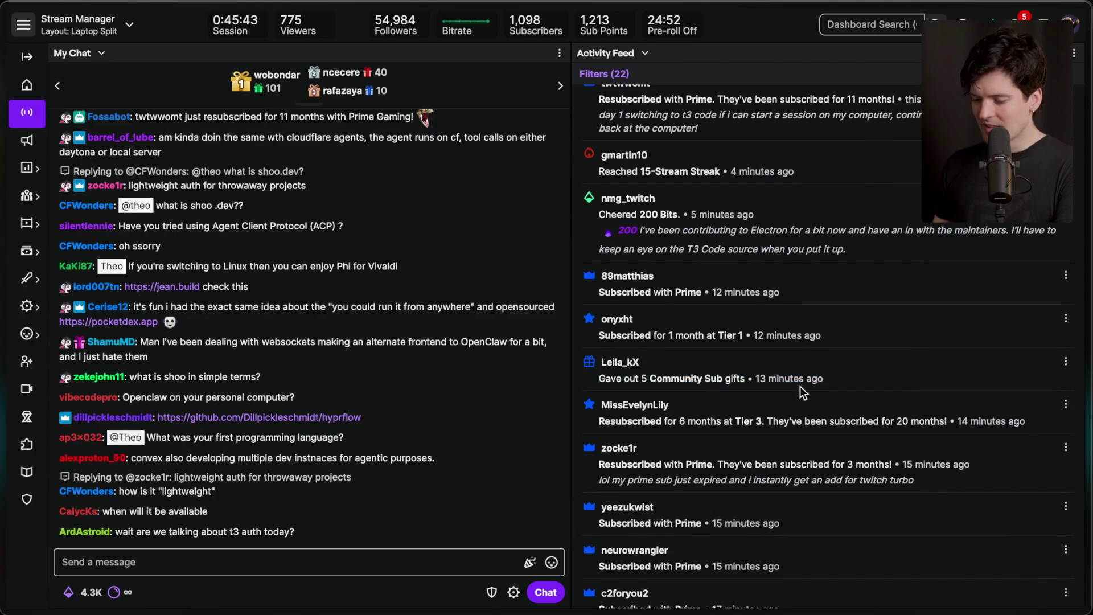
{"action": "triple_click", "coordinate": [809, 378]}
{"action": "scroll", "coordinate": [672, 365], "scroll_direction": "up", "scroll_amount": 1}
{"action": "left_click_drag", "start_coordinate": [597, 352], "coordinate": [708, 356]}
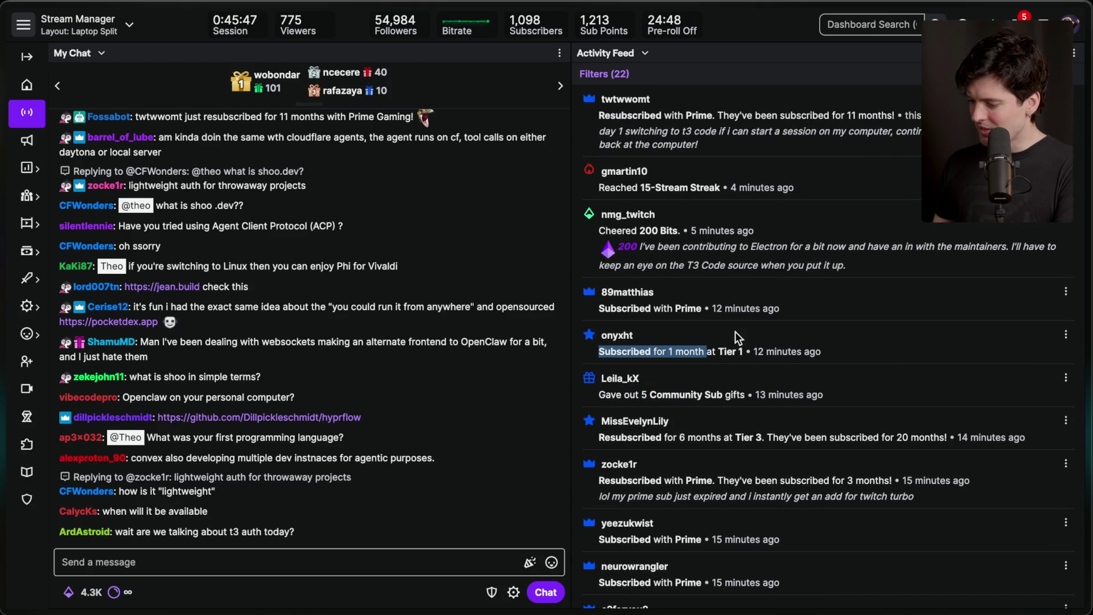
{"action": "mouse_move", "coordinate": [593, 282]}
{"action": "left_mouse_down"}
{"action": "mouse_move", "coordinate": [751, 323]}
{"action": "mouse_move", "coordinate": [780, 309]}
{"action": "left_mouse_up"}
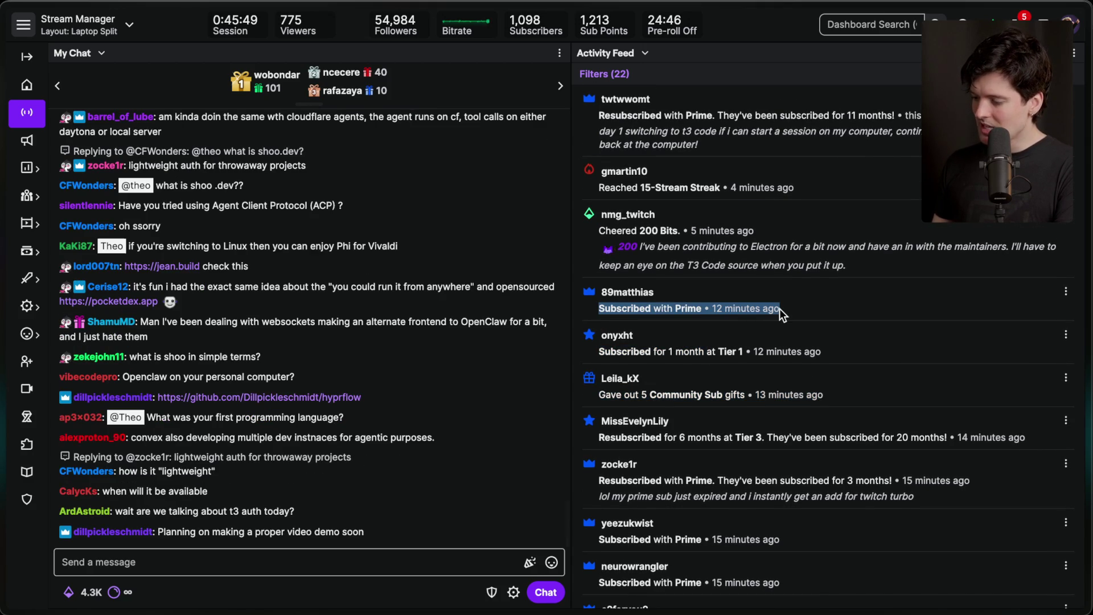
{"action": "scroll", "coordinate": [635, 150], "scroll_direction": "down", "scroll_amount": 1}
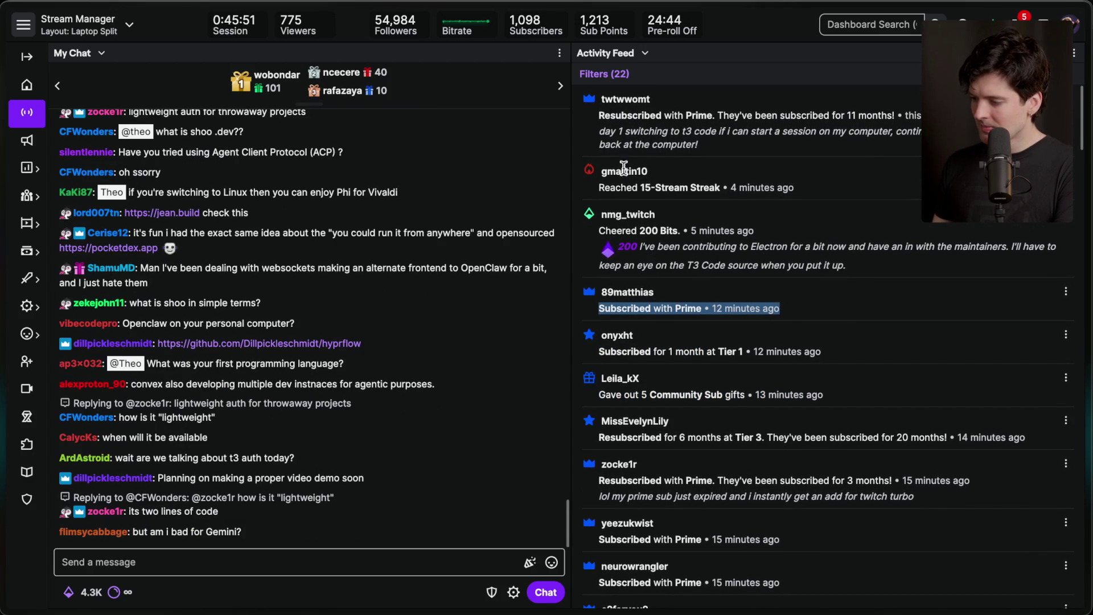
{"action": "left_click_drag", "start_coordinate": [597, 111], "coordinate": [706, 146]}
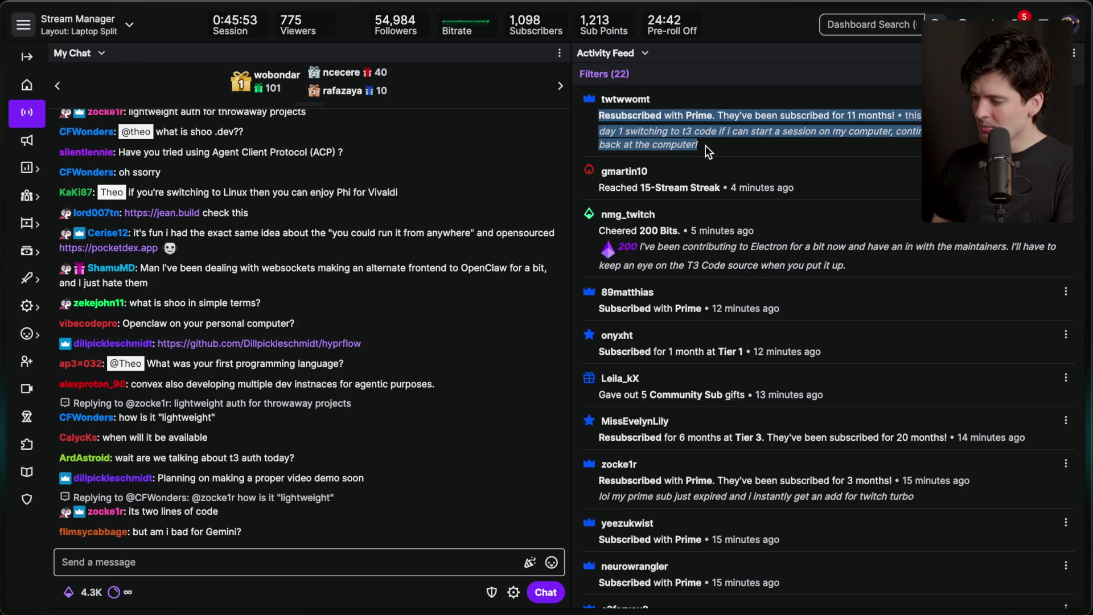
{"action": "left_click", "coordinate": [706, 145]}
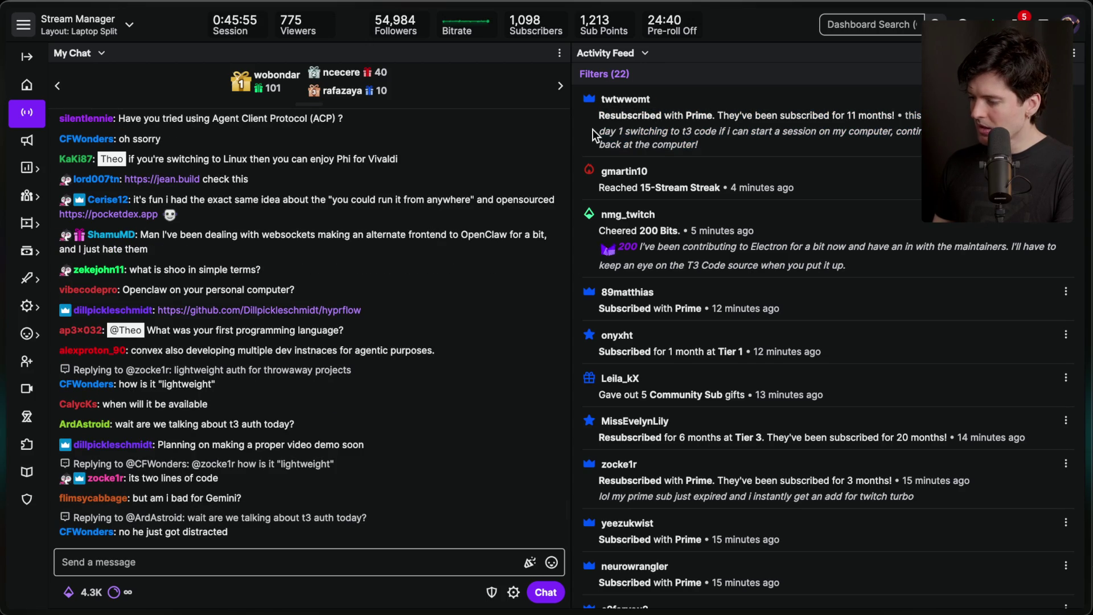
{"action": "left_click_drag", "start_coordinate": [593, 129], "coordinate": [707, 147]}
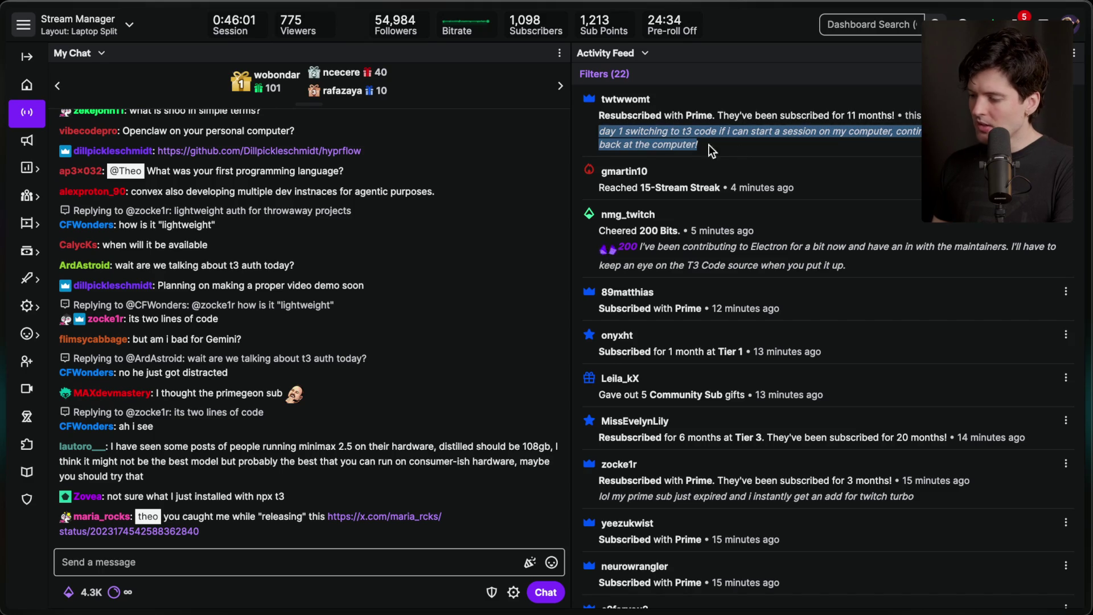
{"action": "left_click", "coordinate": [776, 146]}
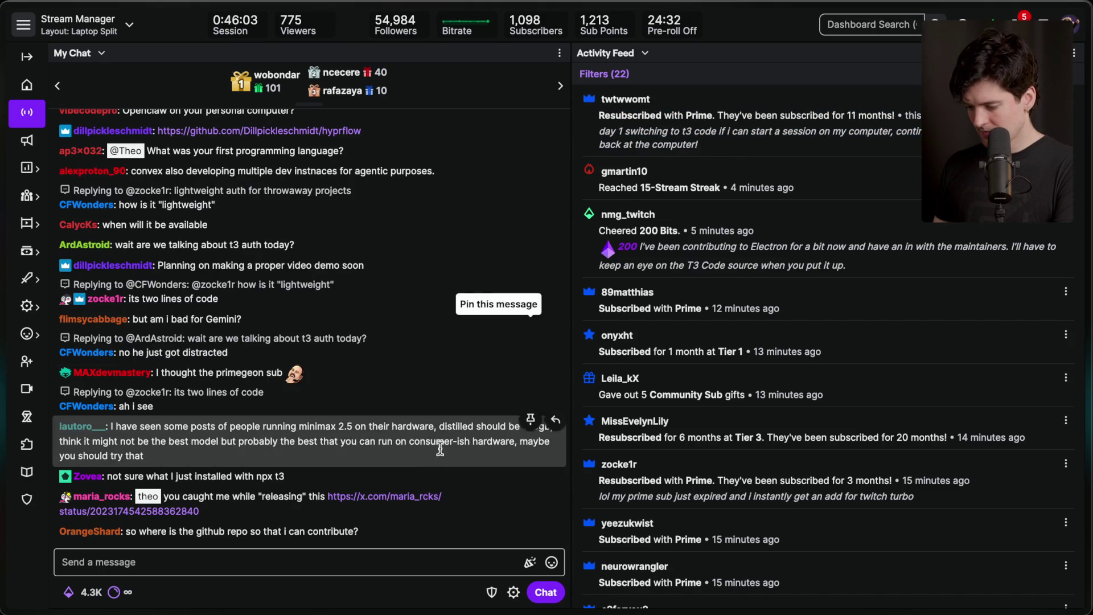
Step: Like and bookmark the X post linked in a viewer's message, then close it
{"action": "left_click", "coordinate": [417, 495]}
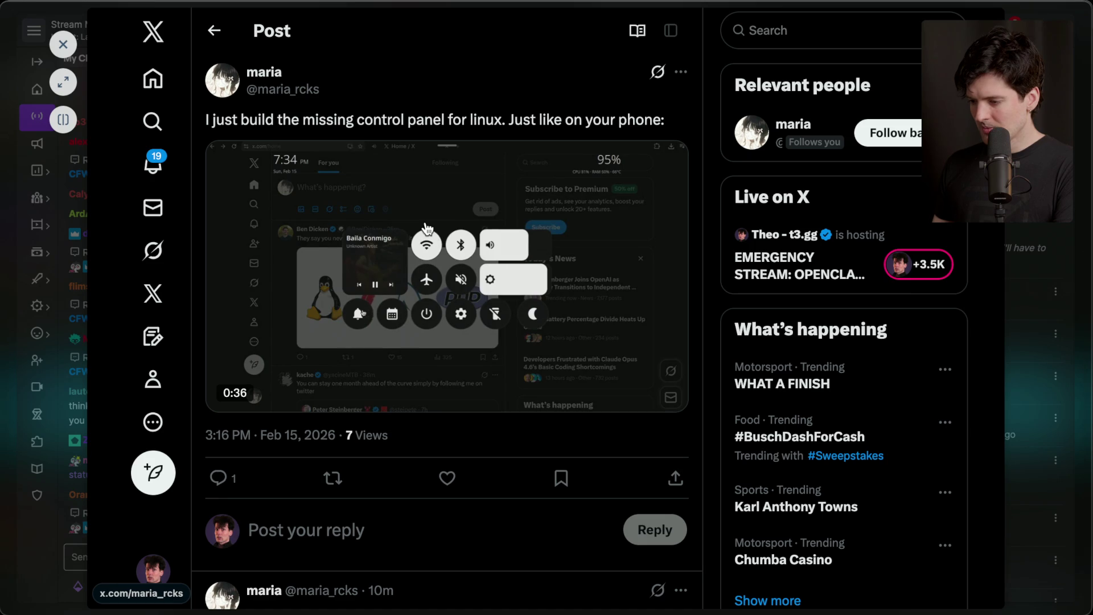
{"action": "left_click", "coordinate": [447, 478]}
{"action": "left_click", "coordinate": [562, 478]}
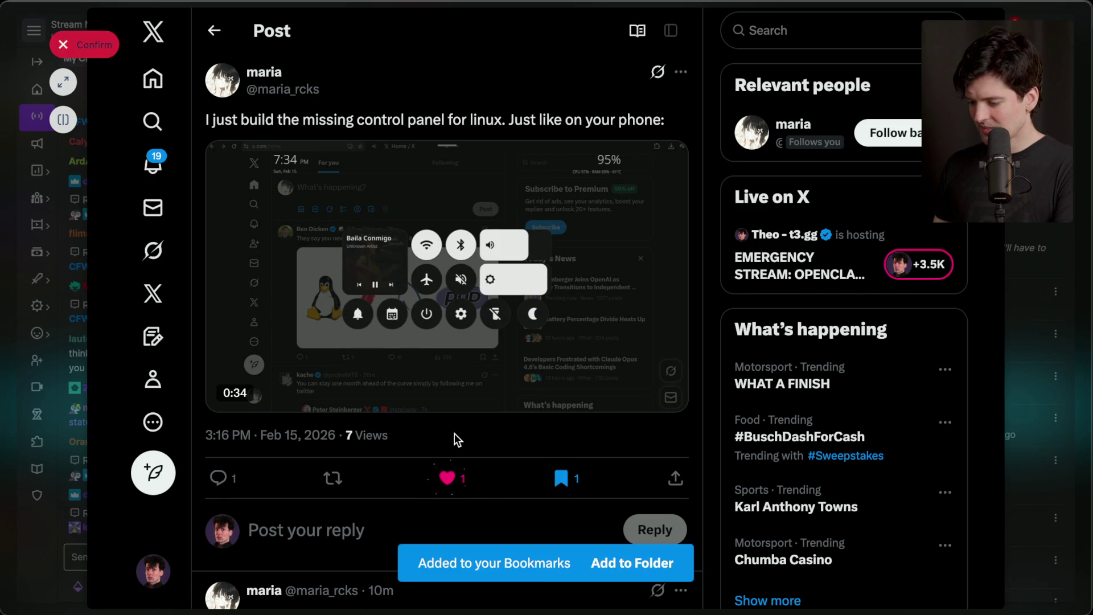
{"action": "key", "text": "Escape"}
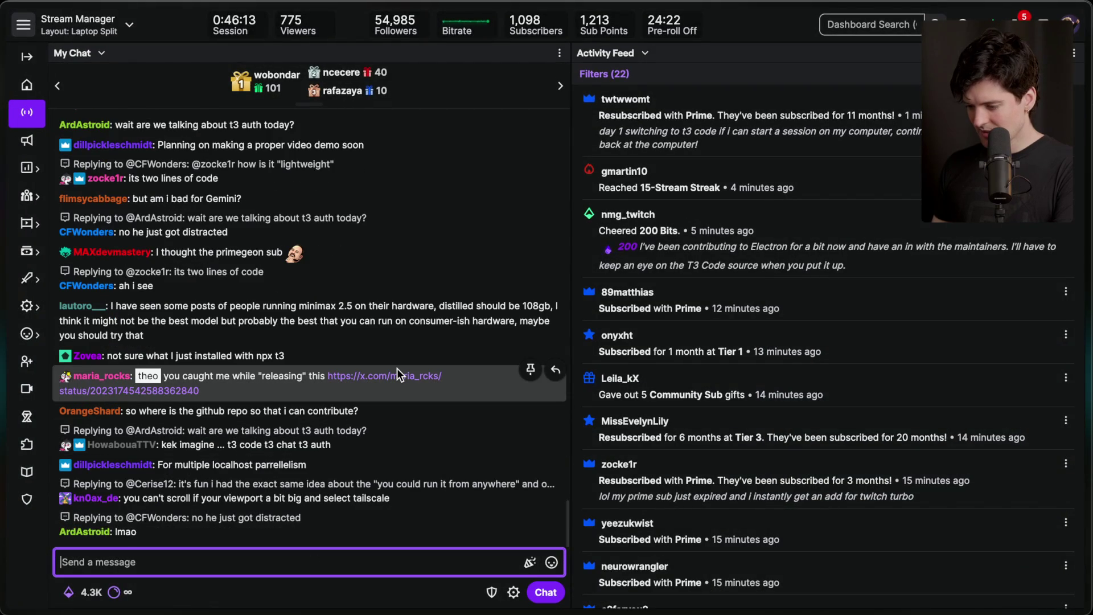
{"action": "key", "text": "super+Tab"}
{"action": "key", "text": "super+Tab"}
{"action": "key", "text": "super+Tab"}
{"action": "key", "text": "super+Tab"}
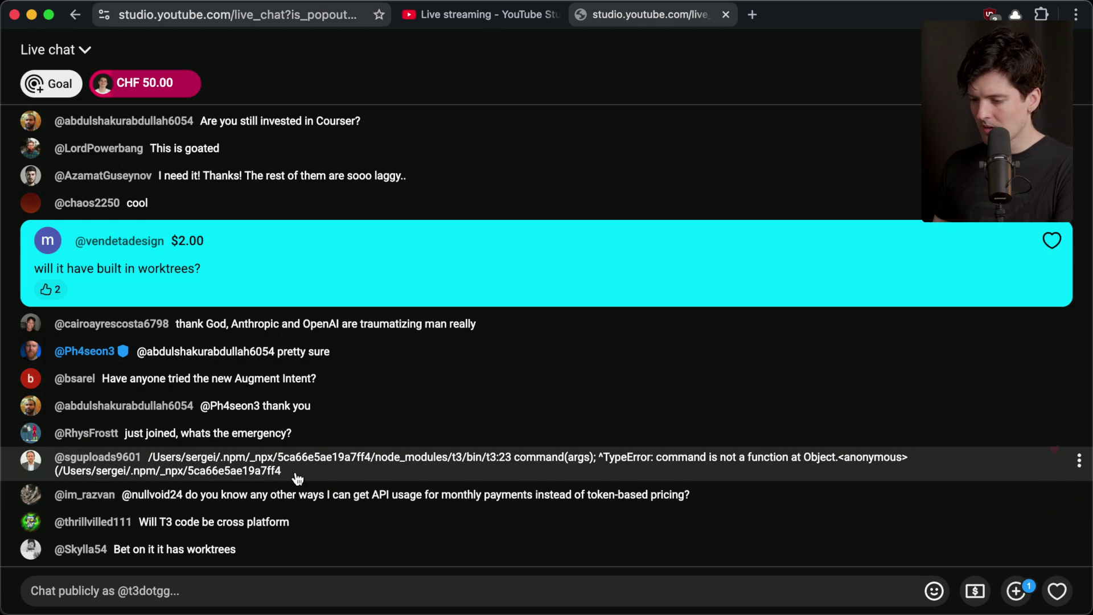
Step: Check the YouTube Studio live dashboard and chat, then return to Twitch Stream Manager
{"action": "key", "text": "super+Tab"}
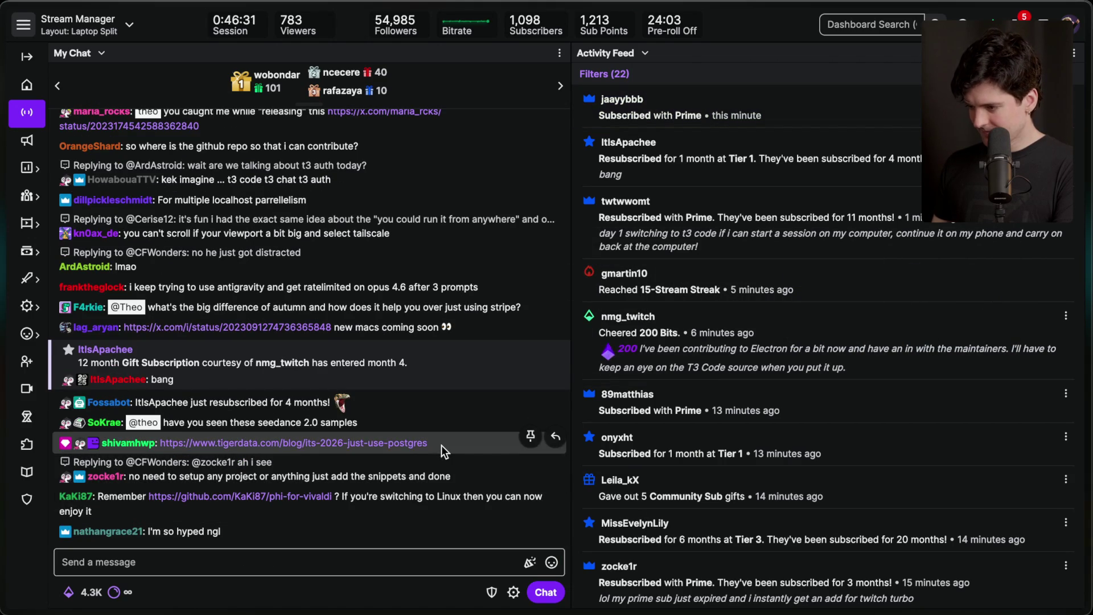
{"action": "key", "text": "super+Tab"}
{"action": "key", "text": "super+grave"}
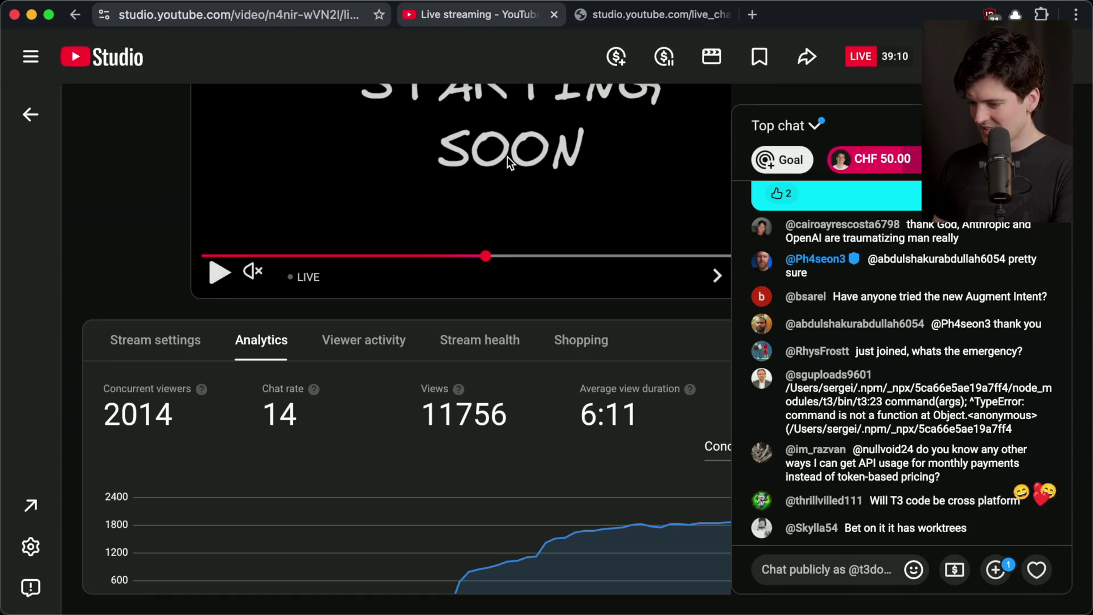
{"action": "key", "text": "super+grave"}
{"action": "key", "text": "super+Tab"}
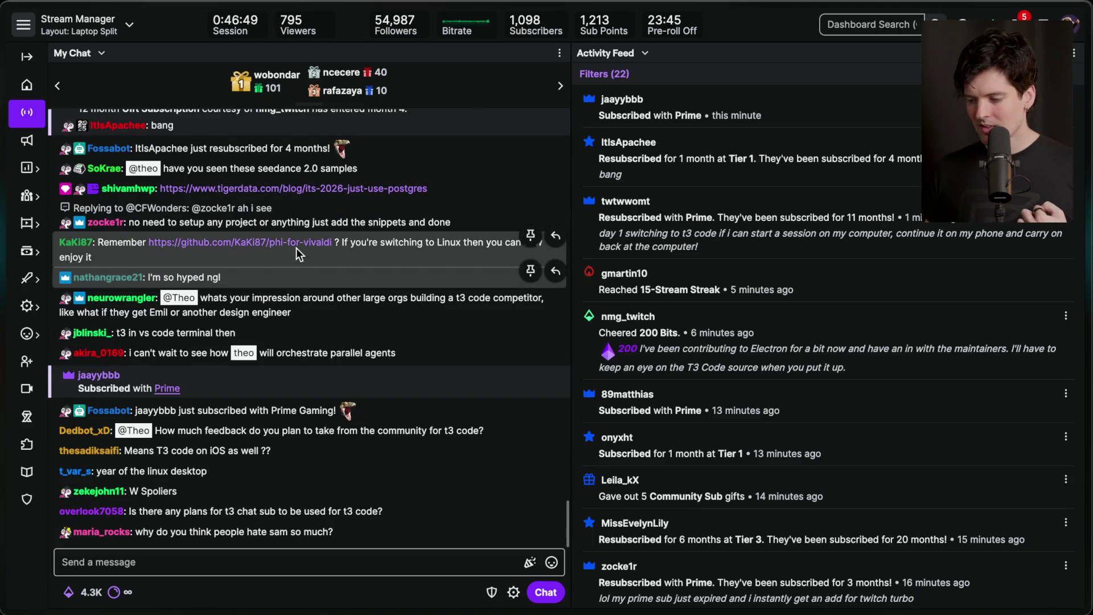
Step: Preview the phi-for-vivaldi GitHub repository from chat, scroll through it, and close it
{"action": "left_click", "coordinate": [296, 241]}
{"action": "scroll", "coordinate": [296, 240], "scroll_direction": "down", "scroll_amount": 8}
{"action": "scroll", "coordinate": [295, 240], "scroll_direction": "up", "scroll_amount": 10}
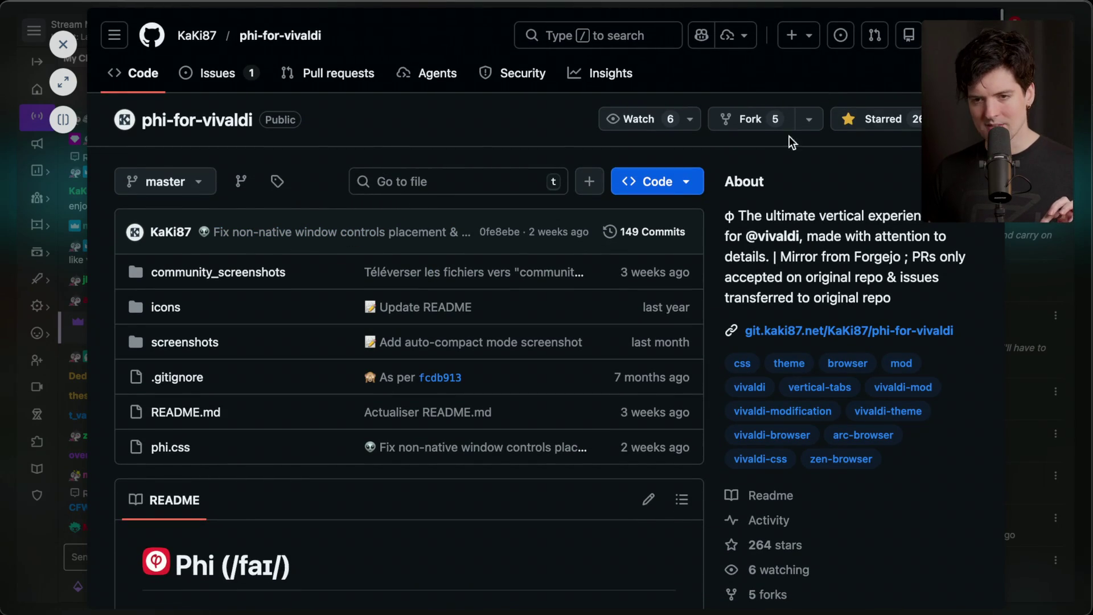
{"action": "scroll", "coordinate": [295, 138], "scroll_direction": "down", "scroll_amount": 14}
{"action": "left_click", "coordinate": [63, 44]}
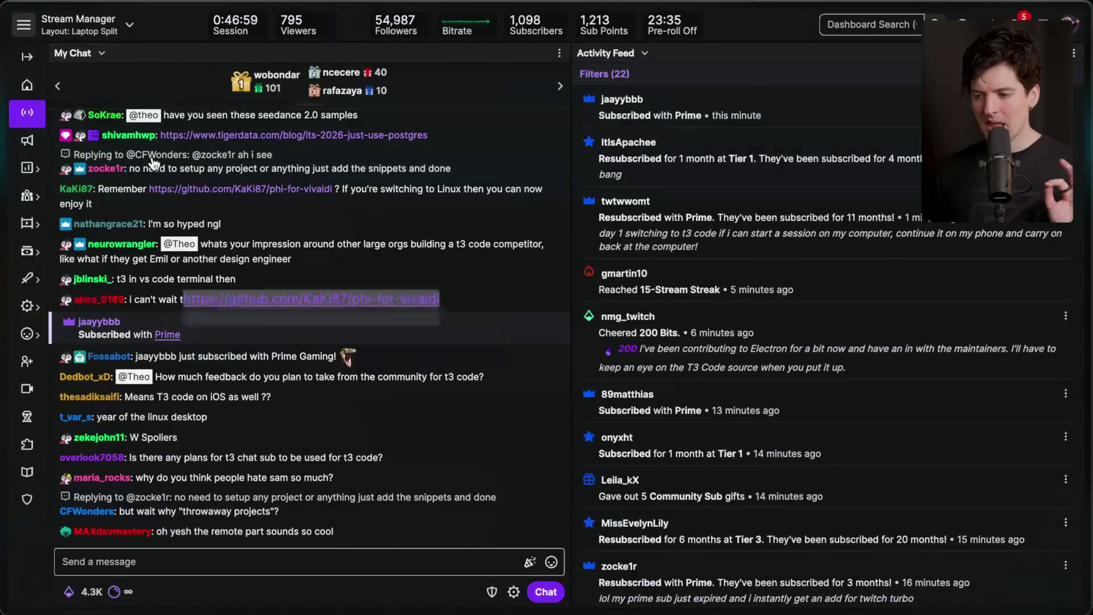
Step: Focus the chat box, then cycle through open apps toward Notion
{"action": "left_click", "coordinate": [278, 563]}
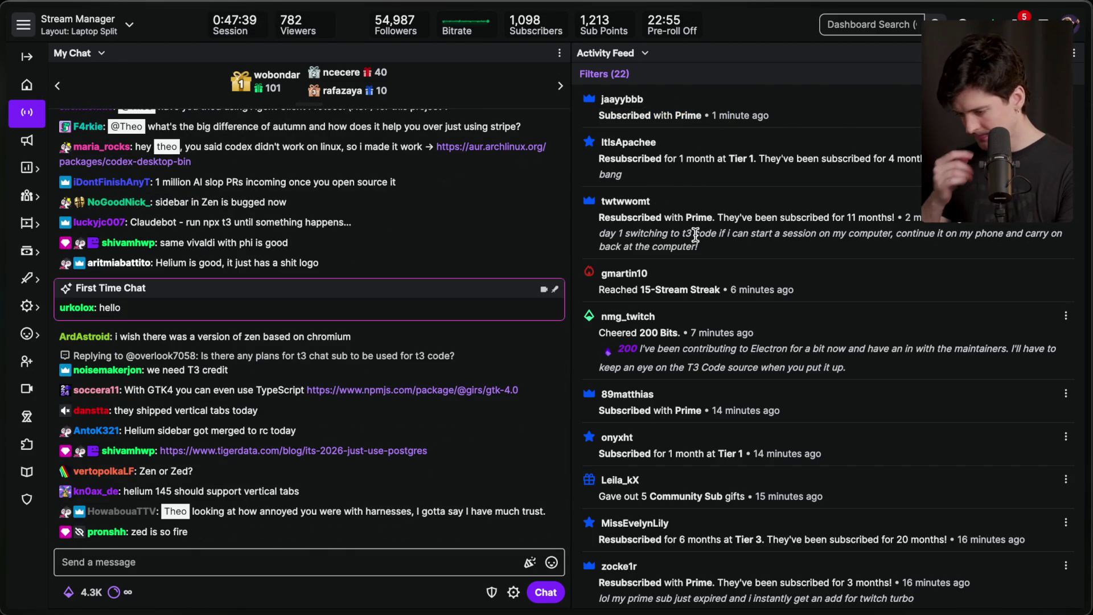
{"action": "key", "text": "super+Tab"}
{"action": "key", "text": "super+Tab"}
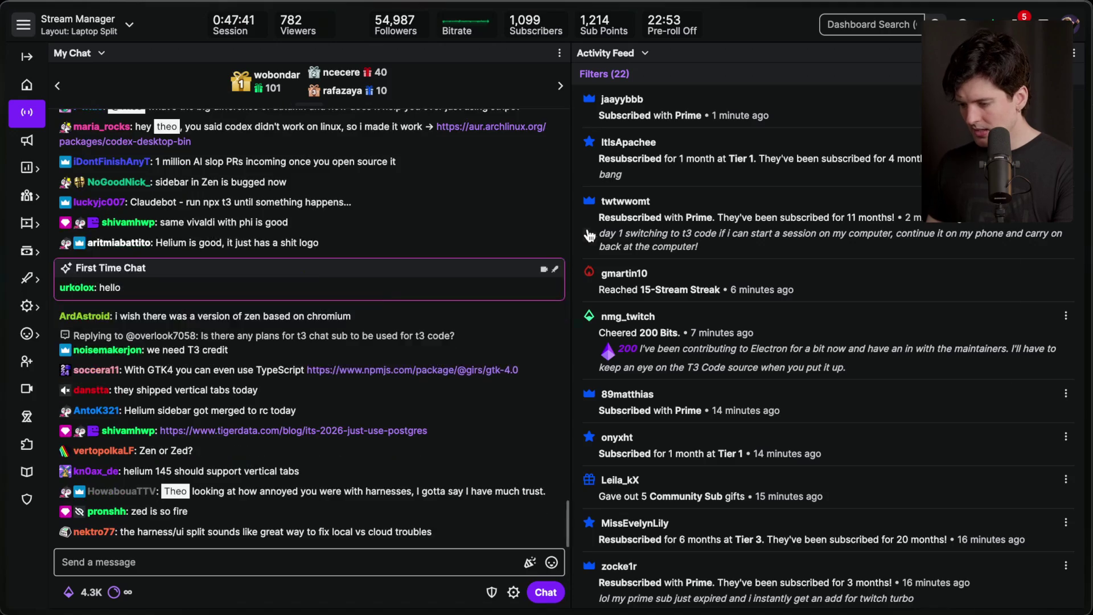
{"action": "key", "text": "super+Tab"}
{"action": "key", "text": "super+Tab"}
{"action": "key", "text": "super+Tab"}
{"action": "key", "text": "super+Tab"}
{"action": "key", "text": "super+Tab"}
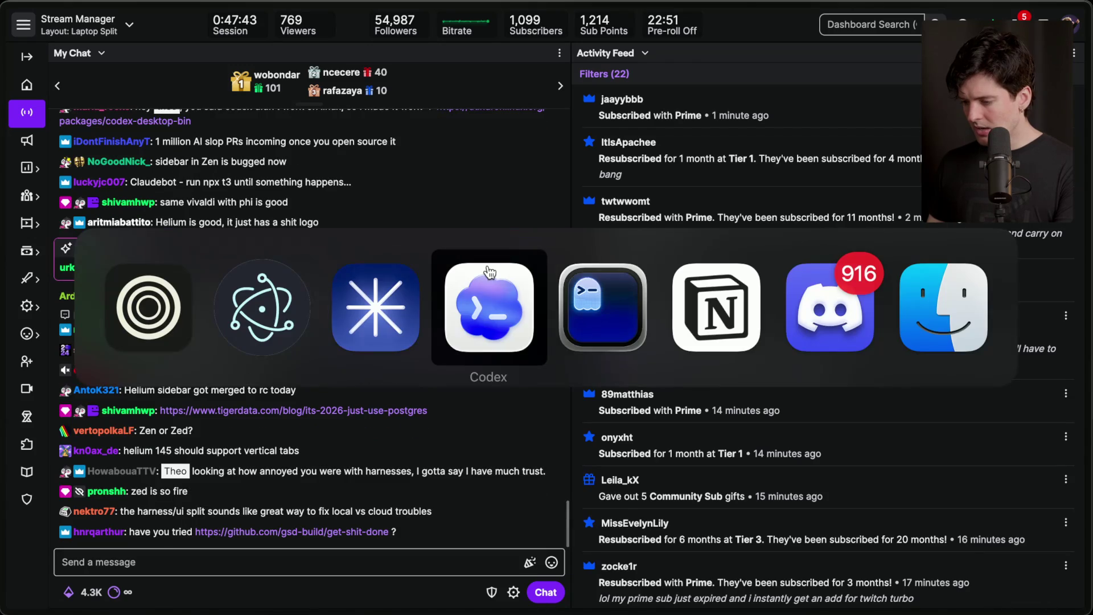
{"action": "key", "text": "super+Tab"}
{"action": "key", "text": "super+Tab"}
Step: Label the OPENCLAW WAS BOUGHT card as Priority
{"action": "left_click", "coordinate": [221, 337]}
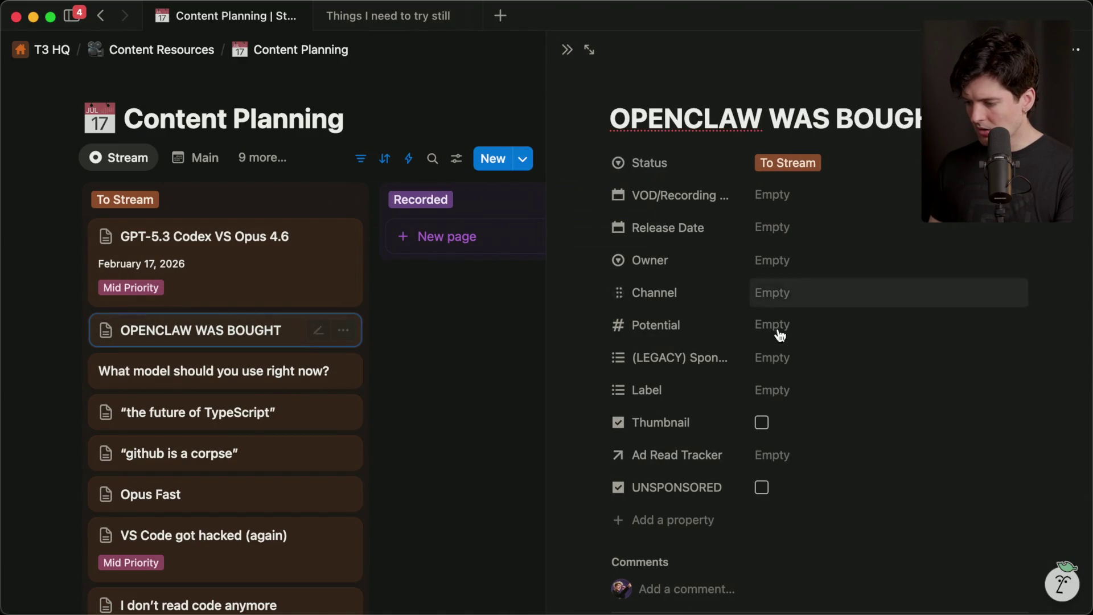
{"action": "left_click", "coordinate": [773, 392]}
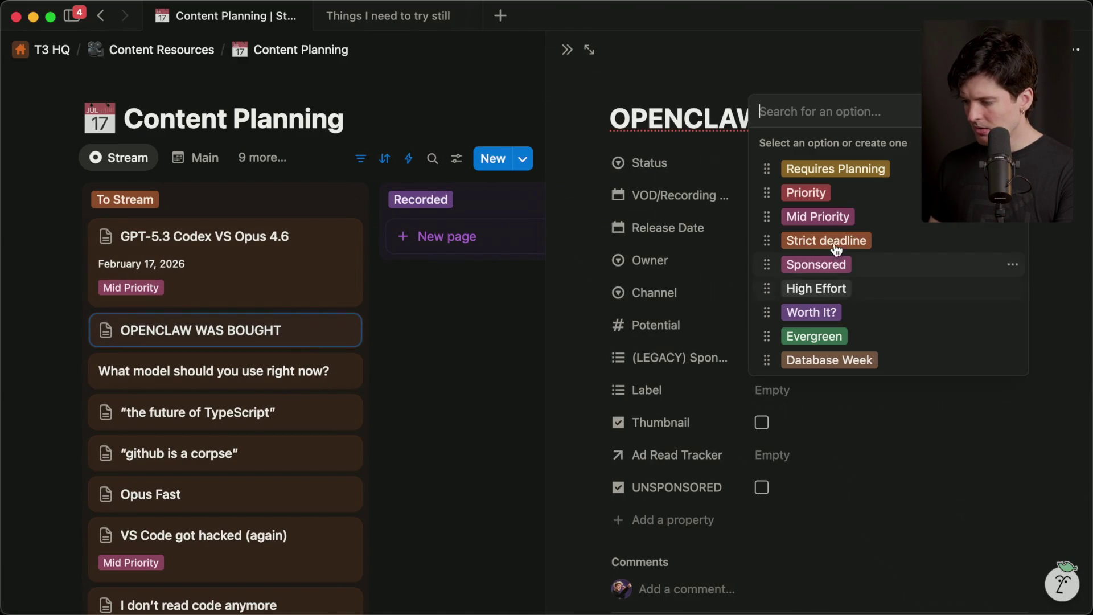
{"action": "left_click", "coordinate": [806, 193]}
{"action": "key", "text": "Escape"}
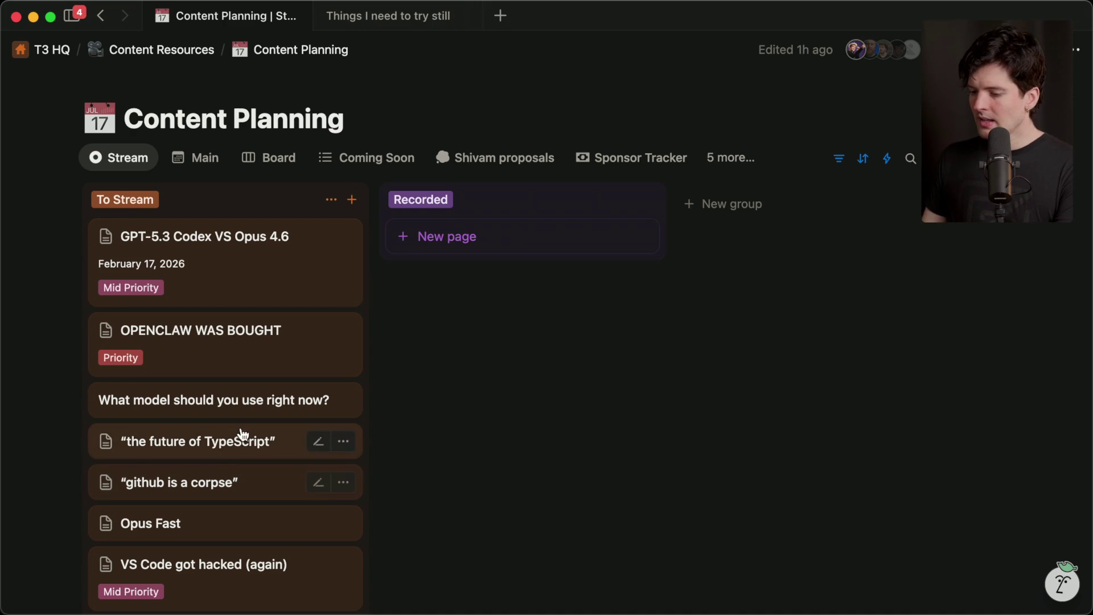
Step: Relabel 'the future of TypeScript' Mid Priority only, move it to third, and add a To Stream card
{"action": "left_click", "coordinate": [233, 443]}
{"action": "left_click", "coordinate": [772, 388]}
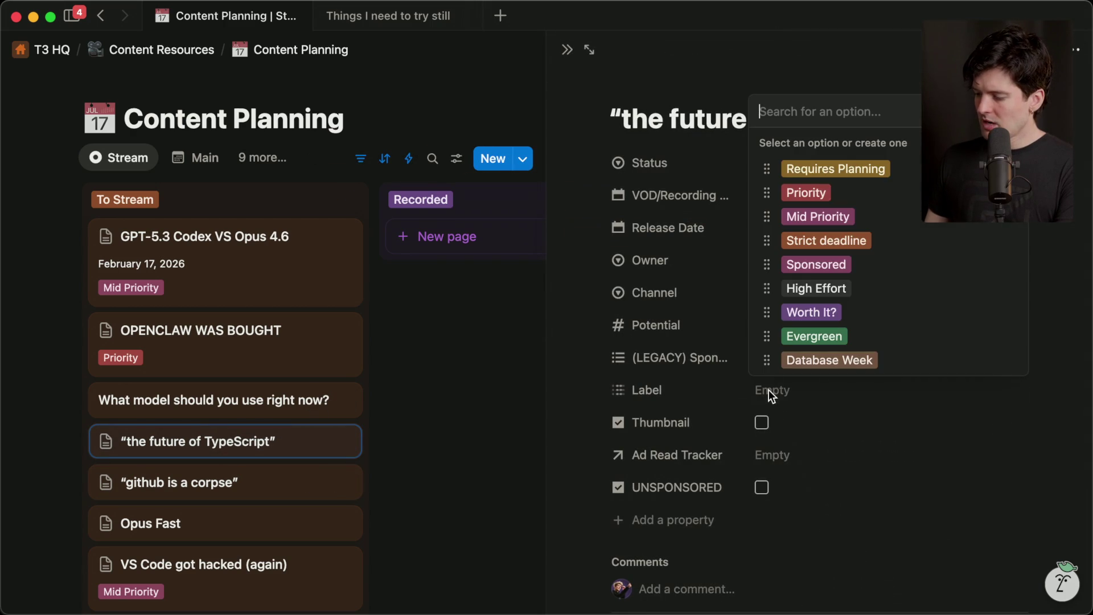
{"action": "left_click", "coordinate": [805, 192]}
{"action": "left_click", "coordinate": [820, 220]}
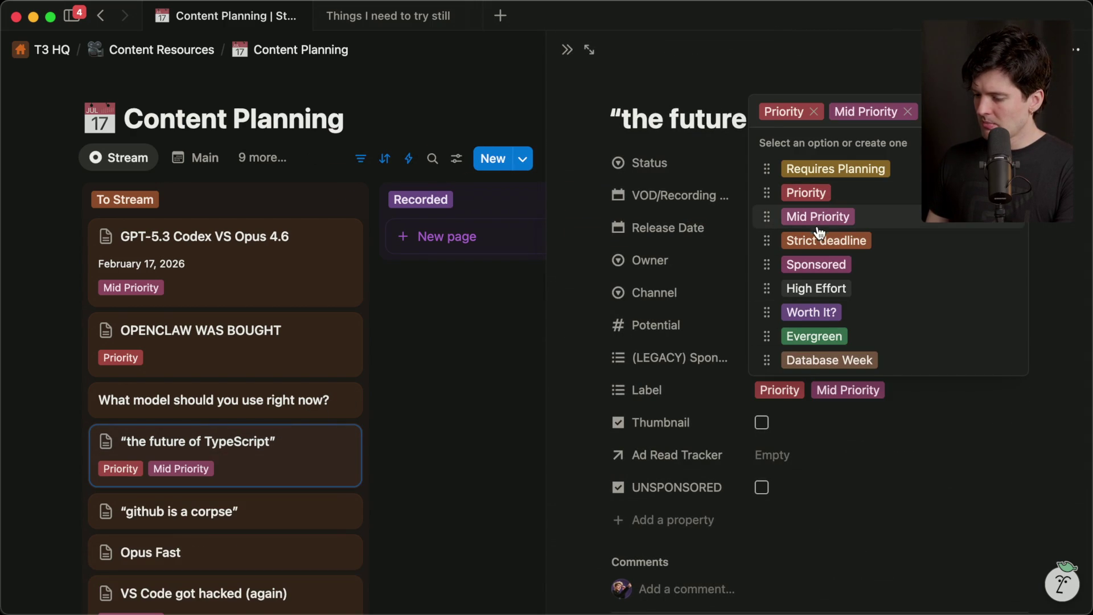
{"action": "left_click", "coordinate": [797, 391]}
{"action": "left_click", "coordinate": [796, 392]}
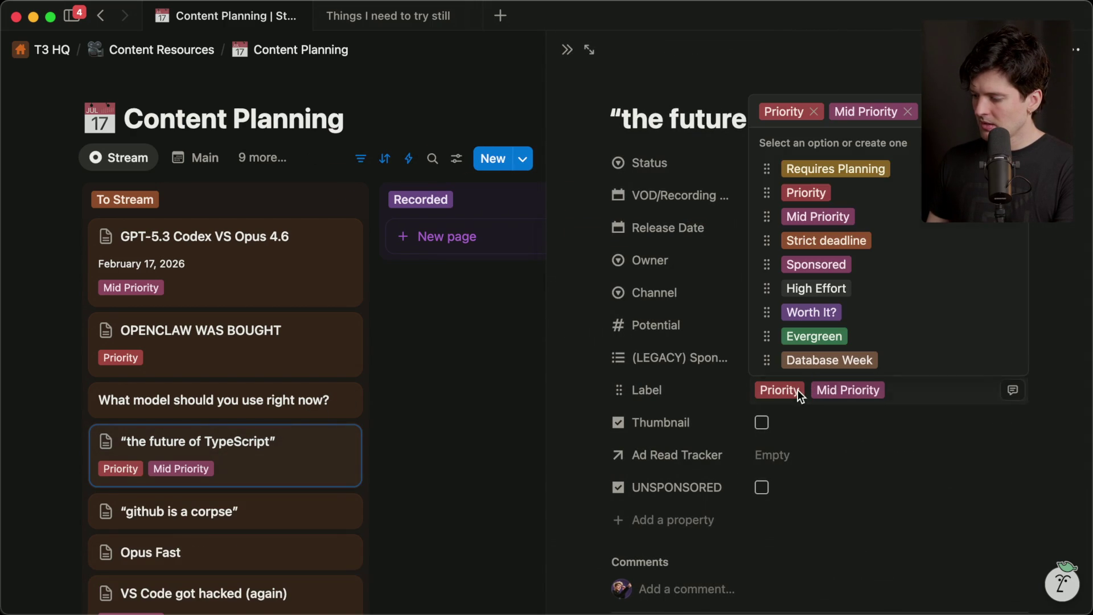
{"action": "left_click", "coordinate": [814, 113]}
{"action": "key", "text": "Escape"}
{"action": "key", "text": "Escape"}
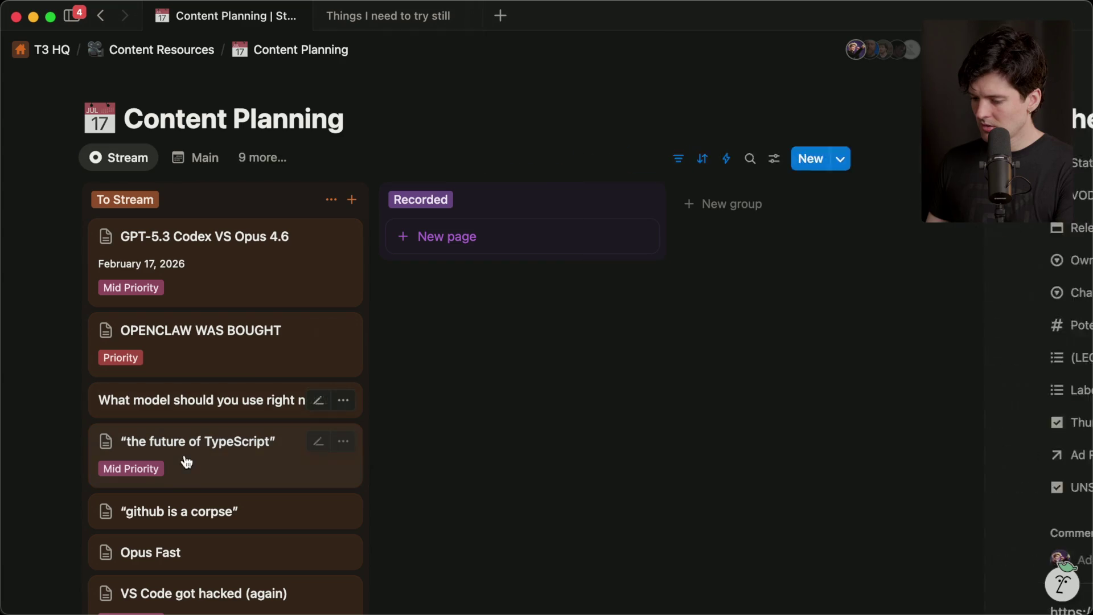
{"action": "left_click_drag", "start_coordinate": [180, 464], "coordinate": [216, 393]}
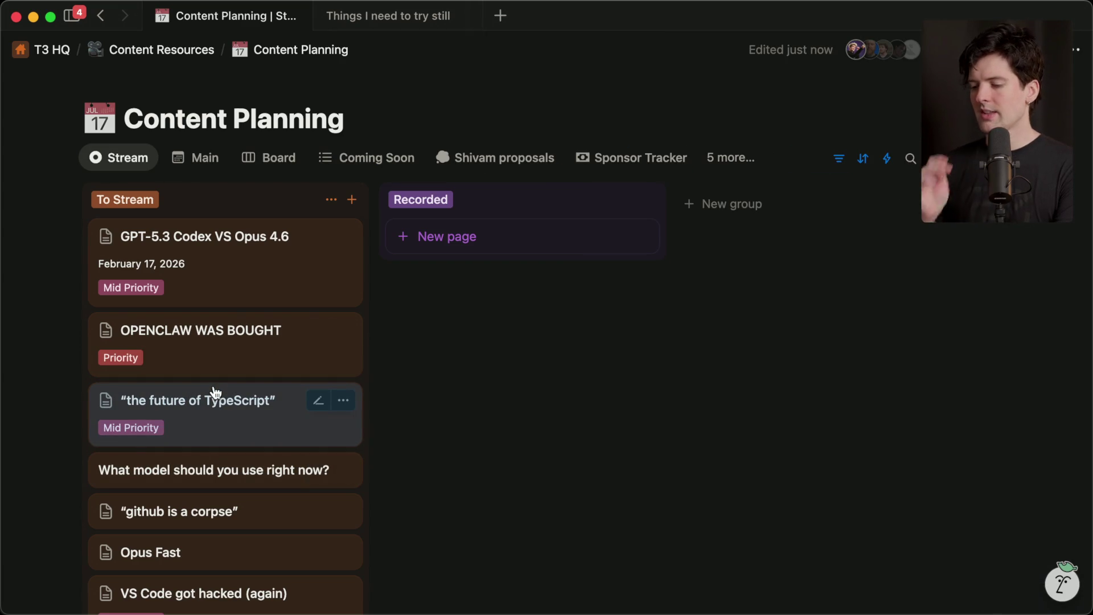
{"action": "left_click", "coordinate": [351, 200]}
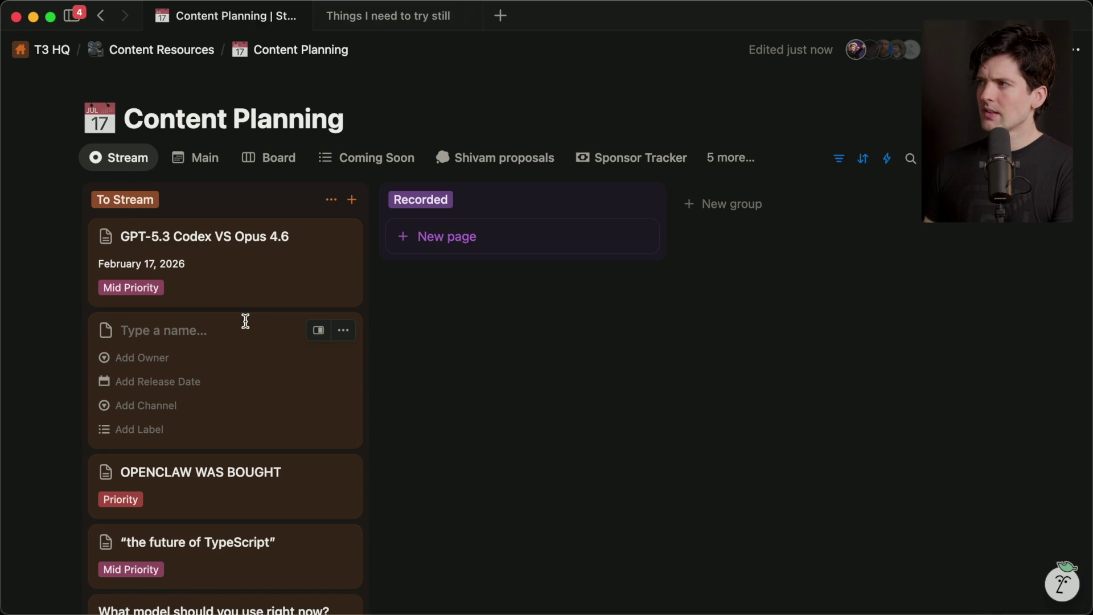
Step: Name the new card 'The problem with Cursor, Claude Code and Codex' and open its page
{"action": "type", "text": "T"}
{"action": "type", "text": "oblem with Cursor, Clu"}
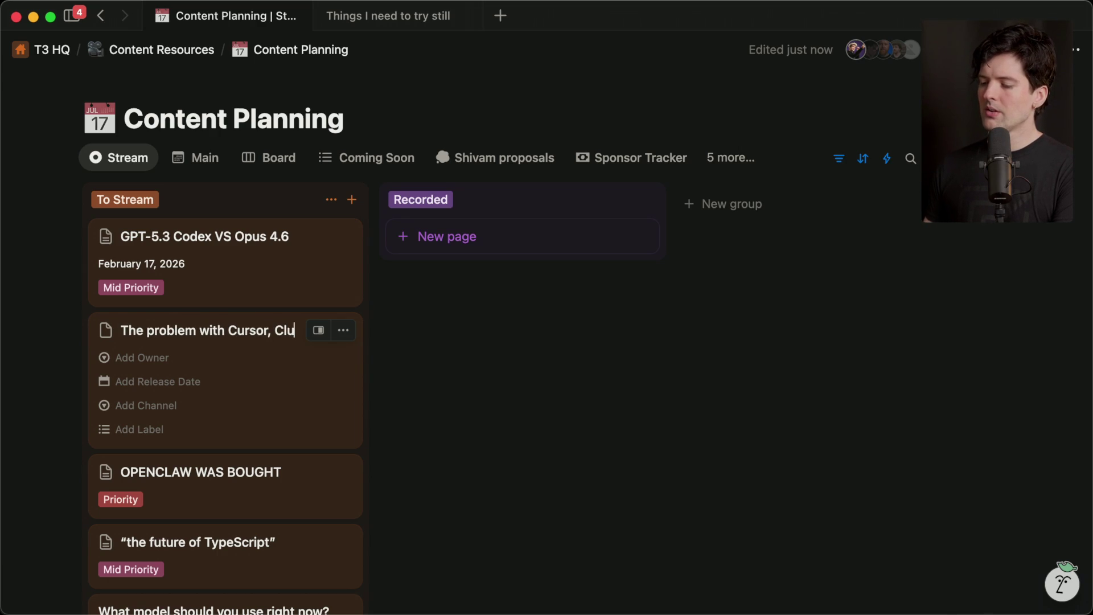
{"action": "type", "text": " and Codex"}
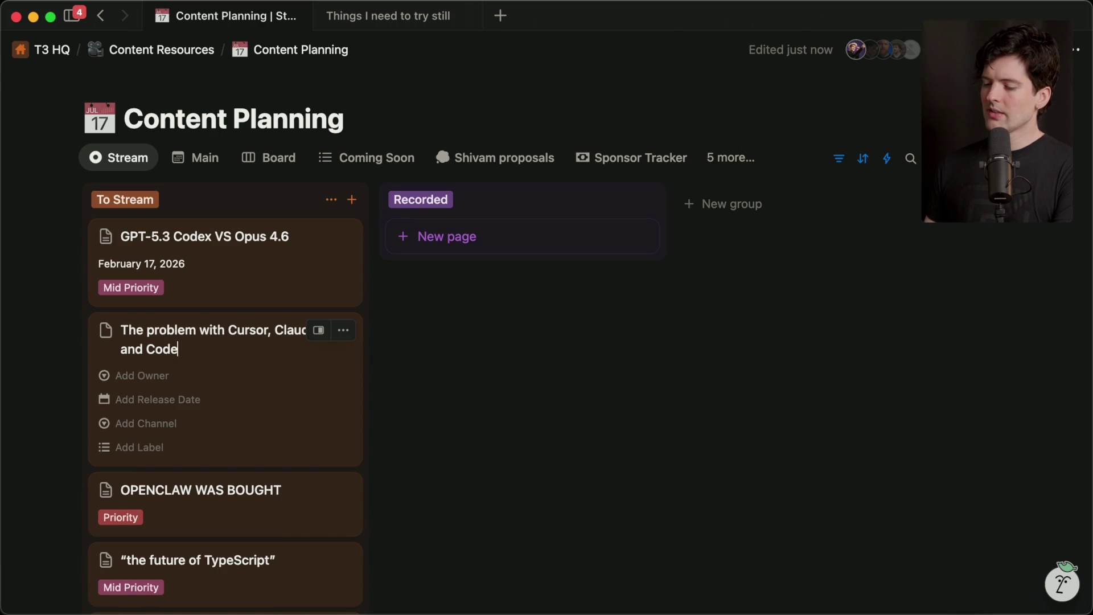
{"action": "key", "text": "Return"}
{"action": "left_click", "coordinate": [189, 319]}
{"action": "scroll", "coordinate": [779, 439], "scroll_direction": "down", "scroll_amount": 5}
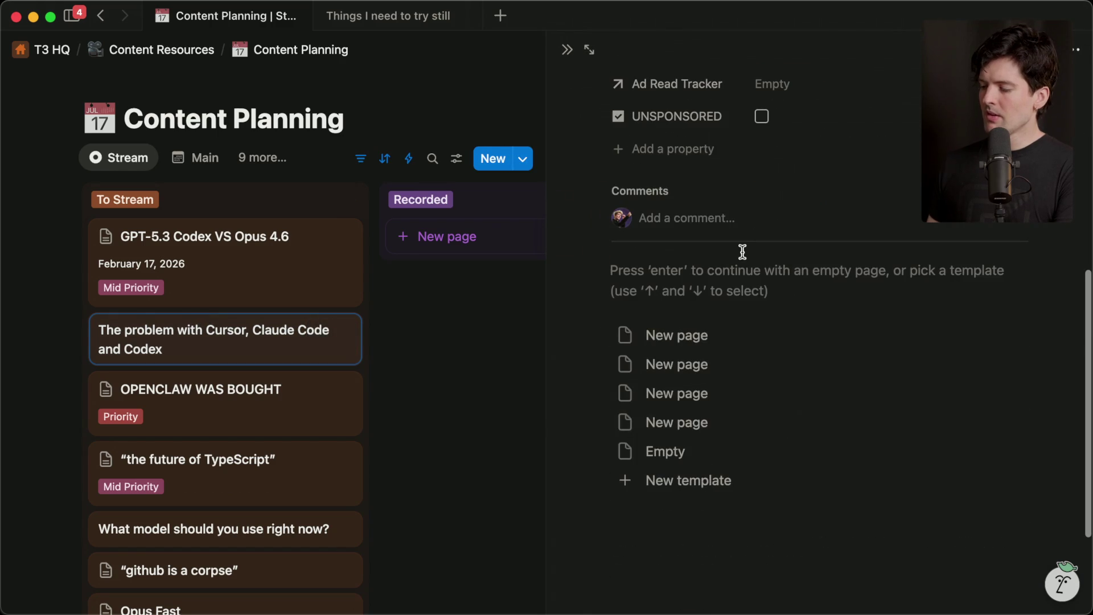
Step: Write two bullet notes about slopification, close the page, and move the card to fourth
{"action": "left_click", "coordinate": [743, 291]}
{"action": "type", "text": "- "}
{"action": "type", "text": "They bet on AI "}
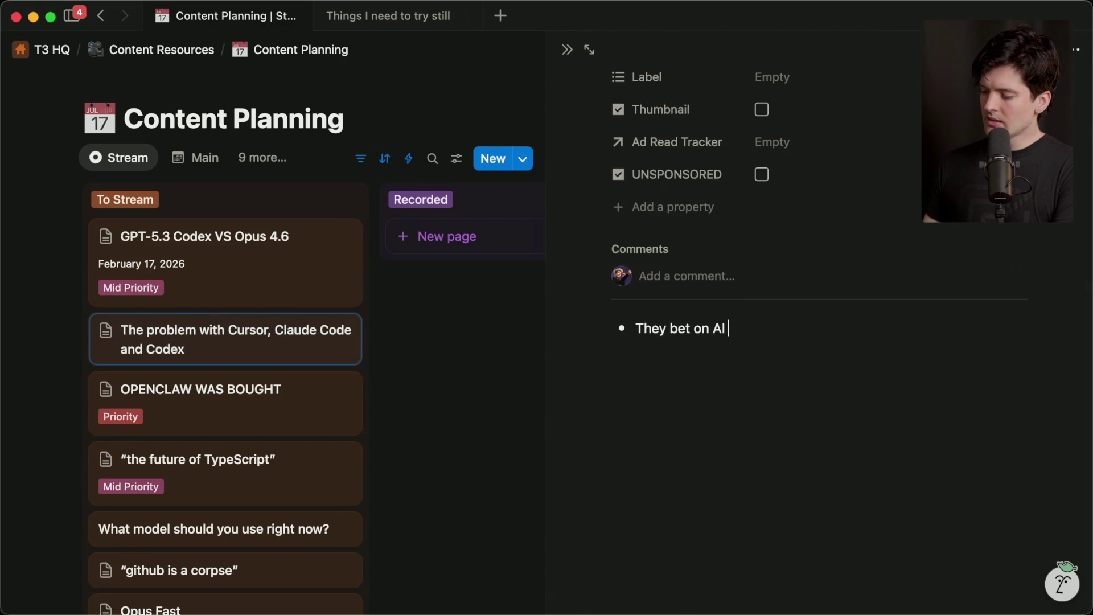
{"action": "type", "text": "too early and "}
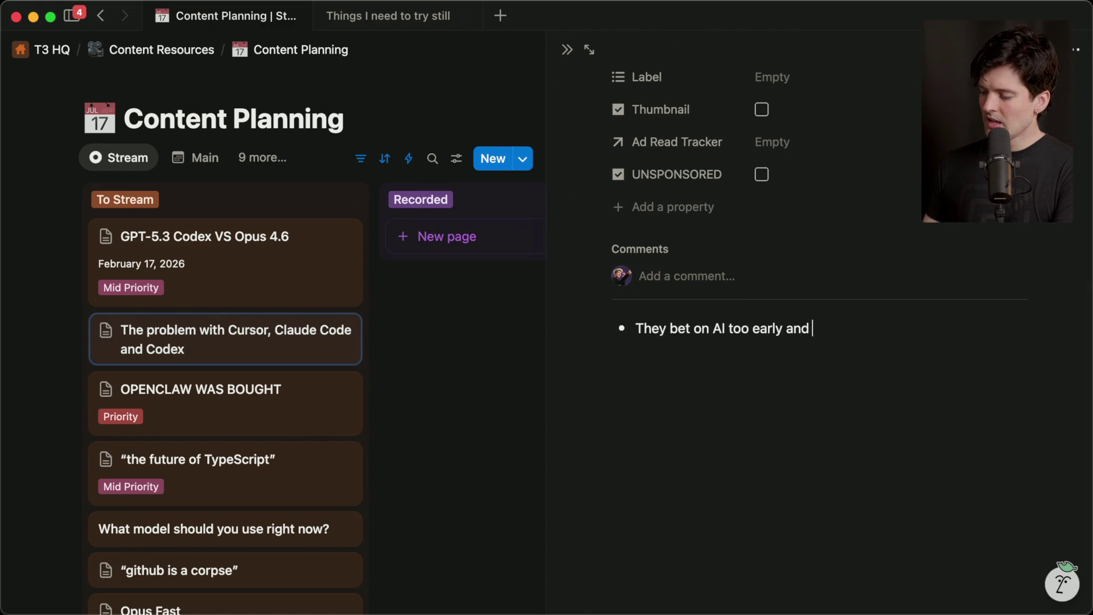
{"action": "type", "text": "slopified them"}
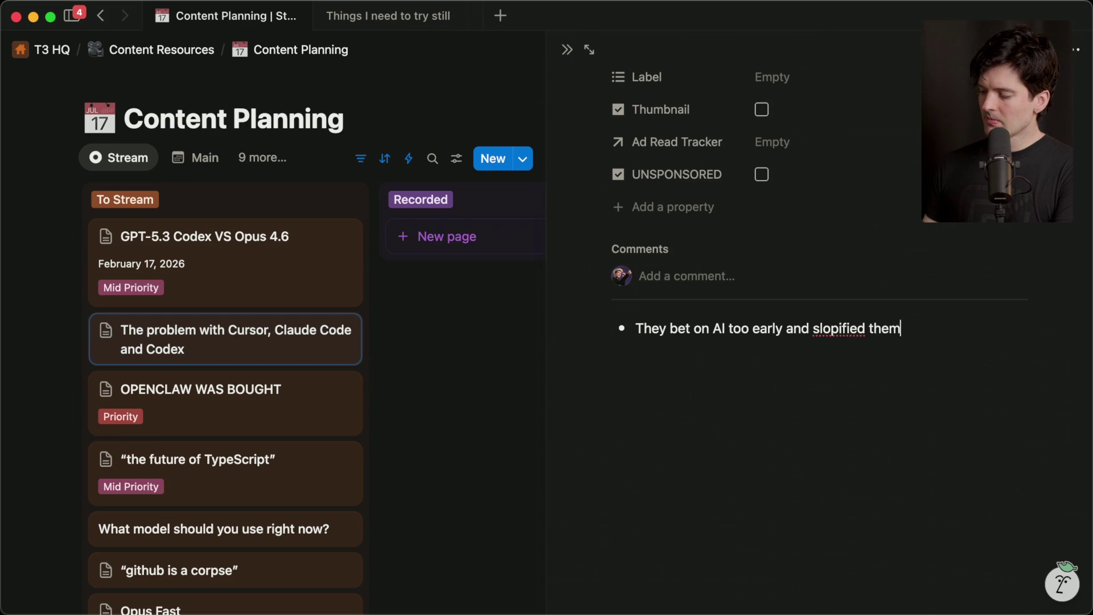
{"action": "type", "text": "ves"}
{"action": "key", "text": "Return"}
{"action": "type", "text": "“Rate of slopif"}
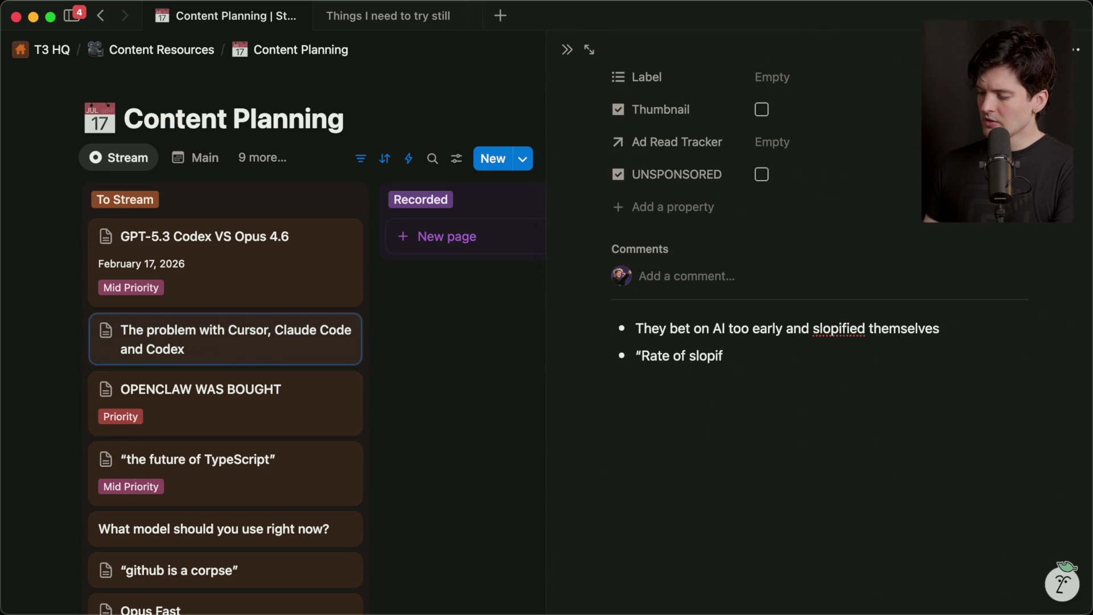
{"action": "type", "text": "ication” per model"}
{"action": "key", "text": "Return"}
{"action": "key", "text": "Return"}
{"action": "key", "text": "Escape"}
{"action": "key", "text": "Escape"}
{"action": "mouse_move", "coordinate": [268, 344]}
{"action": "left_mouse_down"}
{"action": "mouse_move", "coordinate": [305, 512]}
{"action": "mouse_move", "coordinate": [349, 464]}
{"action": "left_mouse_up"}
Step: Glance at the Twitch stream chat, then return to the Notion Content Planning board
{"action": "key", "text": "super+Tab"}
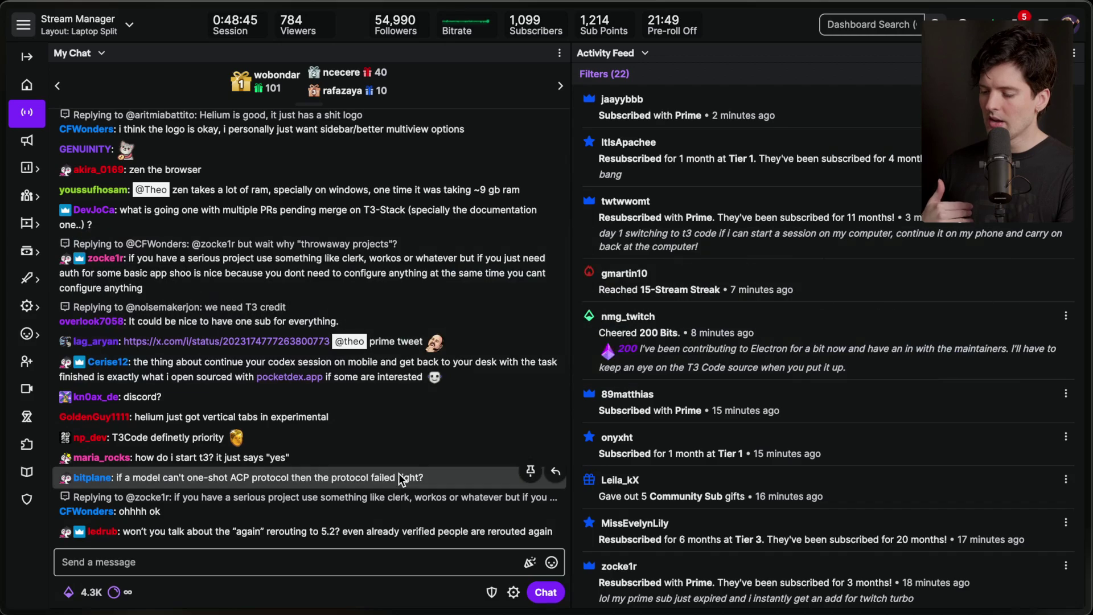
{"action": "key", "text": "super+Tab"}
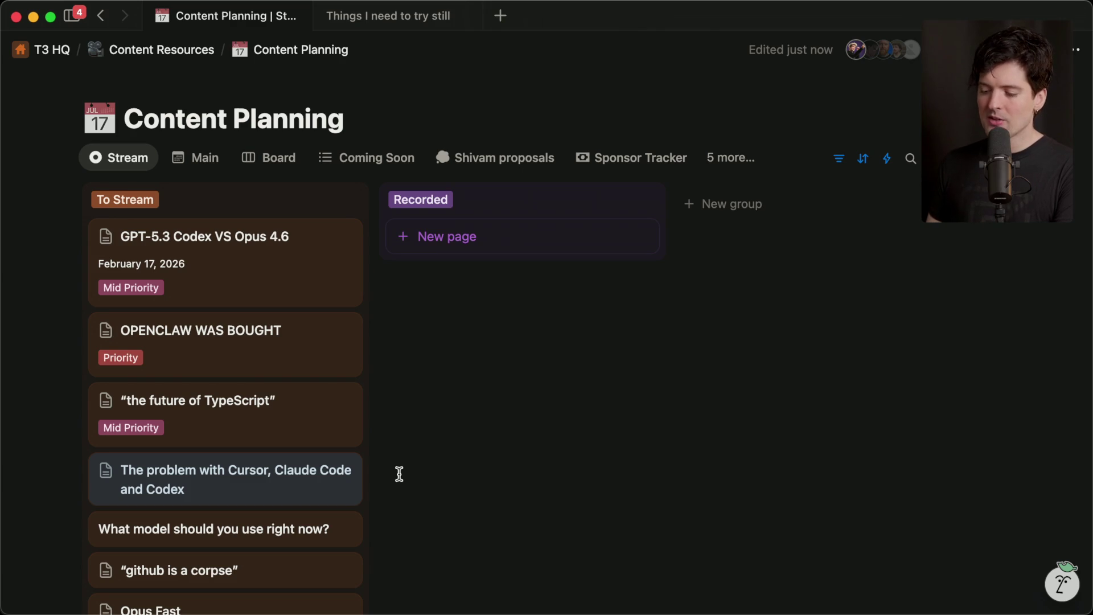
Step: Switch from Notion's Content Planning board to the Twitch Stream Manager chat
{"action": "key", "text": "super+Tab"}
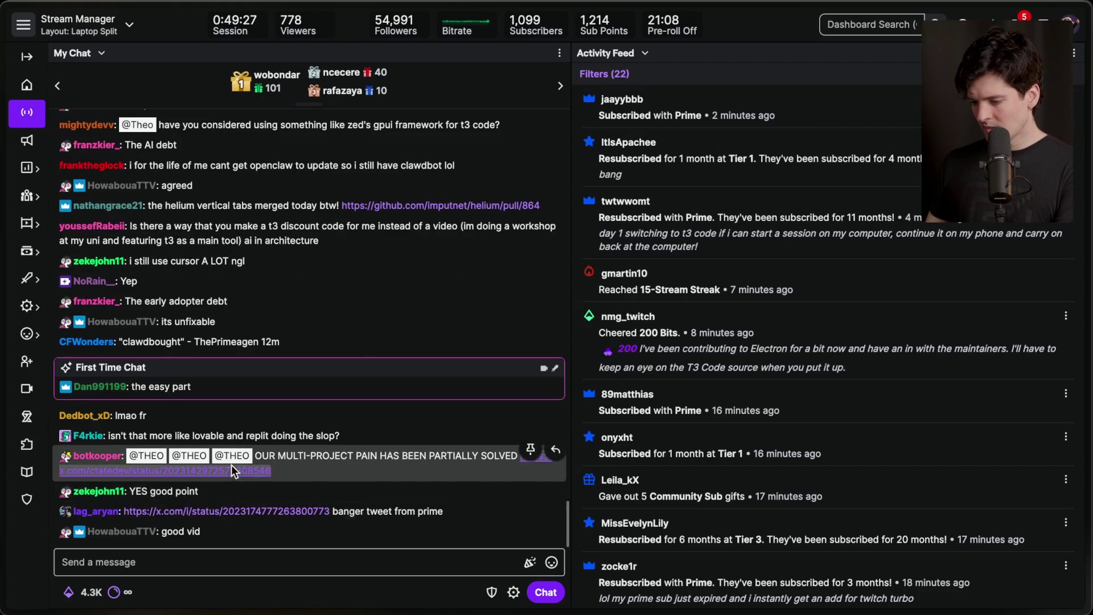
Step: Like and bookmark the portless post linked in chat, then close the viewer
{"action": "left_click", "coordinate": [234, 468]}
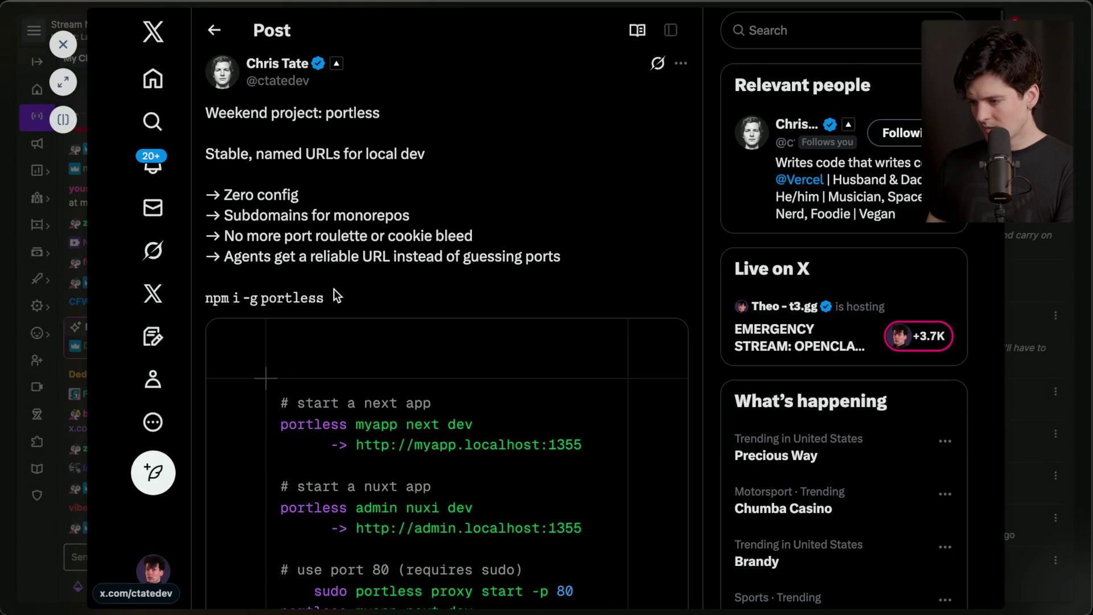
{"action": "scroll", "coordinate": [334, 289], "scroll_direction": "down", "scroll_amount": 5}
{"action": "scroll", "coordinate": [334, 290], "scroll_direction": "down", "scroll_amount": 3}
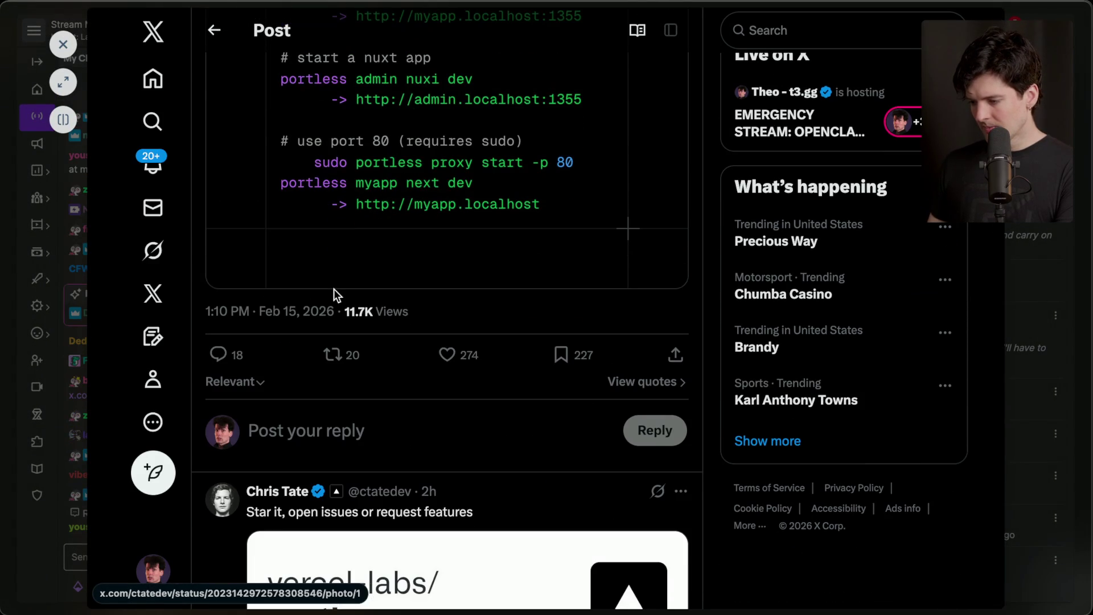
{"action": "left_click", "coordinate": [459, 356]}
{"action": "key", "text": "b"}
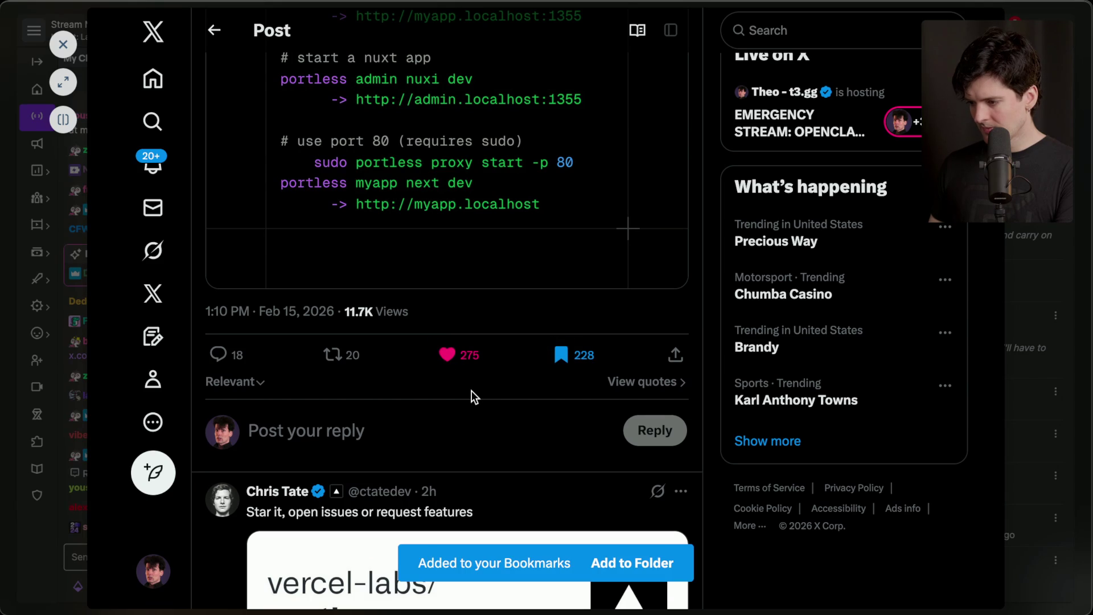
{"action": "scroll", "coordinate": [472, 393], "scroll_direction": "up", "scroll_amount": 7}
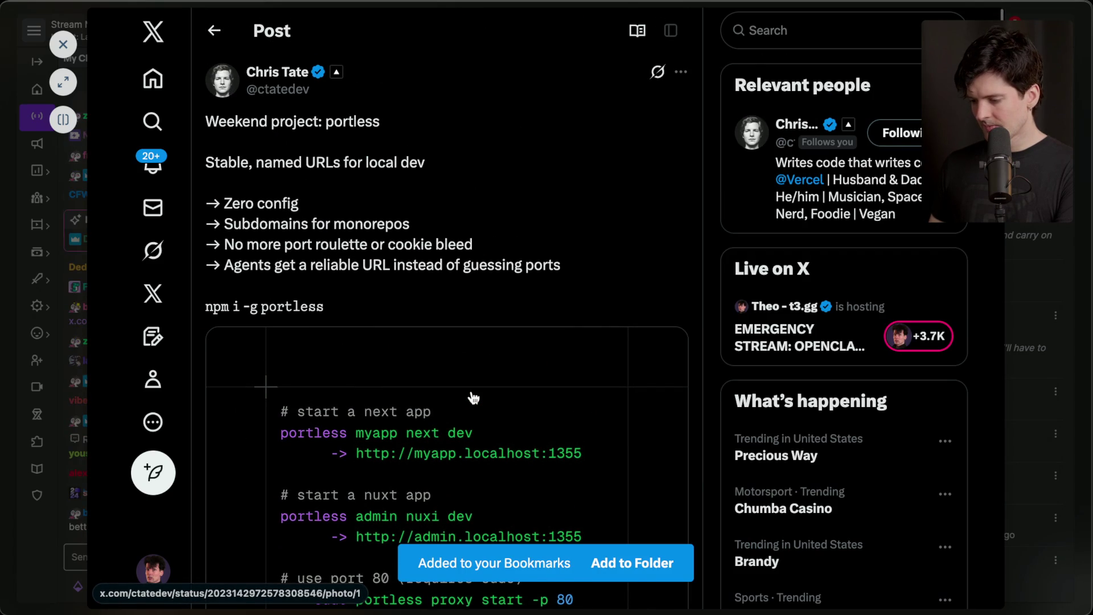
{"action": "key", "text": "Escape"}
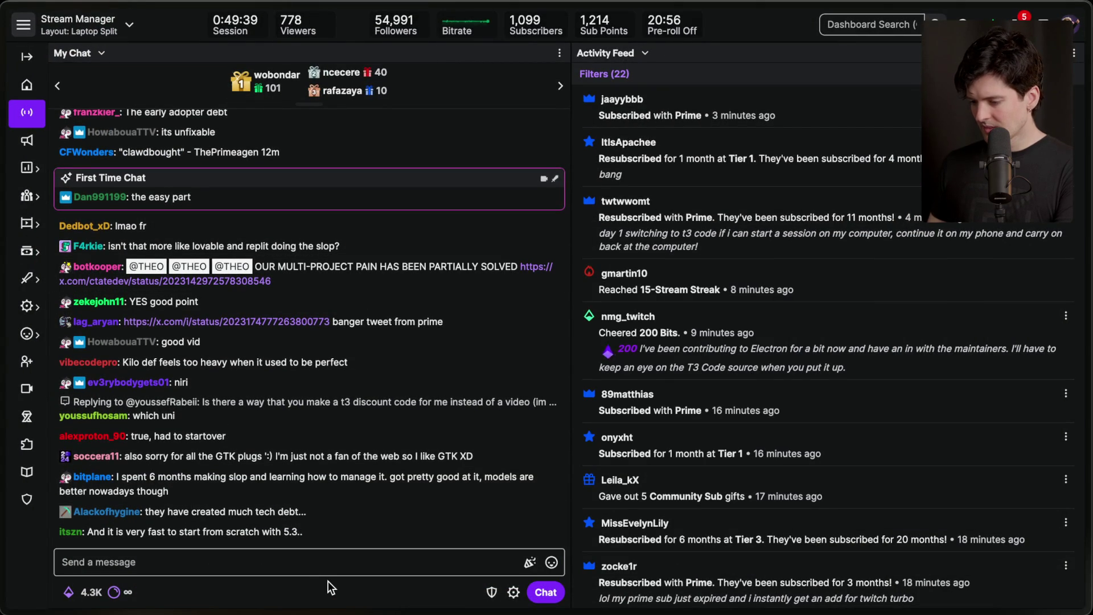
Step: Like and bookmark the clawdbought post and expand it into the full window
{"action": "left_click", "coordinate": [293, 282]}
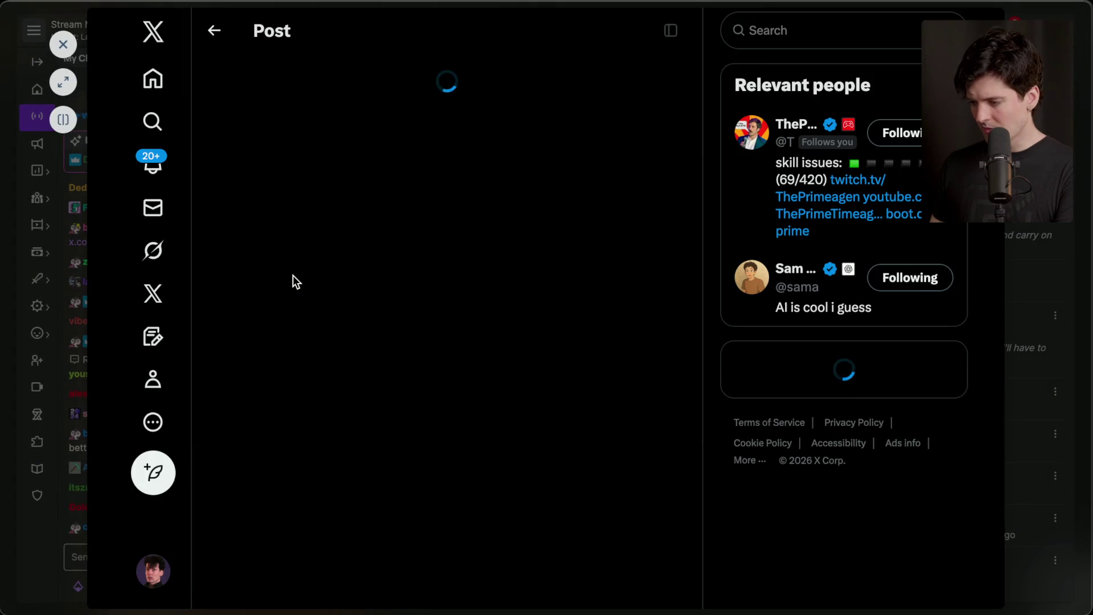
{"action": "left_click", "coordinate": [443, 340]}
{"action": "left_click", "coordinate": [560, 339]}
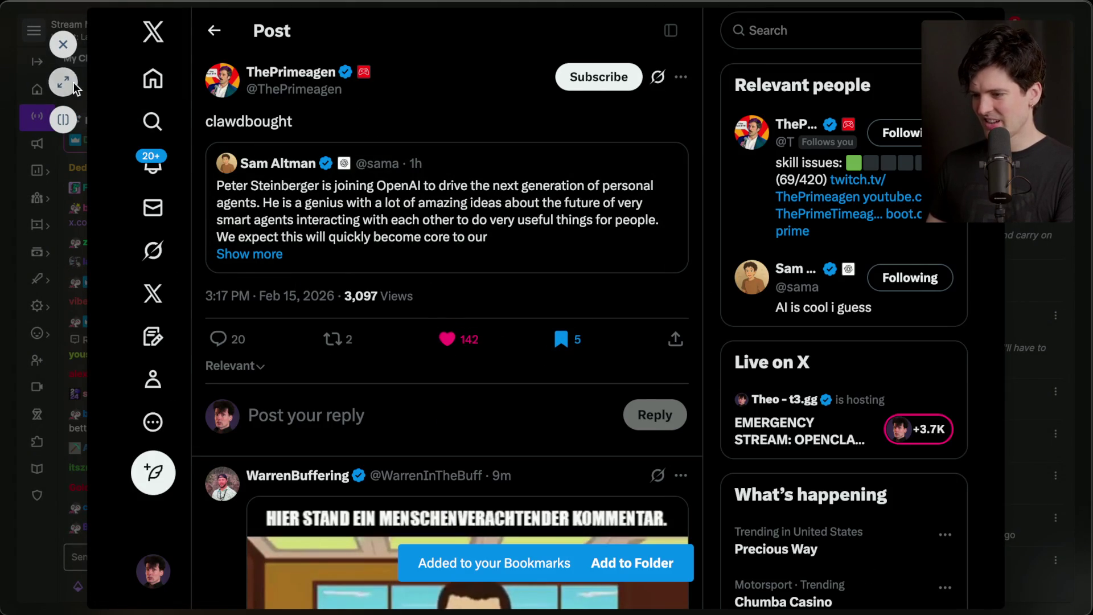
{"action": "left_click", "coordinate": [71, 86]}
Step: Open both x.com links from Notion's OPENCLAW WAS BOUGHT card
{"action": "mouse_move", "coordinate": [989, 320]}
{"action": "key", "text": "super+Tab"}
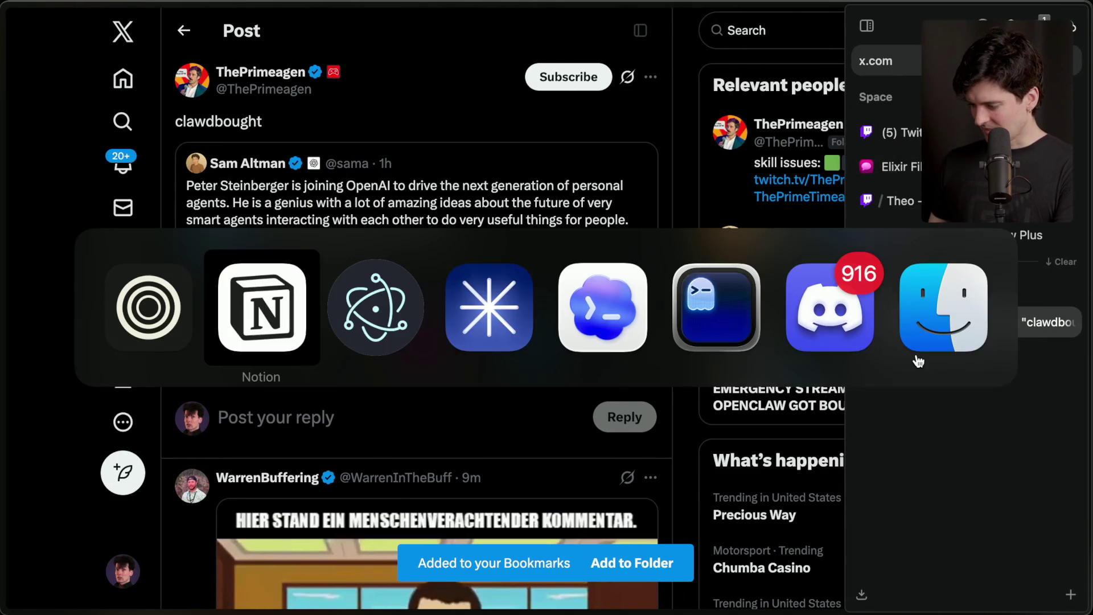
{"action": "left_click", "coordinate": [229, 340]}
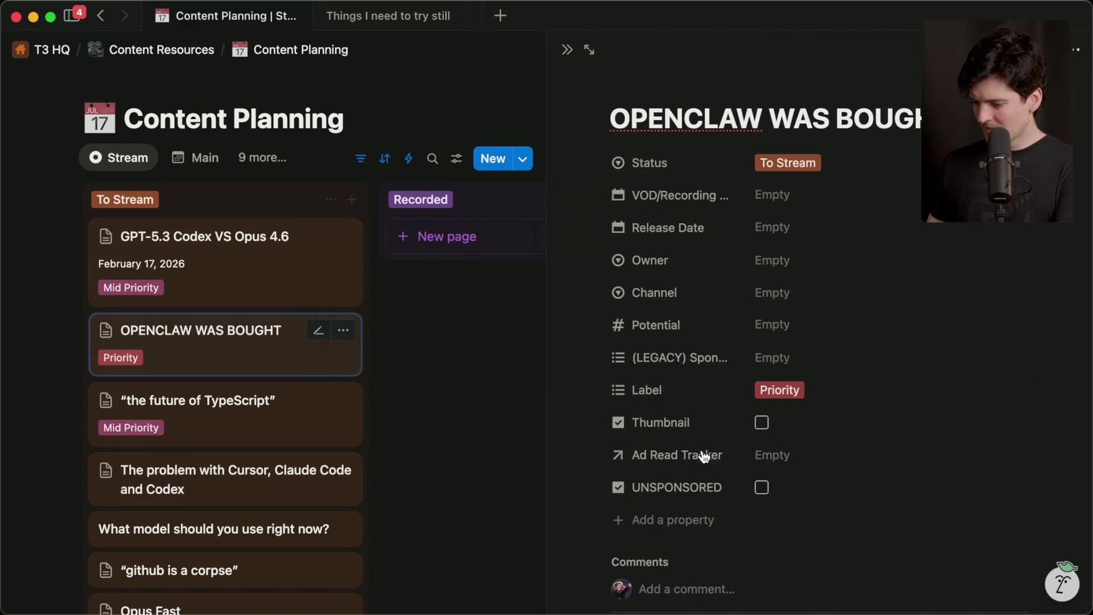
{"action": "scroll", "coordinate": [701, 454], "scroll_direction": "down", "scroll_amount": 5}
{"action": "left_click", "coordinate": [700, 402]}
{"action": "left_click", "coordinate": [690, 431]}
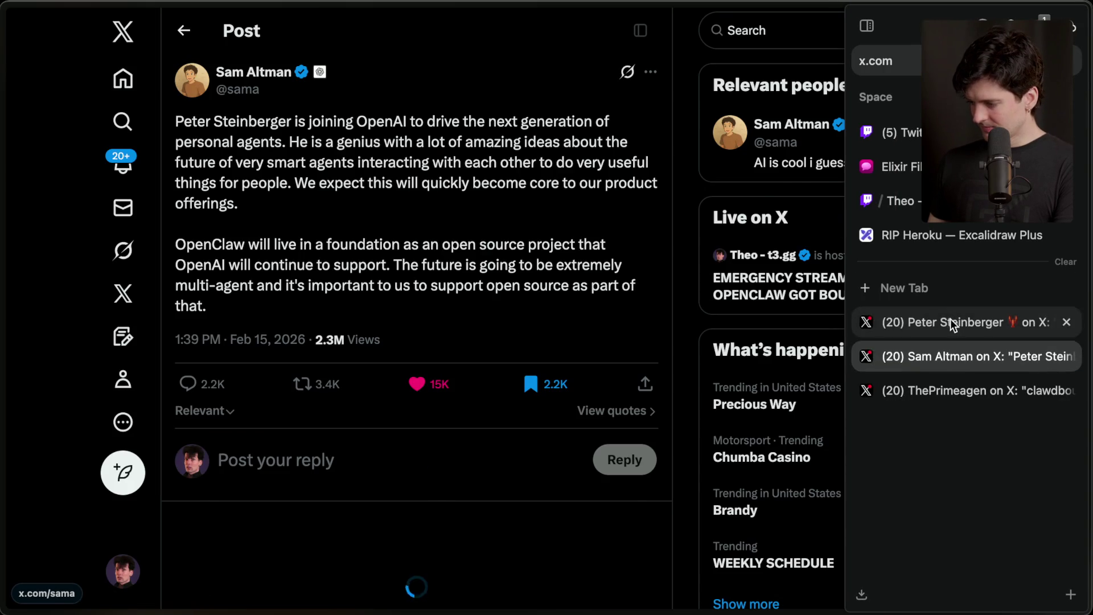
Step: Open the linked OpenClaw article and move it and the OpenAI announcement tab up the sidebar
{"action": "left_click", "coordinate": [952, 317]}
{"action": "left_click", "coordinate": [309, 364], "text": "super"}
{"action": "left_click_drag", "start_coordinate": [961, 348], "coordinate": [961, 314]}
{"action": "left_click", "coordinate": [940, 387]}
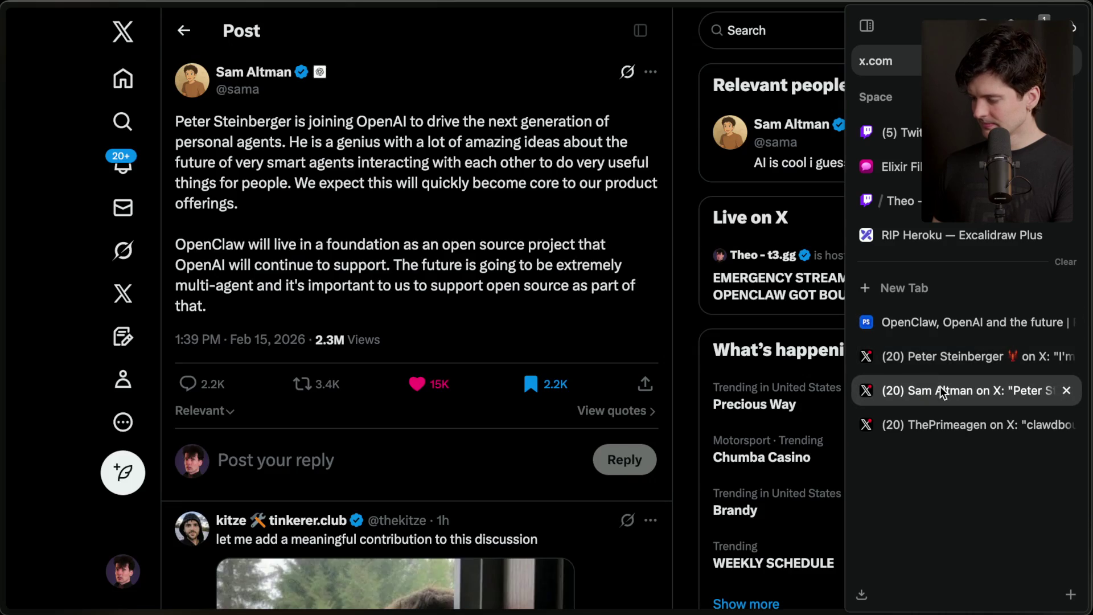
{"action": "left_click_drag", "start_coordinate": [938, 371], "coordinate": [937, 315]}
{"action": "left_click", "coordinate": [914, 131]}
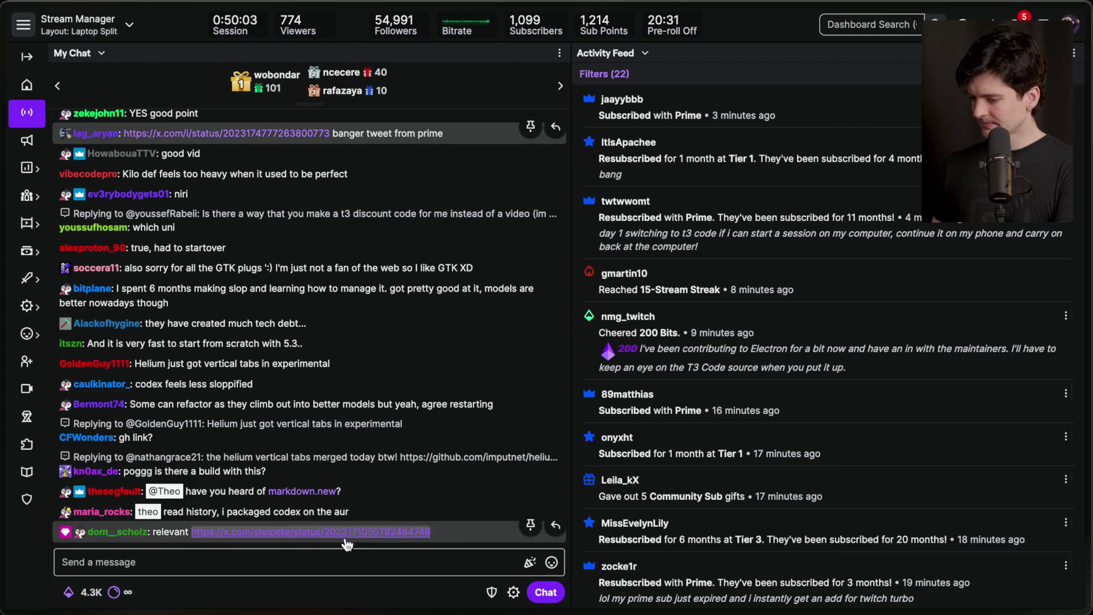
Step: Review a viewer's message history about packaging Codex, then open the post they linked
{"action": "left_click", "coordinate": [336, 559]}
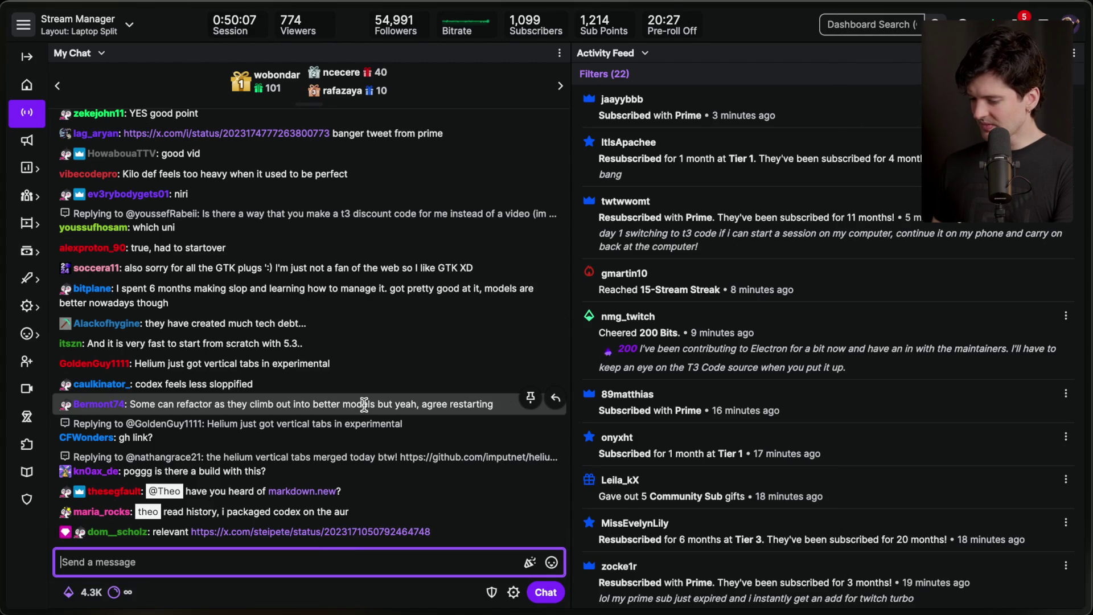
{"action": "triple_click", "coordinate": [250, 511]}
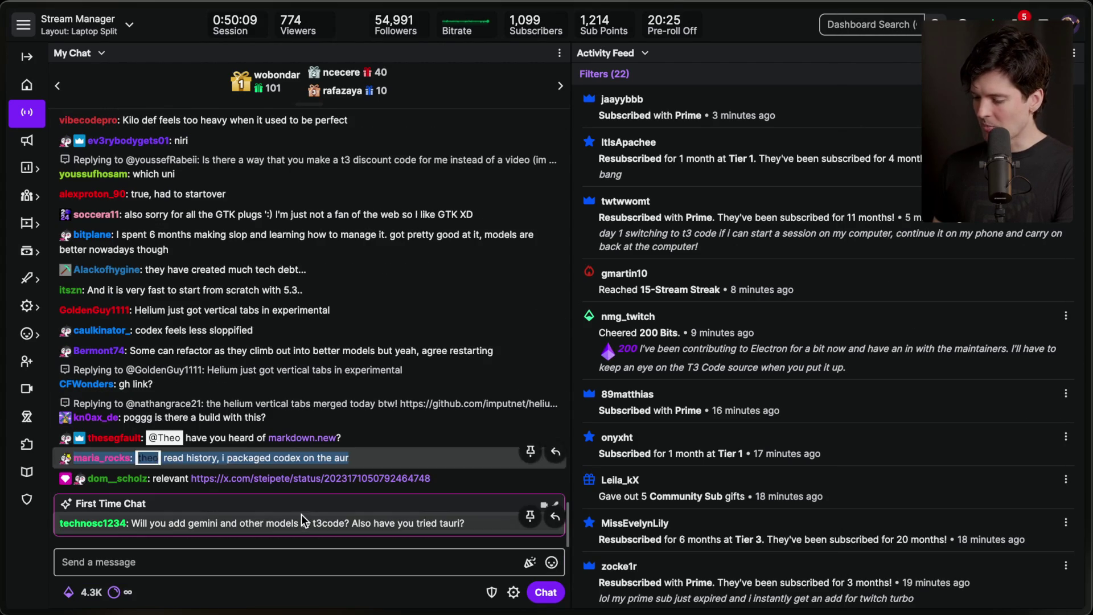
{"action": "left_click", "coordinate": [101, 458]}
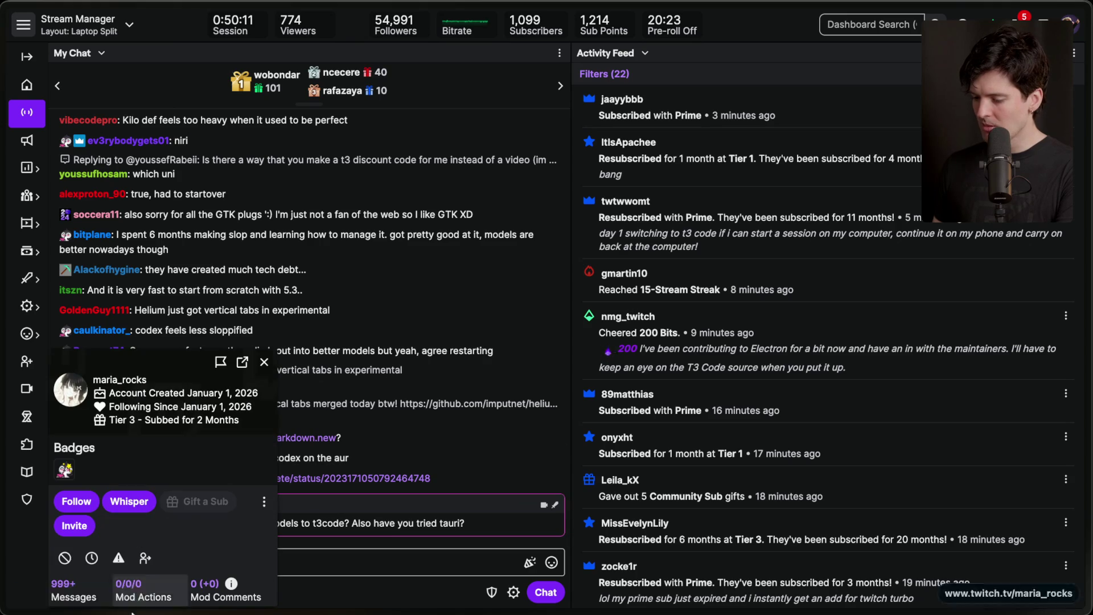
{"action": "left_click", "coordinate": [74, 592]}
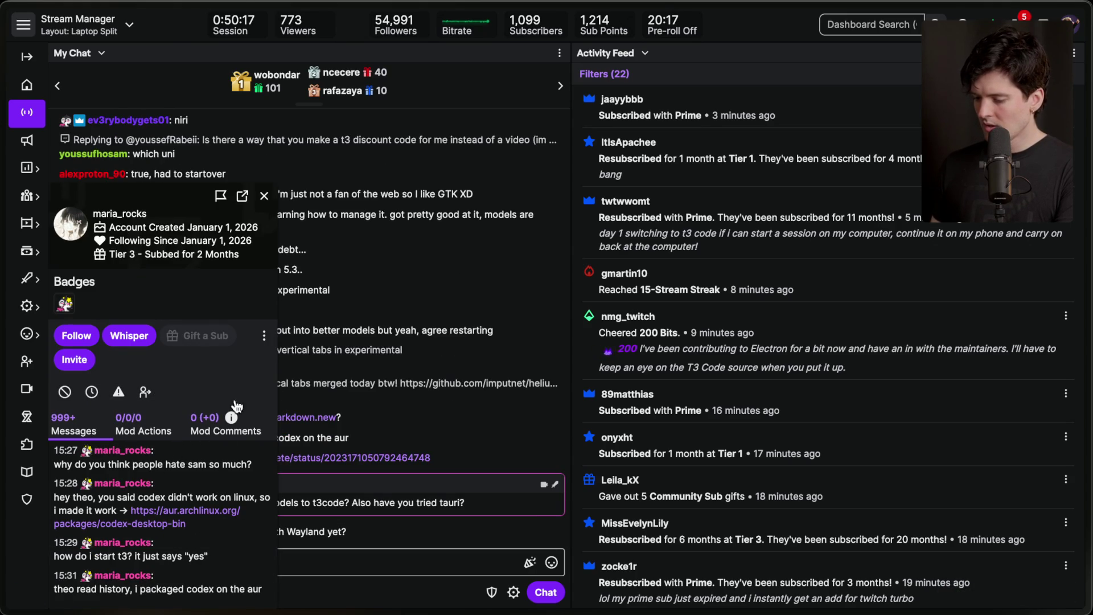
{"action": "scroll", "coordinate": [209, 507], "scroll_direction": "up", "scroll_amount": 3}
{"action": "left_click", "coordinate": [327, 512]}
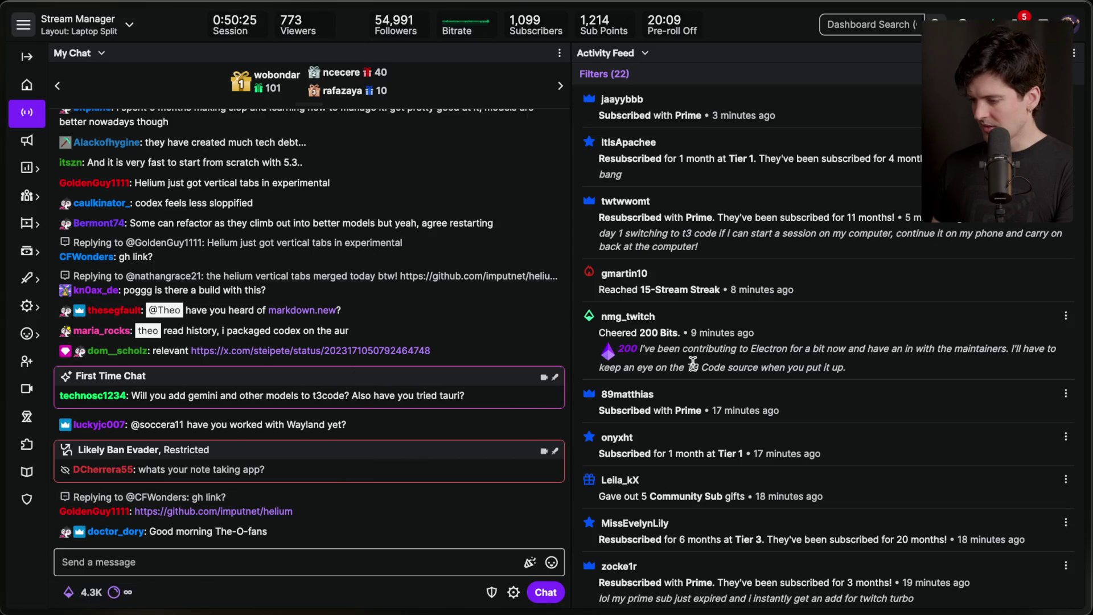
{"action": "left_click", "coordinate": [354, 349]}
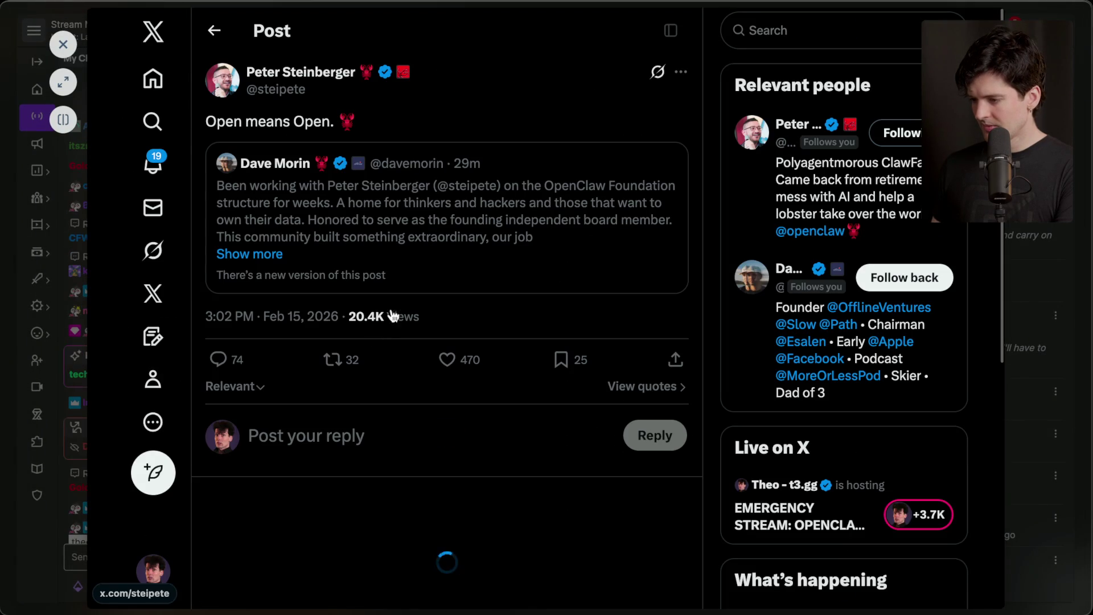
Step: Expand the post, move its tab to the end, and open the quoted OpenClaw Foundation post
{"action": "left_click", "coordinate": [74, 84]}
{"action": "mouse_move", "coordinate": [1085, 341]}
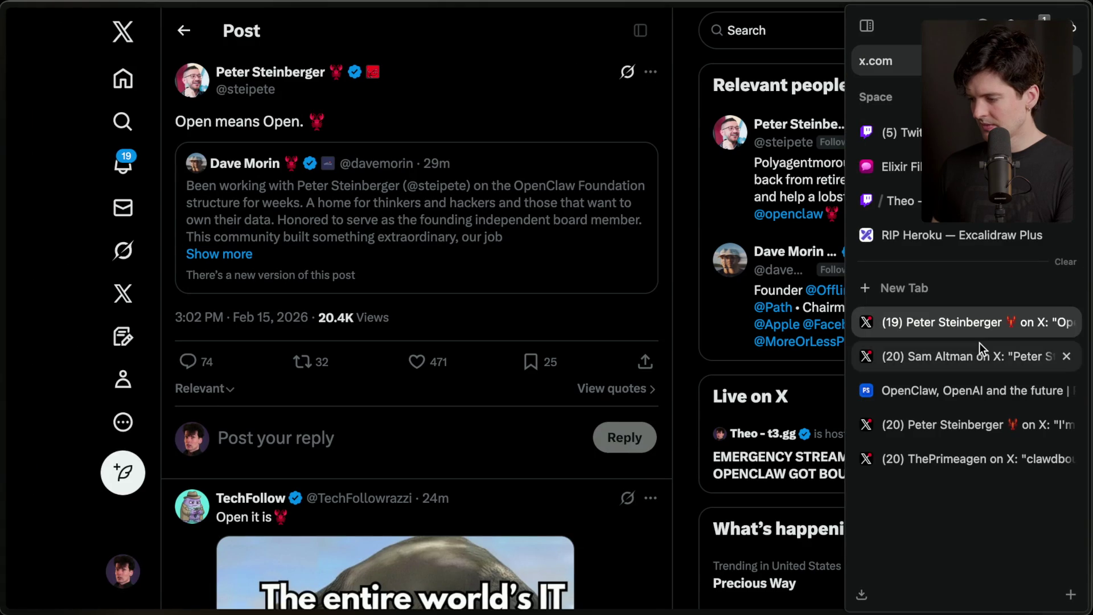
{"action": "left_click_drag", "start_coordinate": [965, 325], "coordinate": [972, 490]}
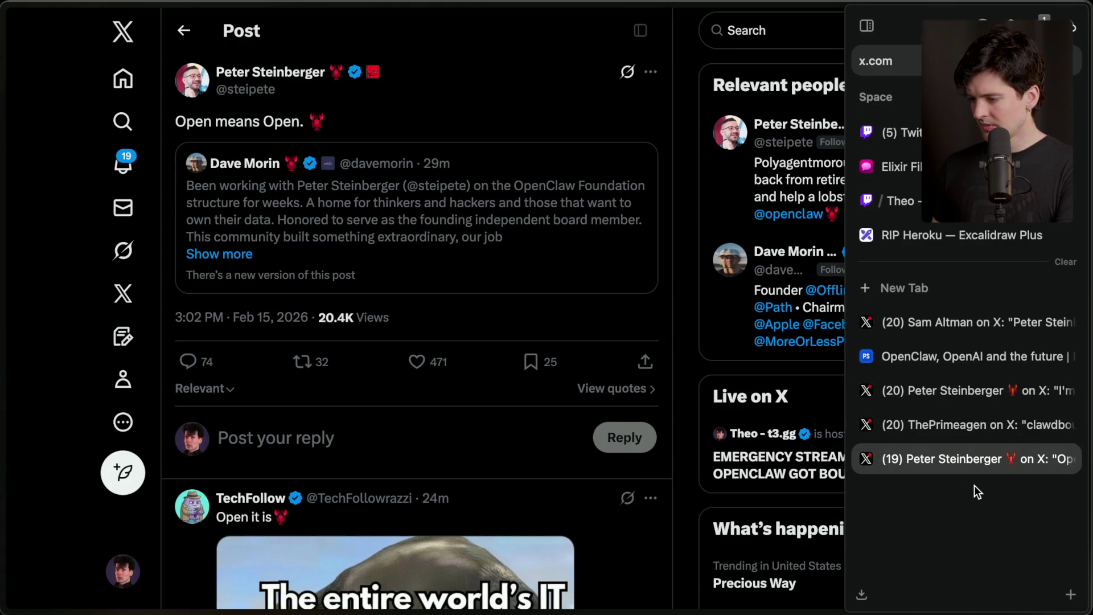
{"action": "left_click", "coordinate": [252, 160]}
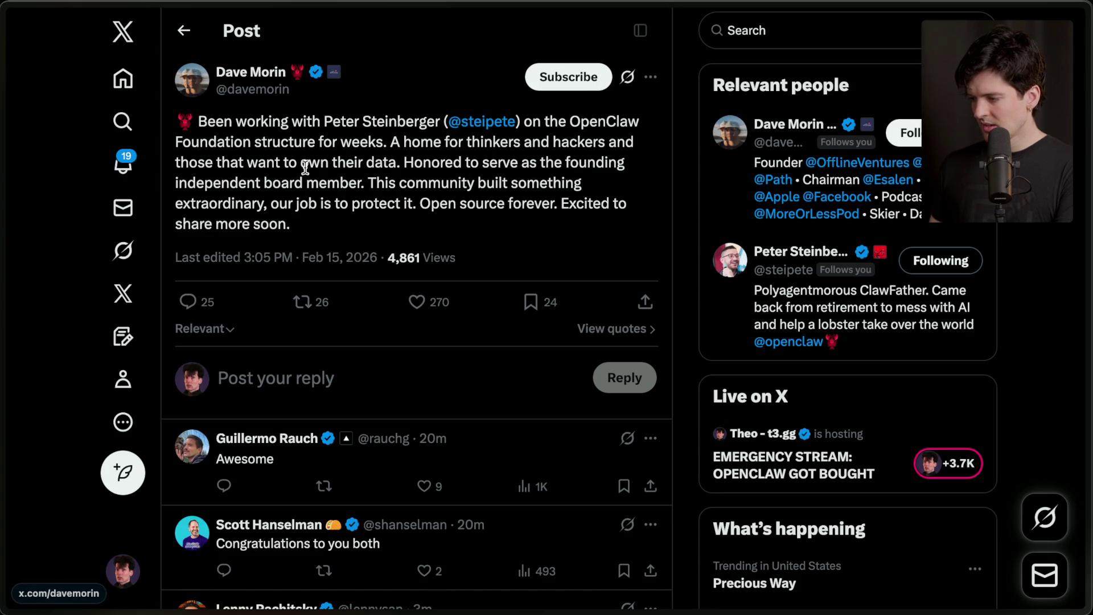
{"action": "scroll", "coordinate": [305, 167], "scroll_direction": "left", "scroll_amount": 3}
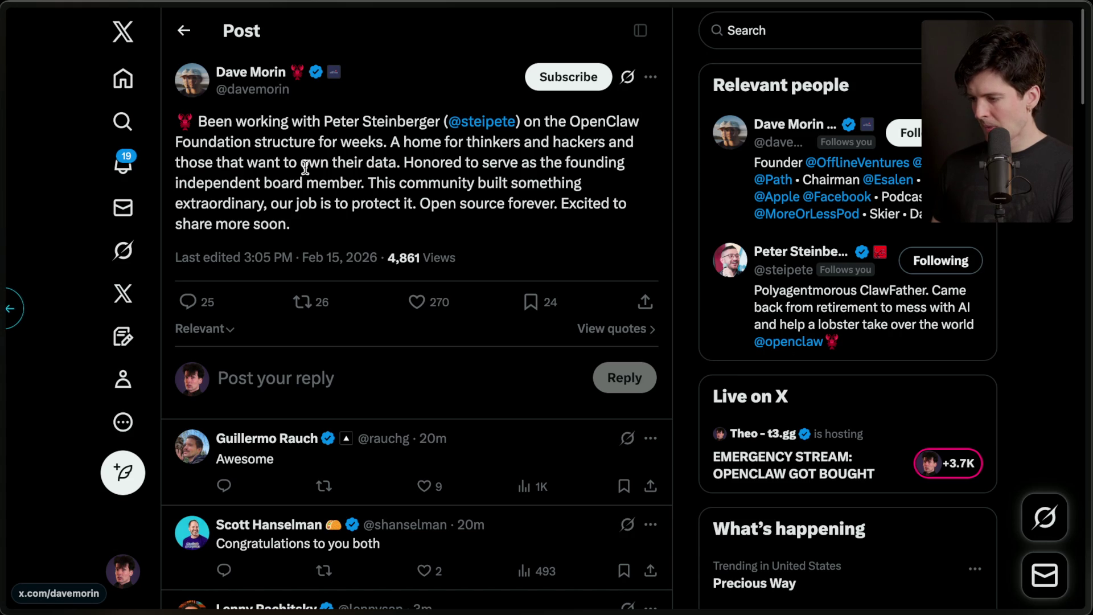
Step: Cycle through the OpenClaw blog, foundation and OpenAI posts, then return to the Twitch chat box
{"action": "mouse_move", "coordinate": [1085, 353]}
{"action": "left_click", "coordinate": [964, 356]}
{"action": "left_click", "coordinate": [964, 331]}
{"action": "left_click", "coordinate": [950, 391]}
{"action": "left_click", "coordinate": [903, 132]}
{"action": "left_click", "coordinate": [222, 563]}
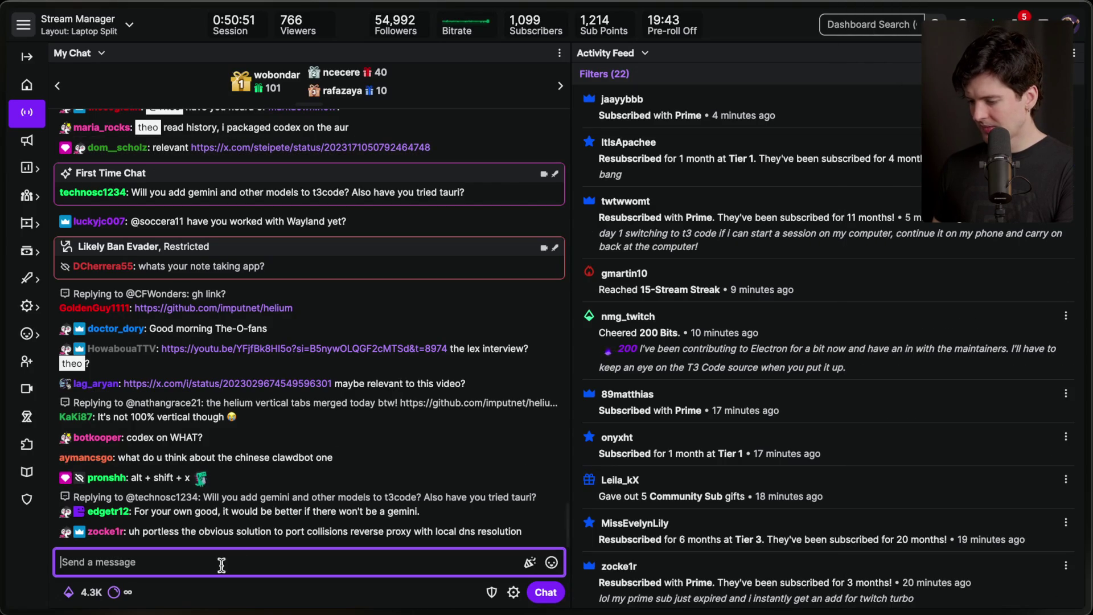
Step: Compare the foundation announcement and joining-OpenAI posts before returning to Stream Manager
{"action": "mouse_move", "coordinate": [922, 290]}
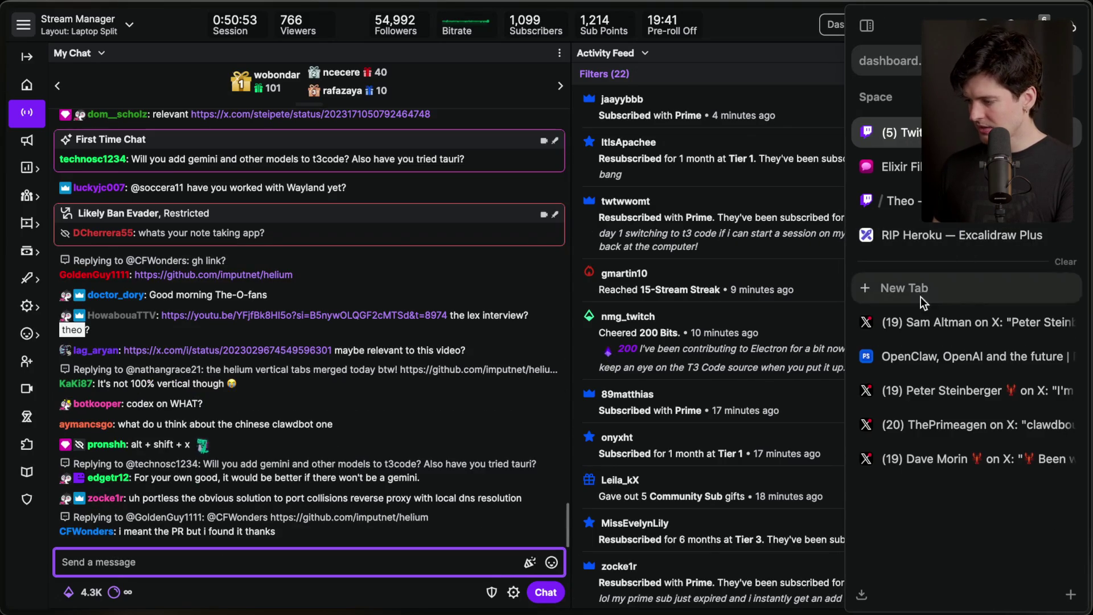
{"action": "left_click", "coordinate": [945, 322]}
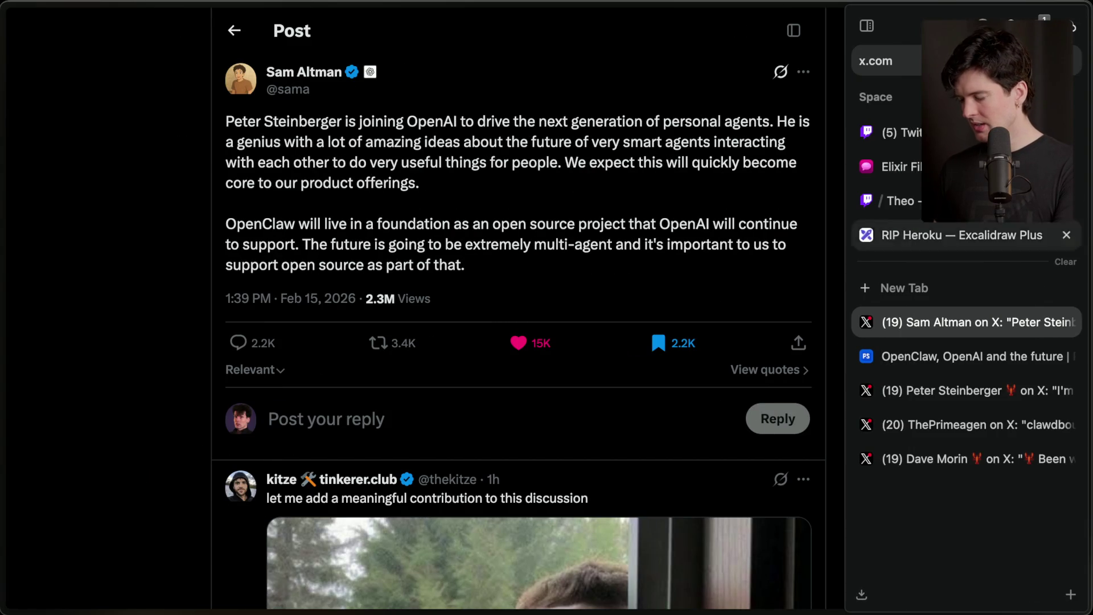
{"action": "left_click", "coordinate": [949, 392]}
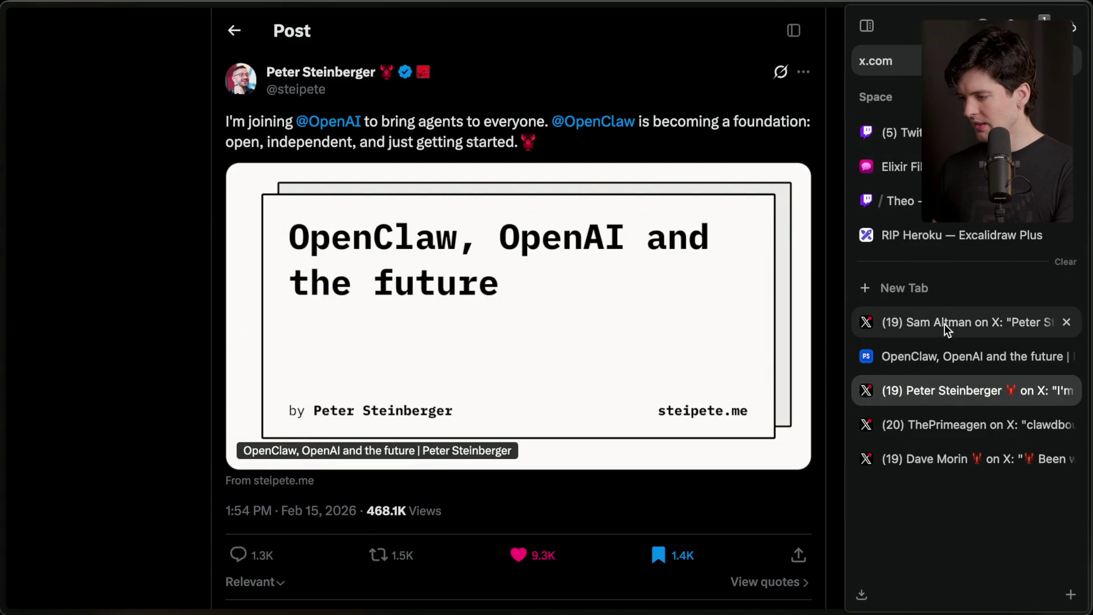
{"action": "left_click", "coordinate": [946, 322]}
{"action": "left_click", "coordinate": [900, 132]}
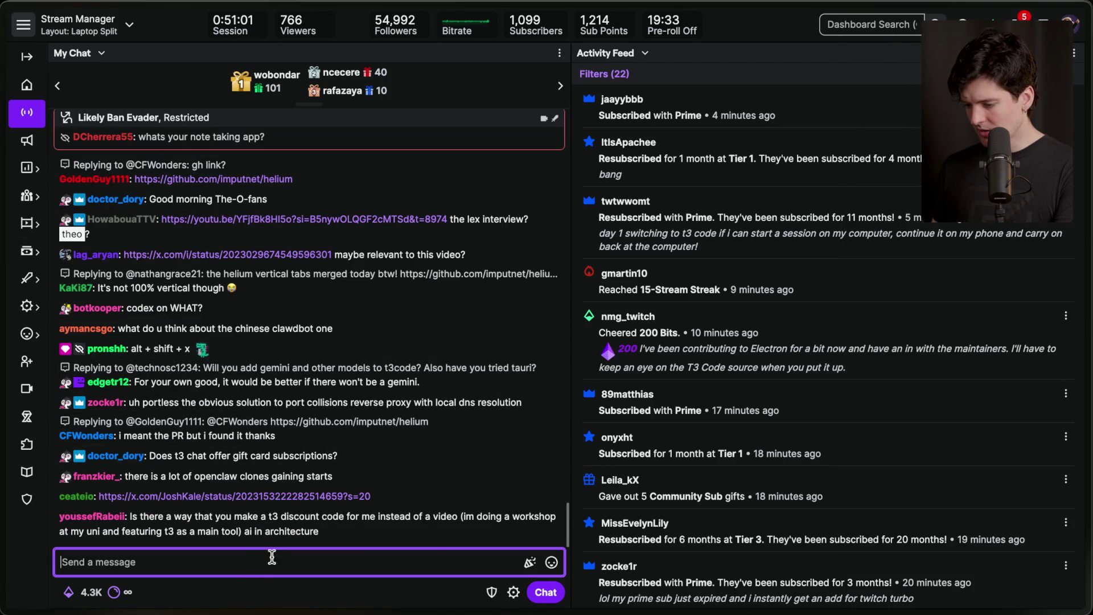
Step: Send the stream marker 'OpenClaw got bought' after reading the linked $10B+ acquisition post
{"action": "type", "text": "/marker OpenC"}
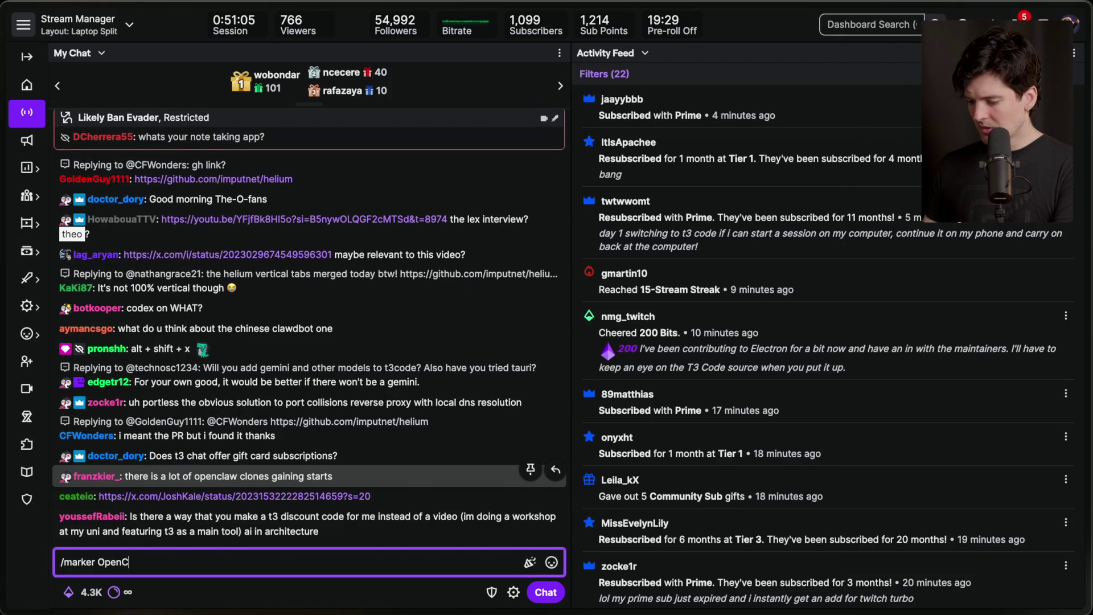
{"action": "type", "text": "law got bough"}
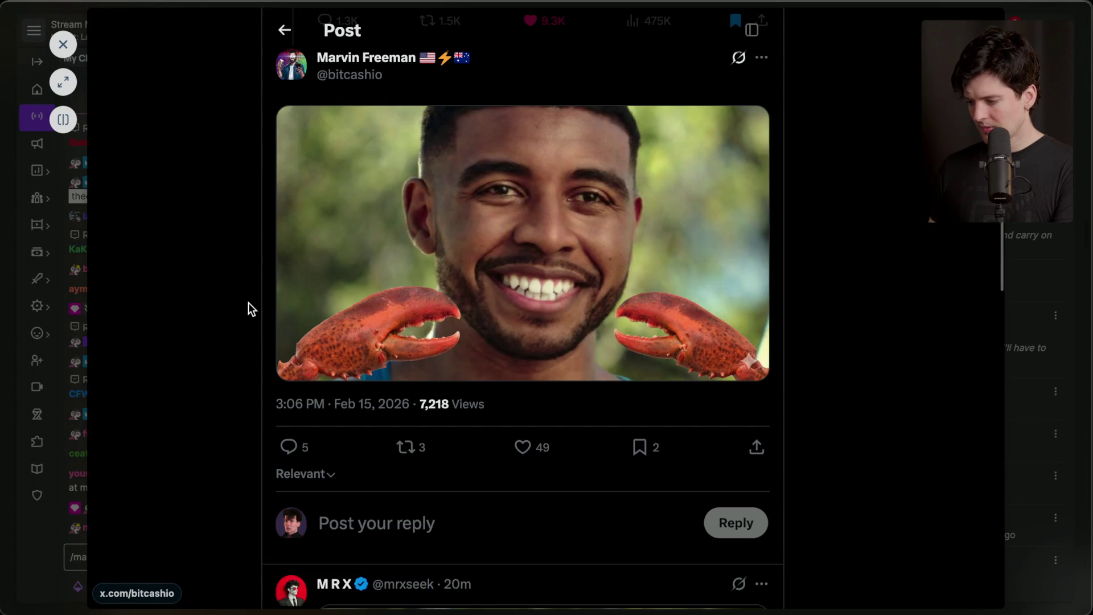
{"action": "key", "text": "Escape"}
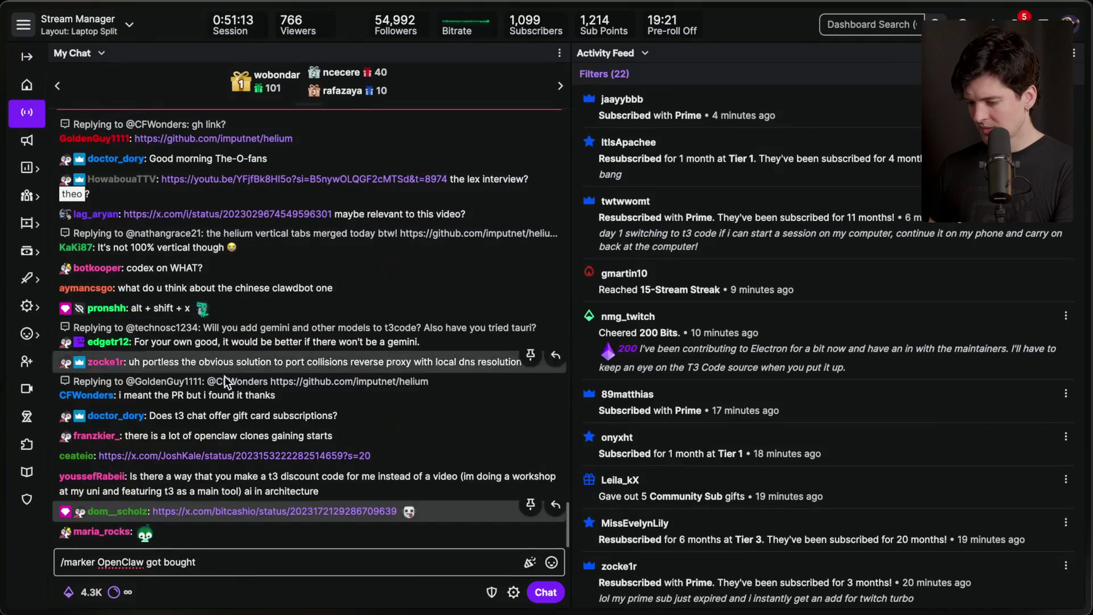
{"action": "left_click", "coordinate": [216, 454]}
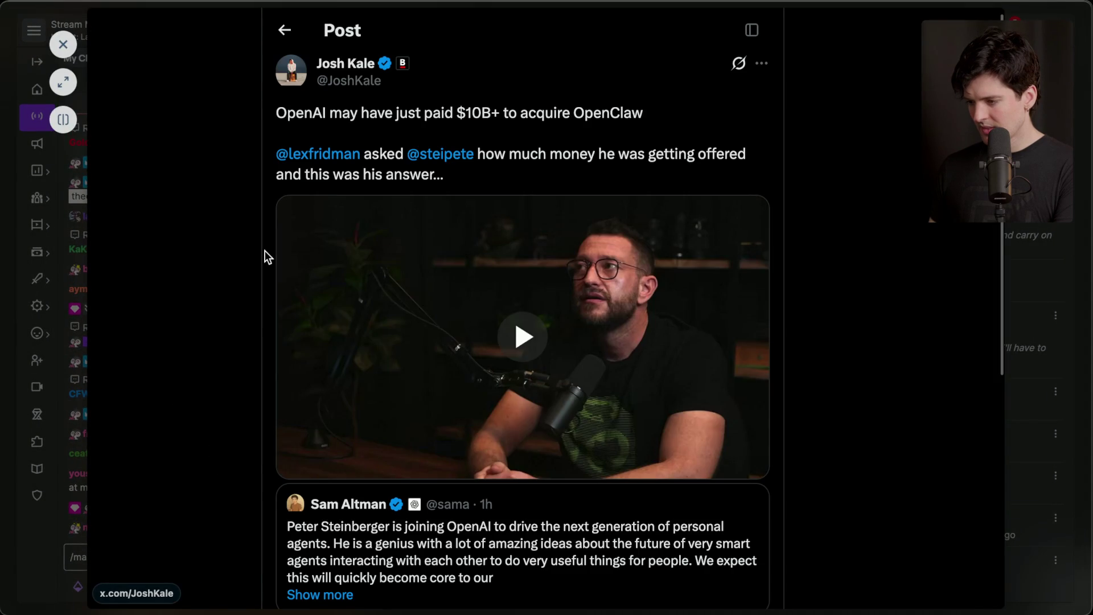
{"action": "scroll", "coordinate": [245, 298], "scroll_direction": "down", "scroll_amount": 2}
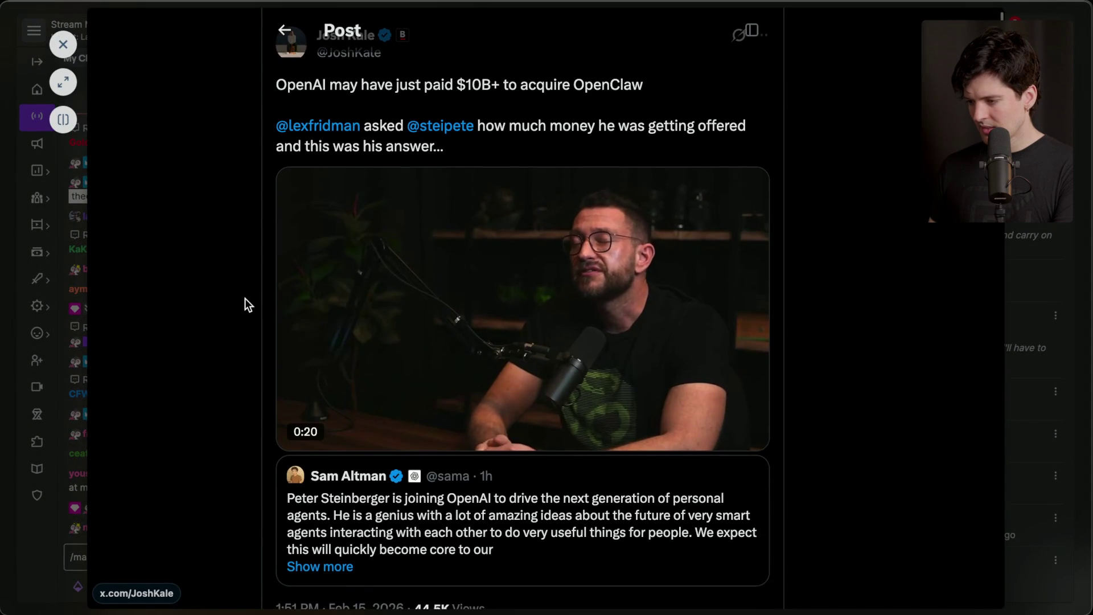
{"action": "scroll", "coordinate": [244, 298], "scroll_direction": "down", "scroll_amount": 6}
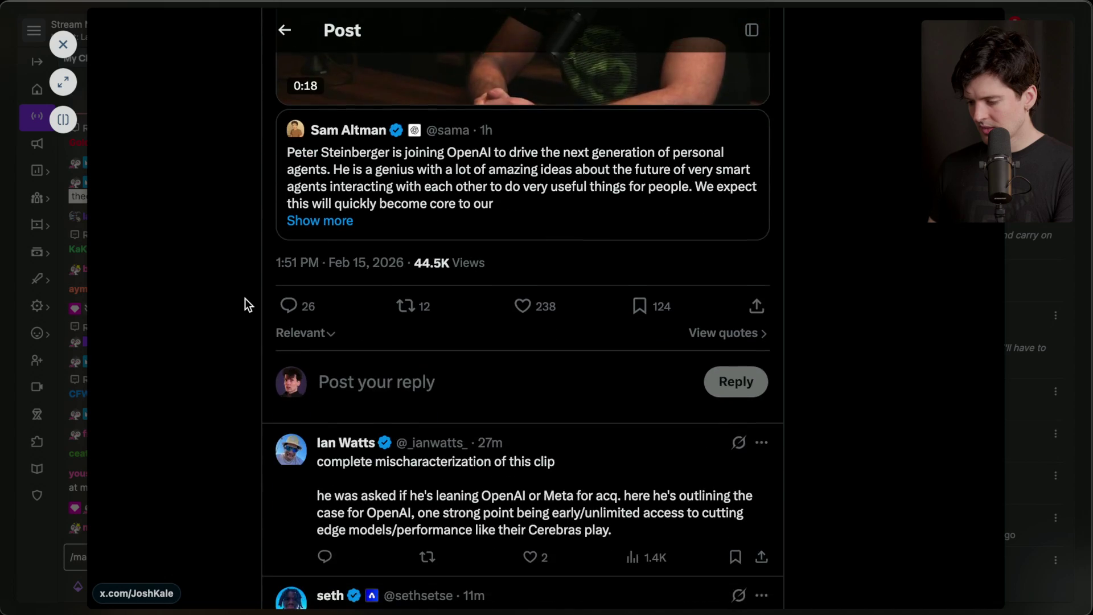
{"action": "scroll", "coordinate": [245, 299], "scroll_direction": "down", "scroll_amount": 2}
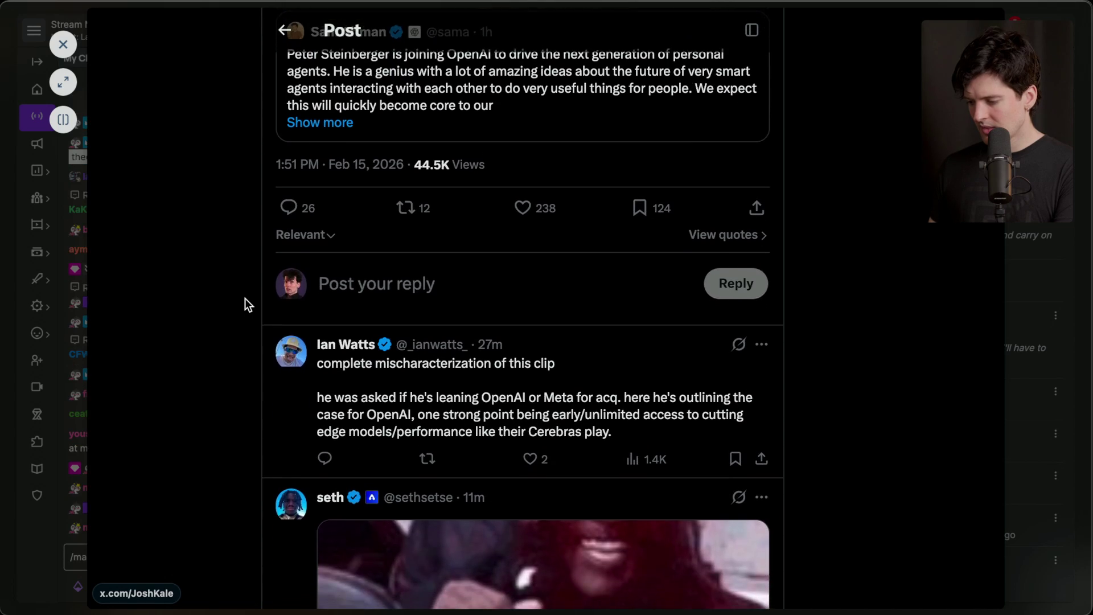
{"action": "scroll", "coordinate": [245, 298], "scroll_direction": "down", "scroll_amount": 6}
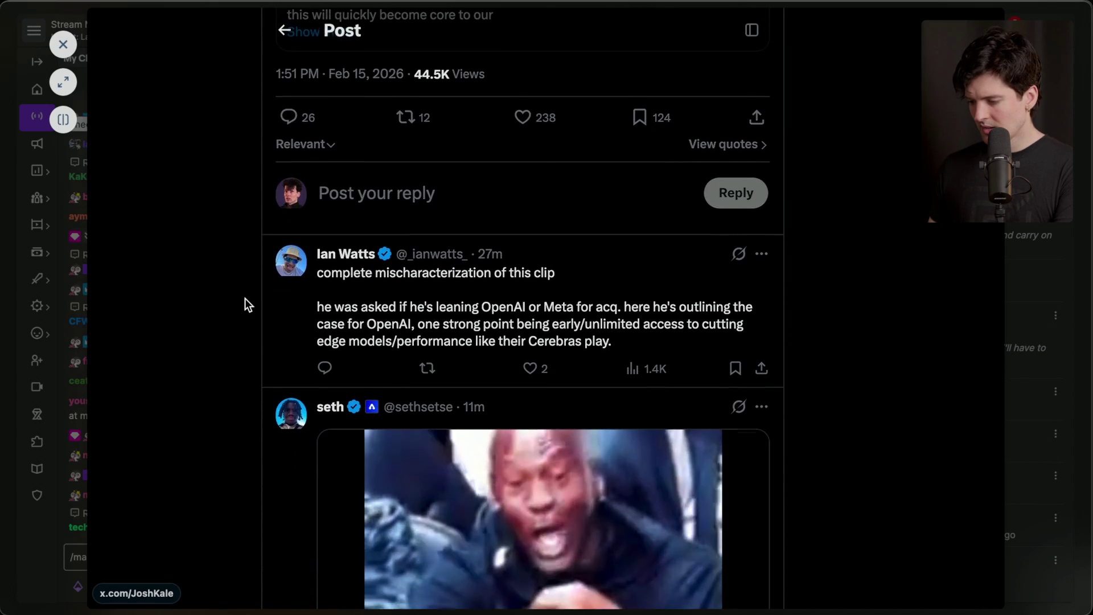
{"action": "scroll", "coordinate": [245, 298], "scroll_direction": "down", "scroll_amount": 6}
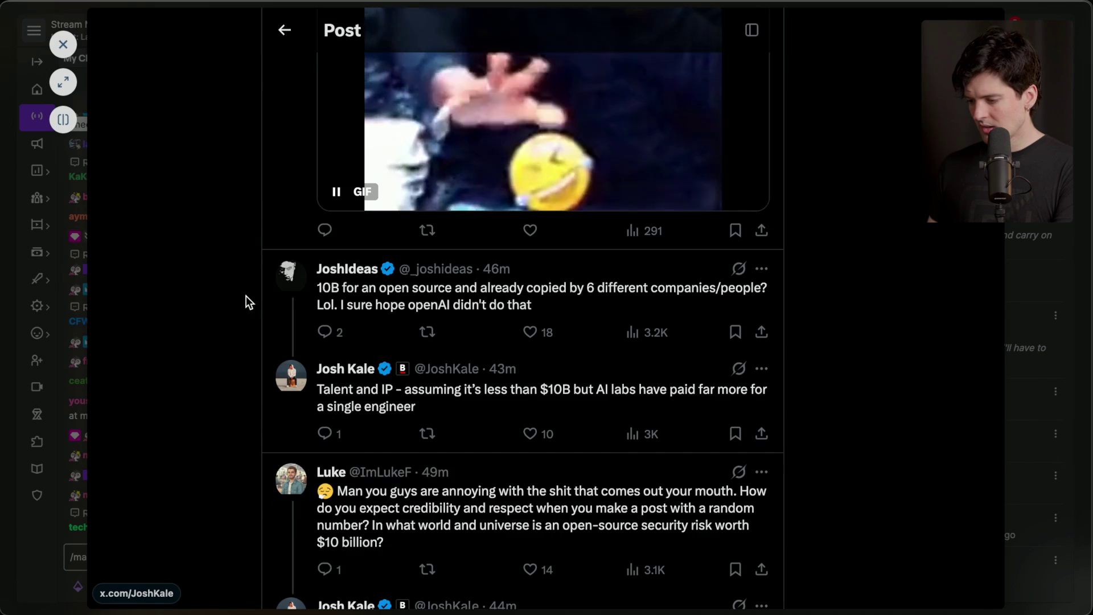
{"action": "left_click", "coordinate": [246, 297]}
{"action": "left_click", "coordinate": [260, 562]}
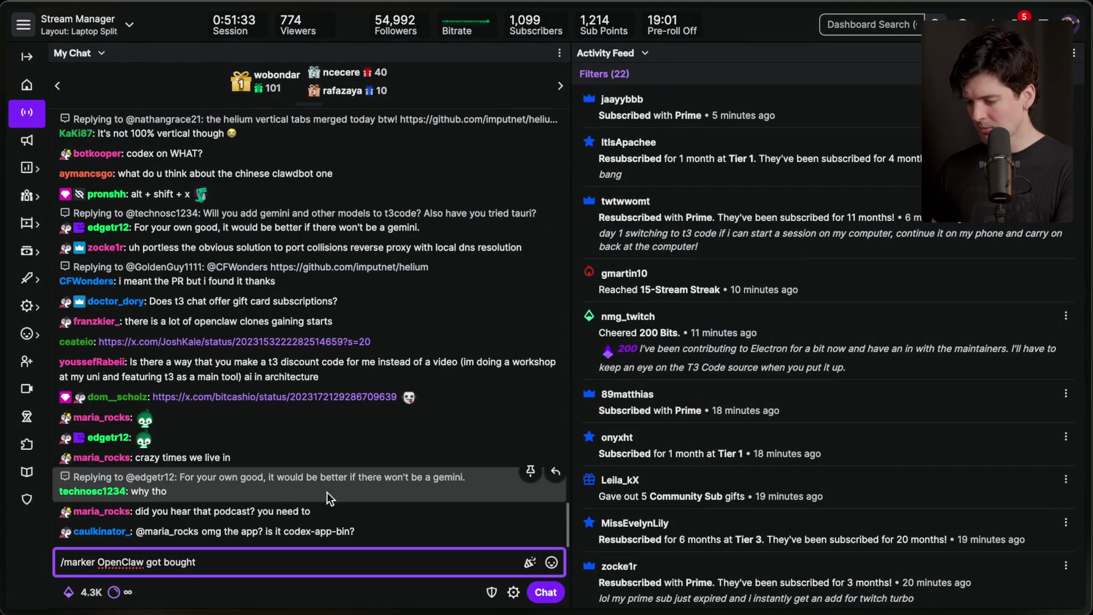
{"action": "key", "text": "Return"}
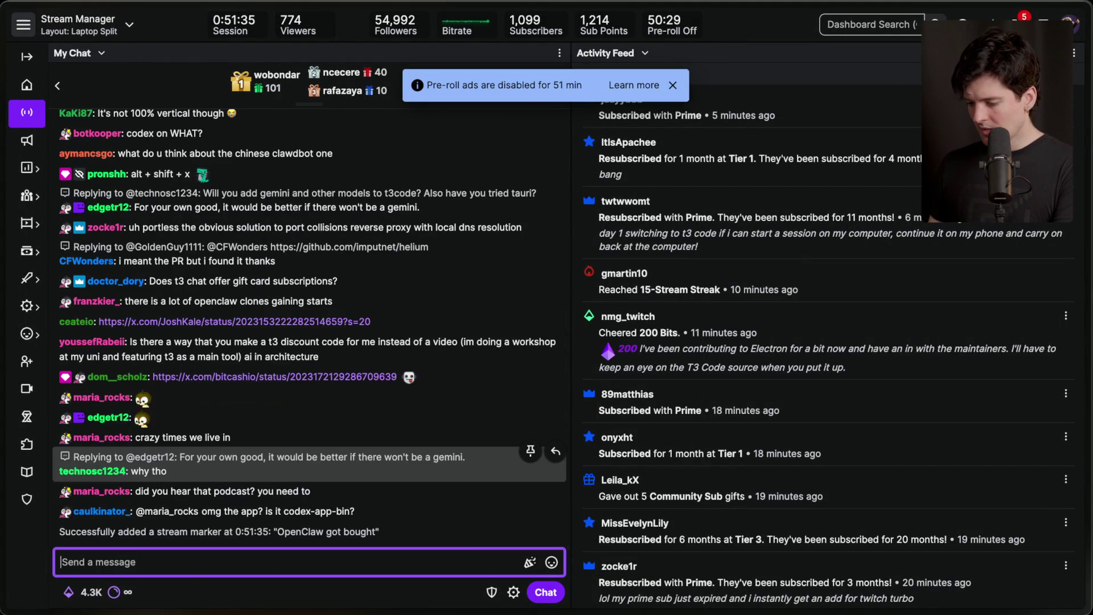
Step: Highlight the sentence about OpenClaw living in a foundation, then go to the RIP Heroku board
{"action": "mouse_move", "coordinate": [994, 411]}
{"action": "left_click", "coordinate": [948, 353]}
{"action": "left_click", "coordinate": [951, 321]}
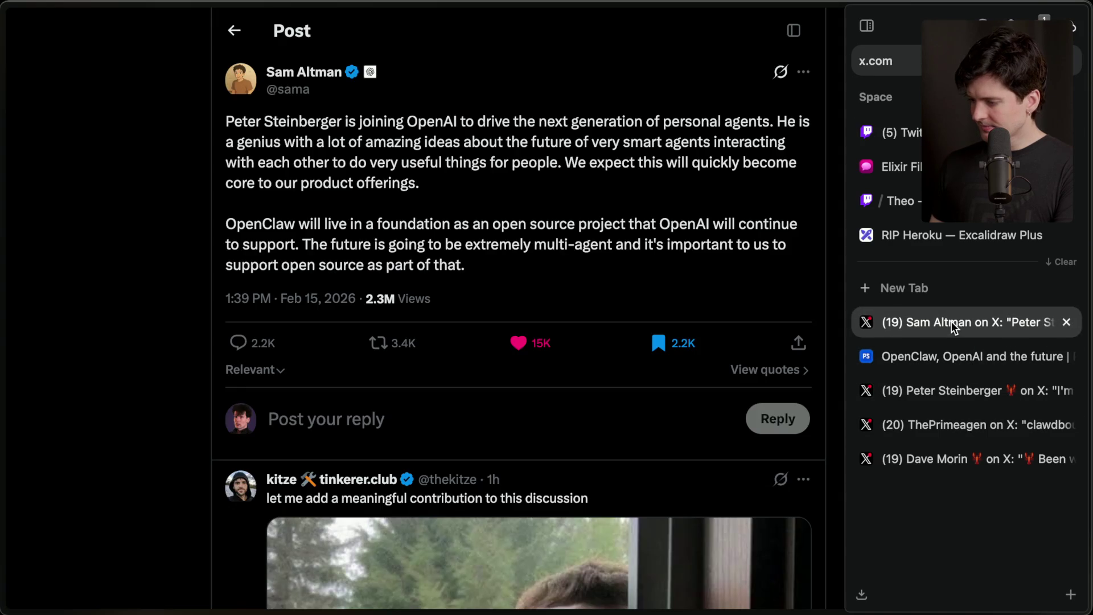
{"action": "left_click", "coordinate": [944, 388]}
{"action": "left_click", "coordinate": [943, 323]}
{"action": "left_click_drag", "start_coordinate": [226, 223], "coordinate": [302, 245]}
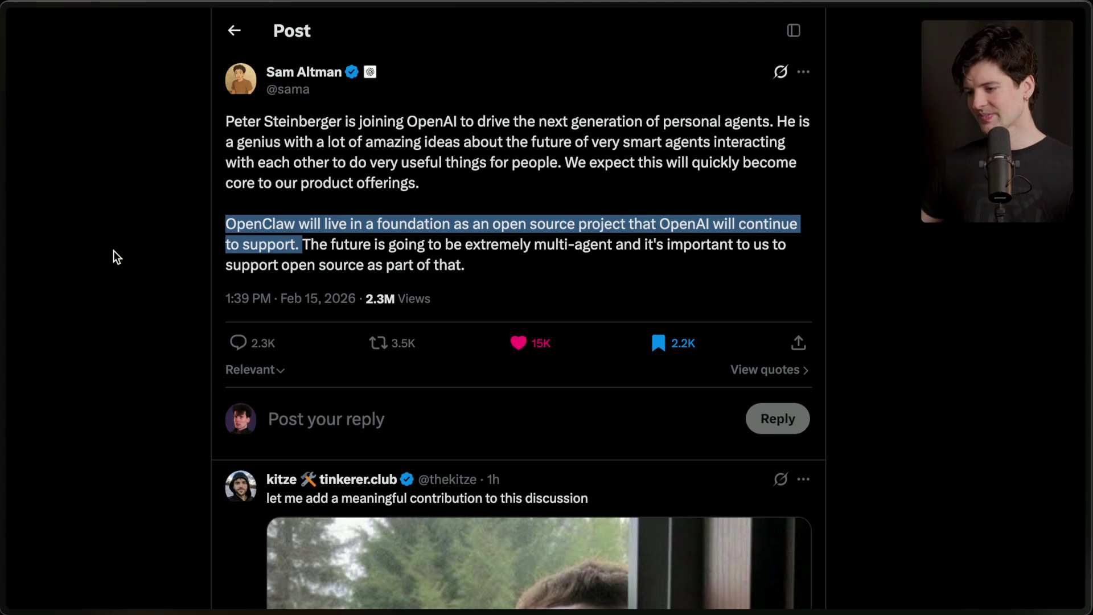
{"action": "left_click", "coordinate": [114, 251]}
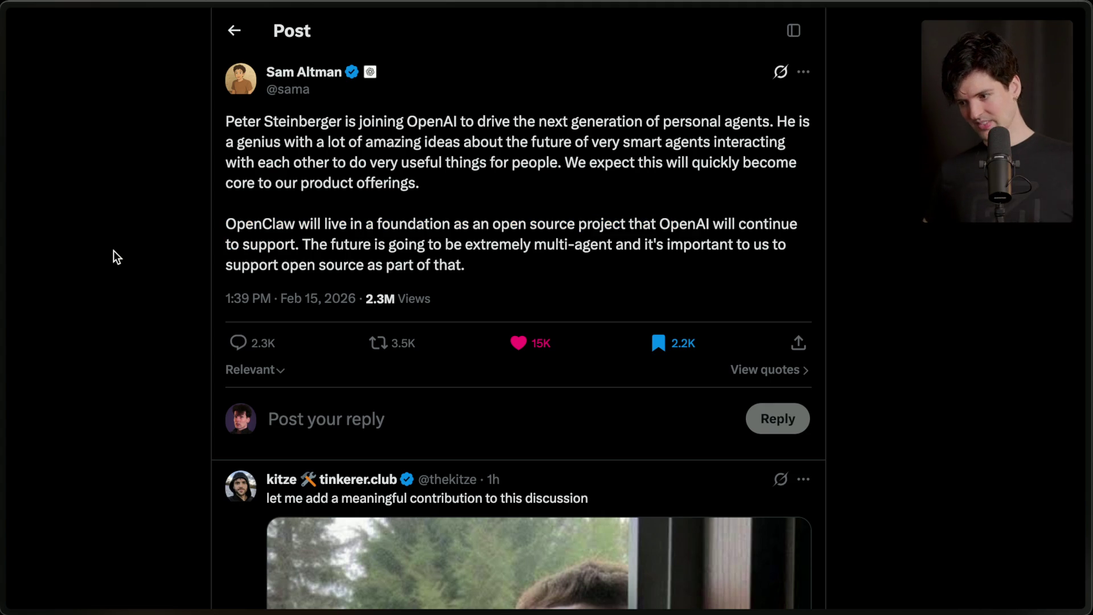
{"action": "mouse_move", "coordinate": [1088, 244]}
{"action": "left_click", "coordinate": [932, 240]}
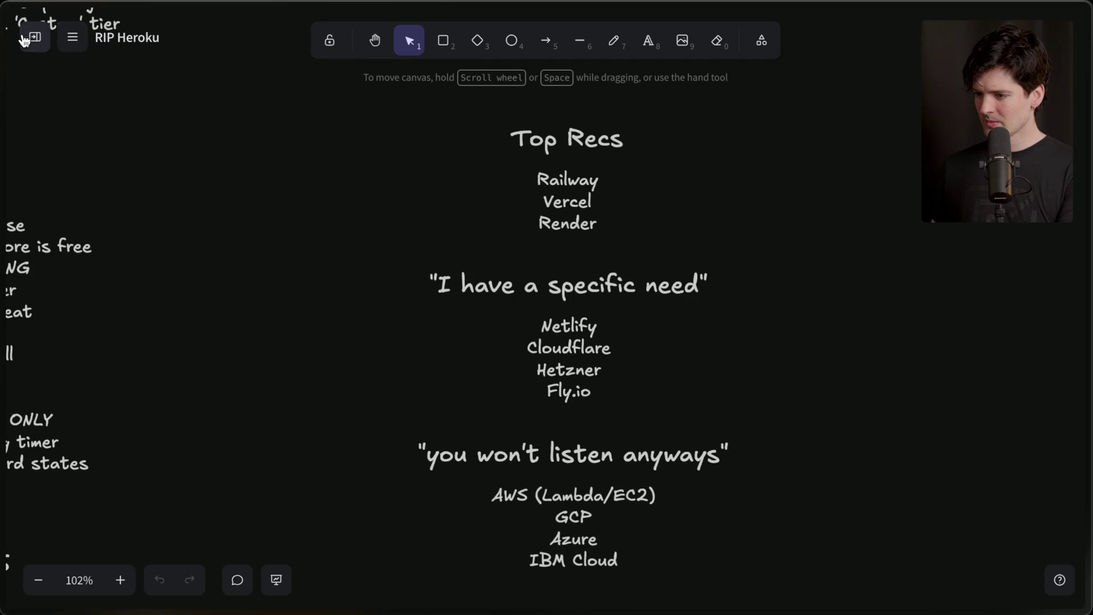
Step: Create a new blank Excalidraw scene titled 'OpenClaw chaos'
{"action": "left_click", "coordinate": [32, 36]}
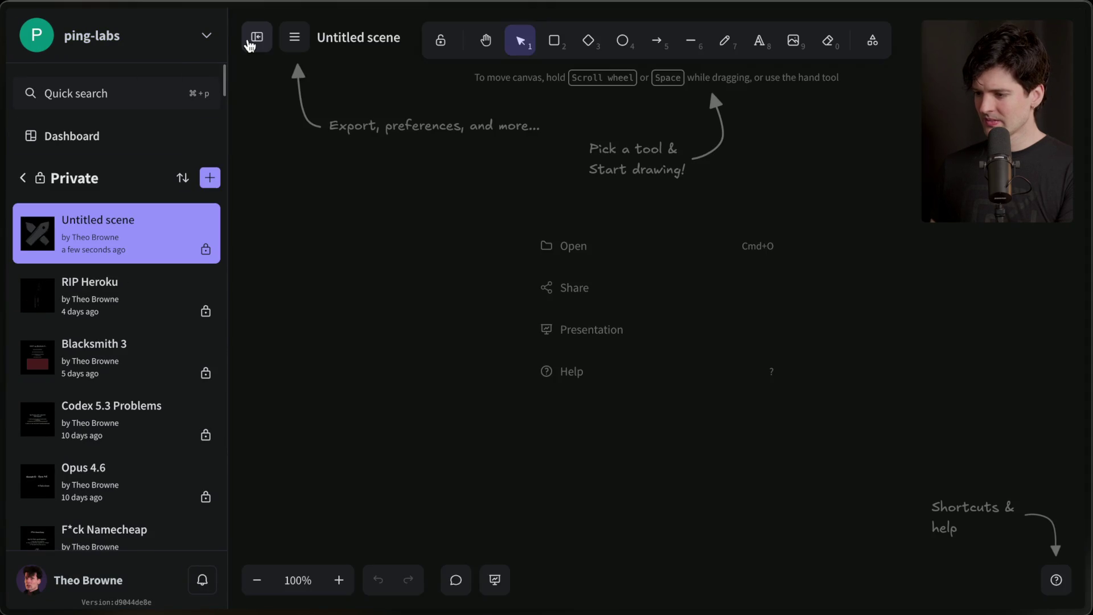
{"action": "left_click", "coordinate": [251, 37]}
{"action": "left_click", "coordinate": [165, 38]}
{"action": "type", "text": "OpenCl"}
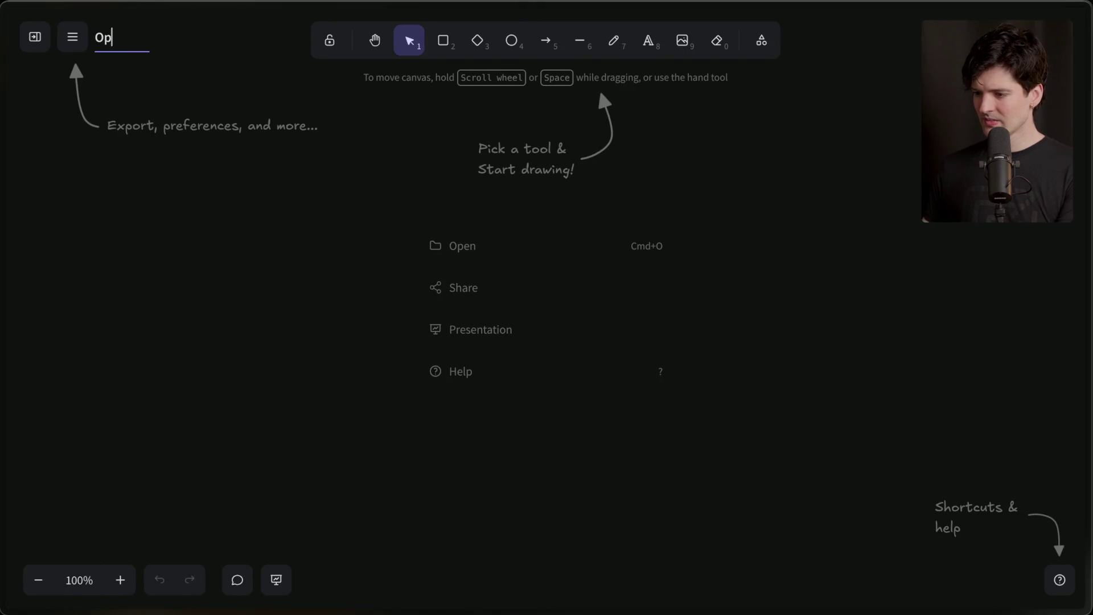
{"action": "type", "text": "aw chaos"}
{"action": "key", "text": "Return"}
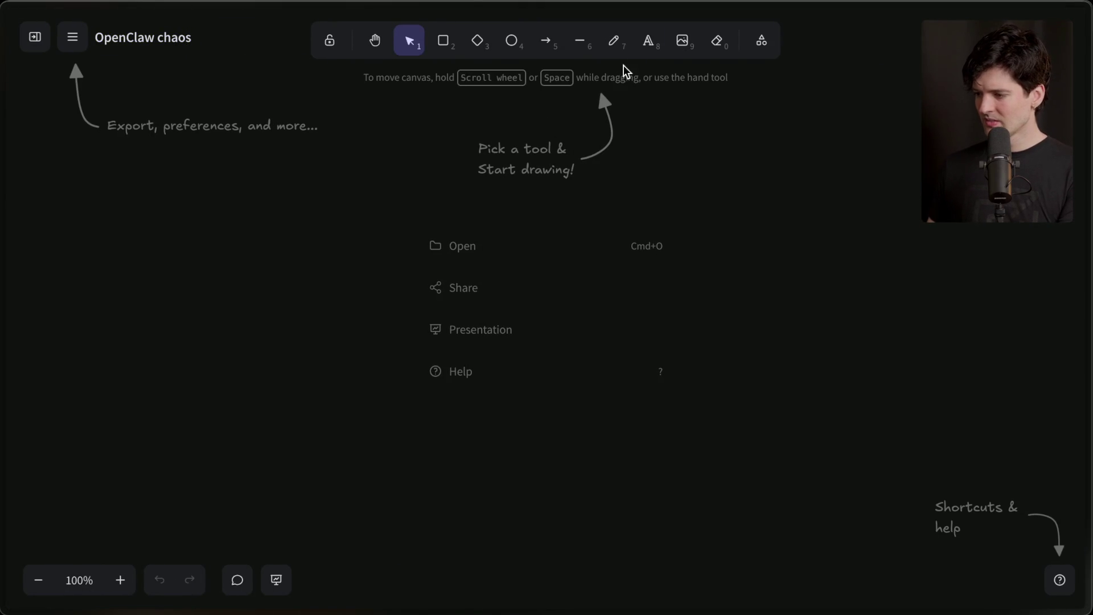
Step: Add an extra-large heading 'Clawdbot -> OpenClaw -> OpenAI' near the top centre
{"action": "key", "text": "8"}
{"action": "left_click", "coordinate": [530, 147]}
{"action": "type", "text": "o"}
{"action": "type", "text": "lawdbot -> OpenC"}
{"action": "type", "text": "law -> OpenA"}
{"action": "type", "text": "I"}
{"action": "left_click", "coordinate": [148, 251]}
{"action": "left_click", "coordinate": [495, 217]}
{"action": "left_click", "coordinate": [507, 145]}
{"action": "left_click_drag", "start_coordinate": [507, 145], "coordinate": [521, 134]}
{"action": "left_click", "coordinate": [515, 211]}
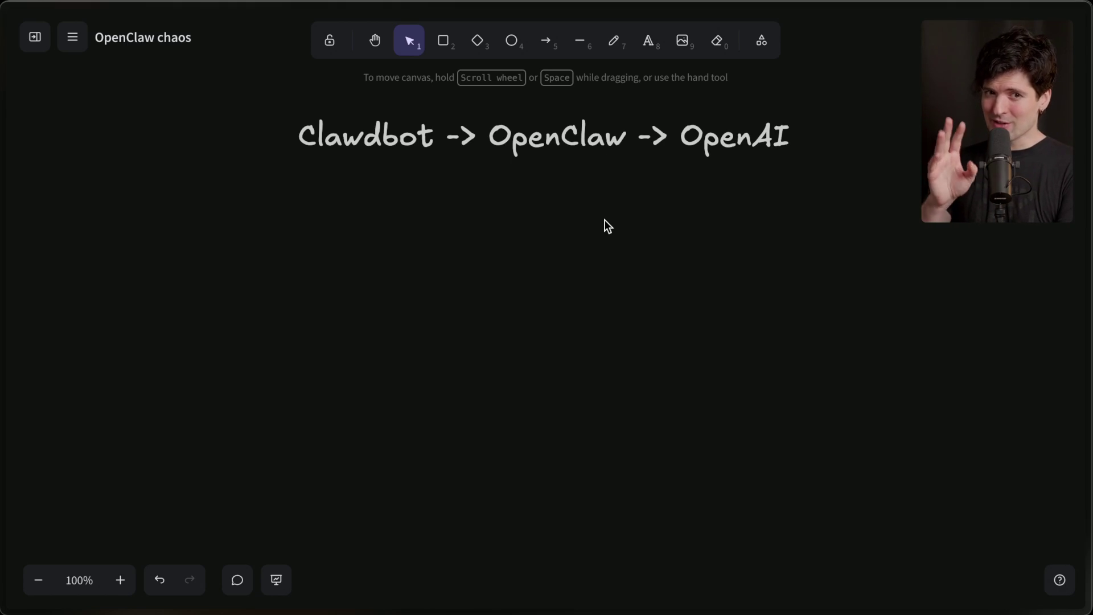
{"action": "key", "text": "ctrl+t"}
Step: Search 'openclaw' to go to openclaw.ai and scroll through its homepage
{"action": "type", "text": "o"}
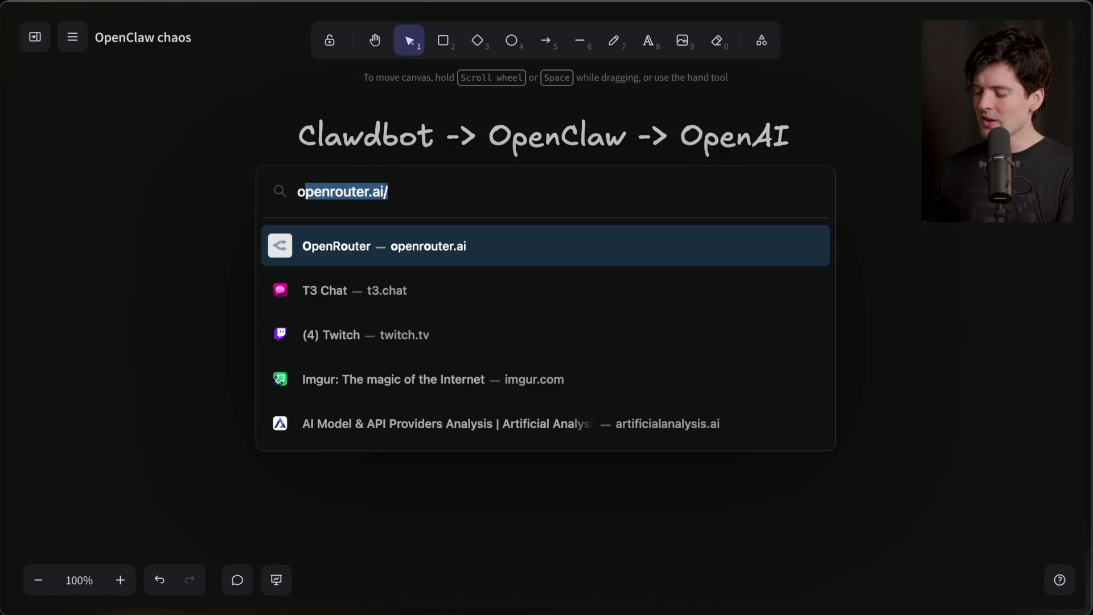
{"action": "type", "text": "penclaw"}
{"action": "key", "text": "Return"}
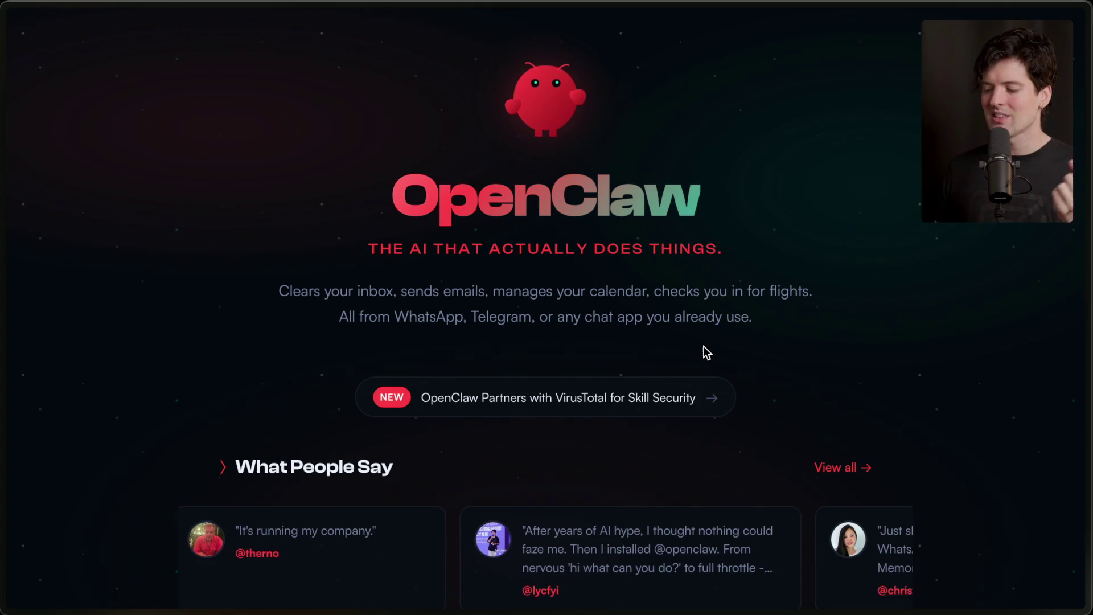
{"action": "scroll", "coordinate": [704, 346], "scroll_direction": "down", "scroll_amount": 1}
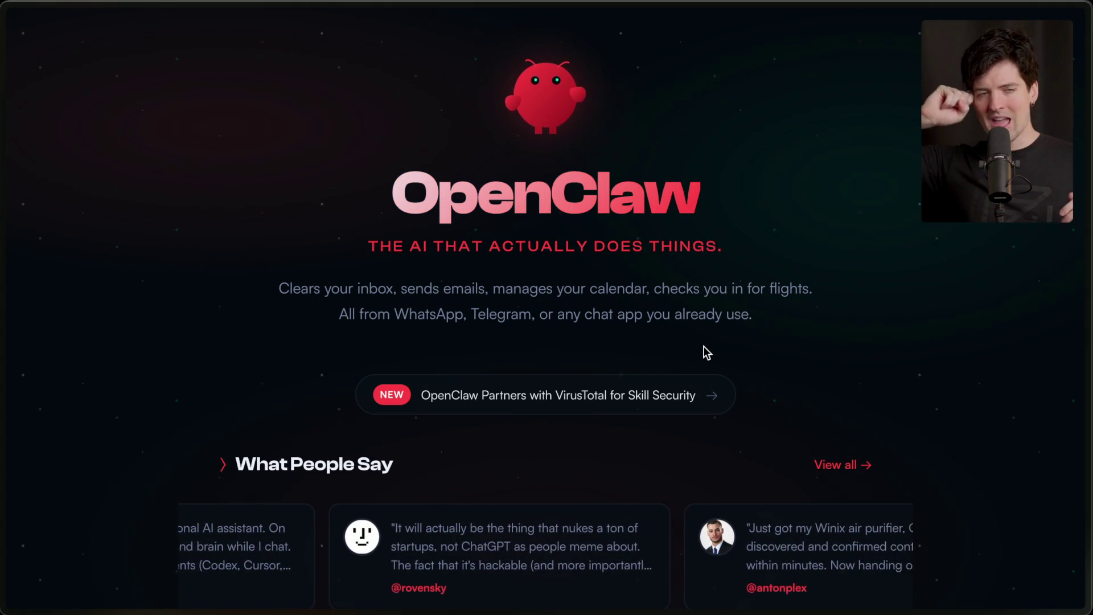
Step: Highlight the homepage line about any chat app, then switch to the Twitch Stream Manager tab
{"action": "mouse_move", "coordinate": [1090, 489]}
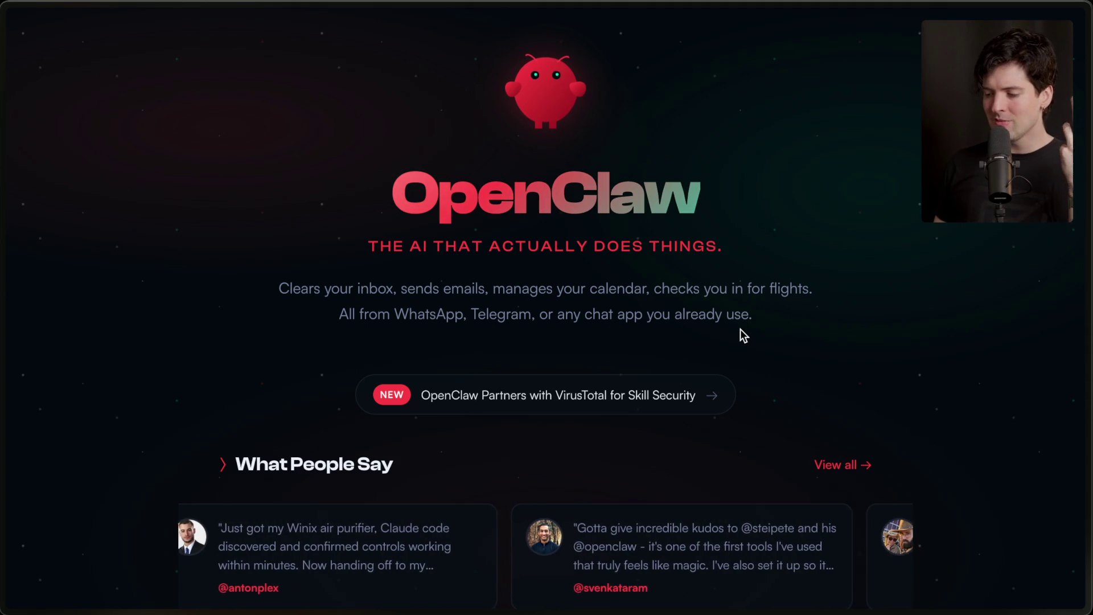
{"action": "left_click_drag", "start_coordinate": [334, 313], "coordinate": [756, 308]}
{"action": "left_click", "coordinate": [763, 314]}
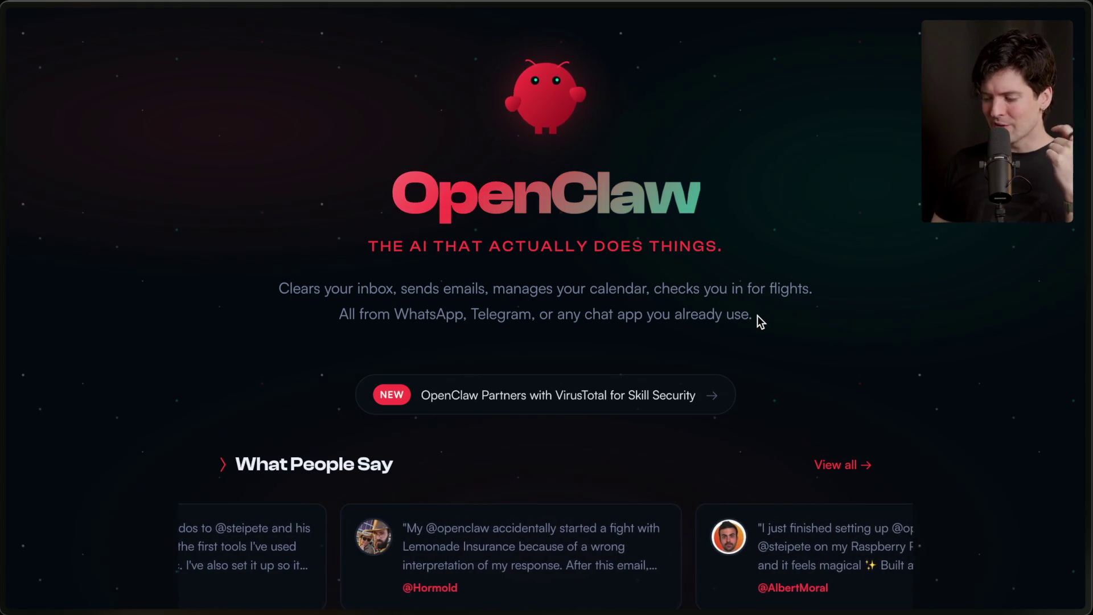
{"action": "left_click", "coordinate": [906, 133]}
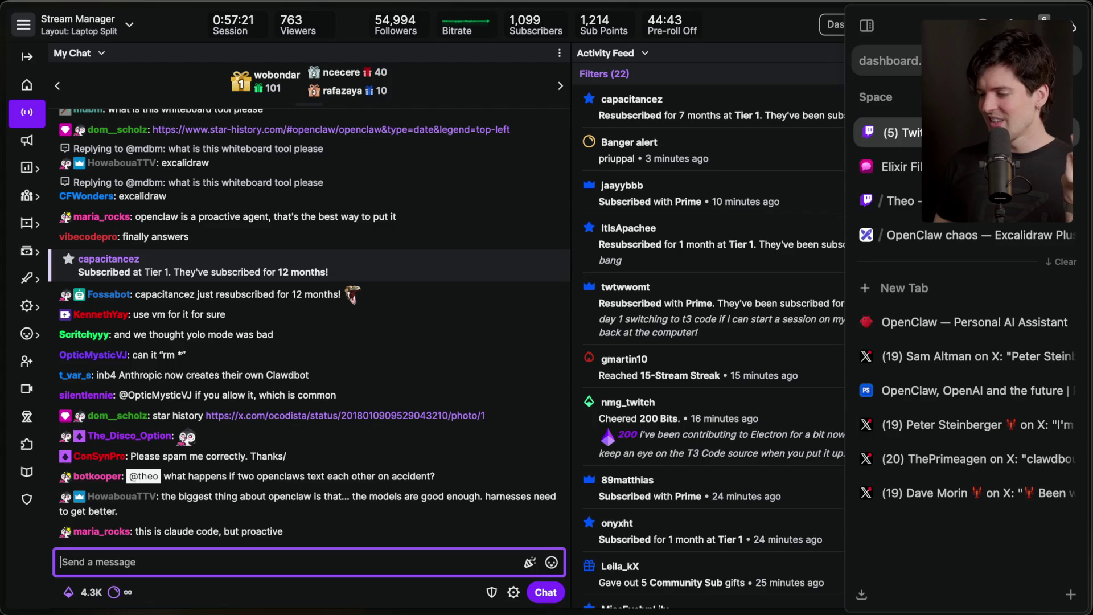
Step: Open the star-history photo post from chat, widen it, and scroll to its Star History chart
{"action": "left_click", "coordinate": [336, 414]}
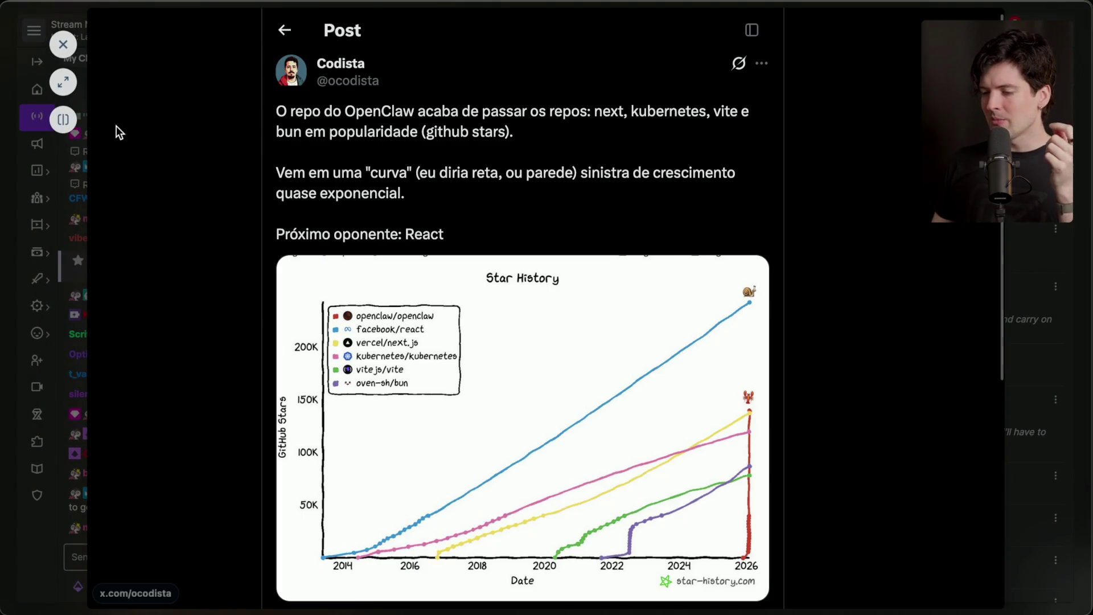
{"action": "left_click", "coordinate": [67, 85]}
{"action": "scroll", "coordinate": [671, 439], "scroll_direction": "down", "scroll_amount": 3}
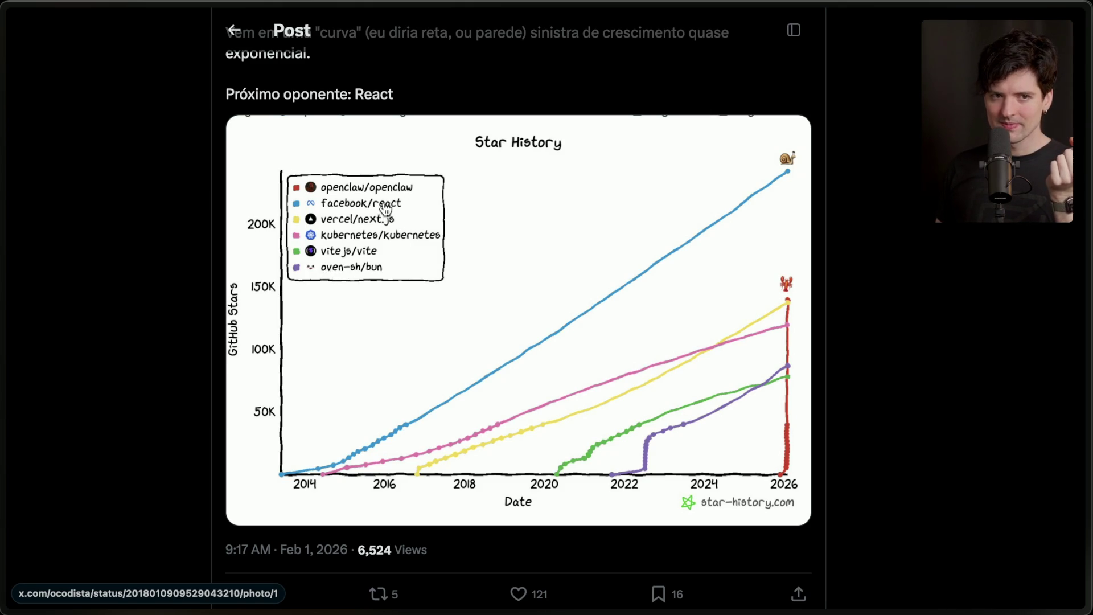
Step: Go back to the OpenClaw website, then load x.com in a new tab
{"action": "mouse_move", "coordinate": [1084, 328]}
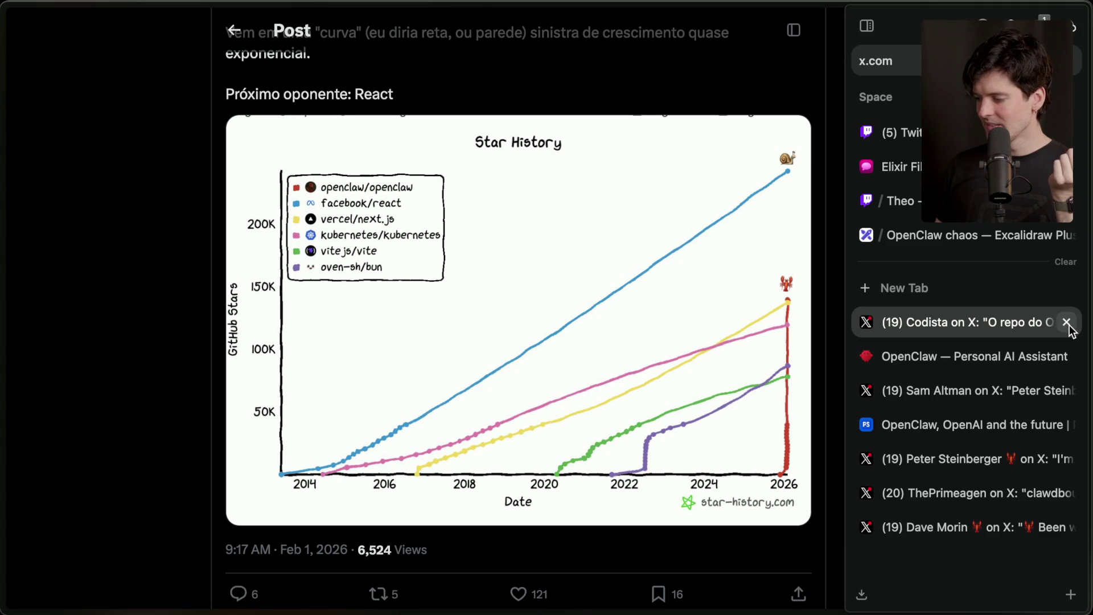
{"action": "left_click", "coordinate": [1059, 357]}
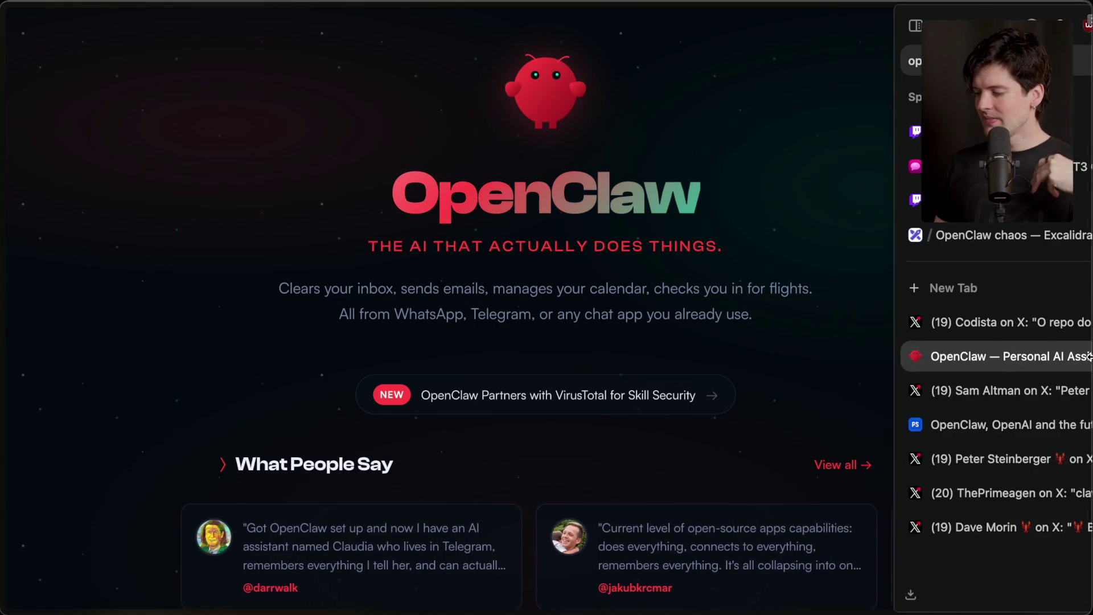
{"action": "key", "text": "ctrl+t"}
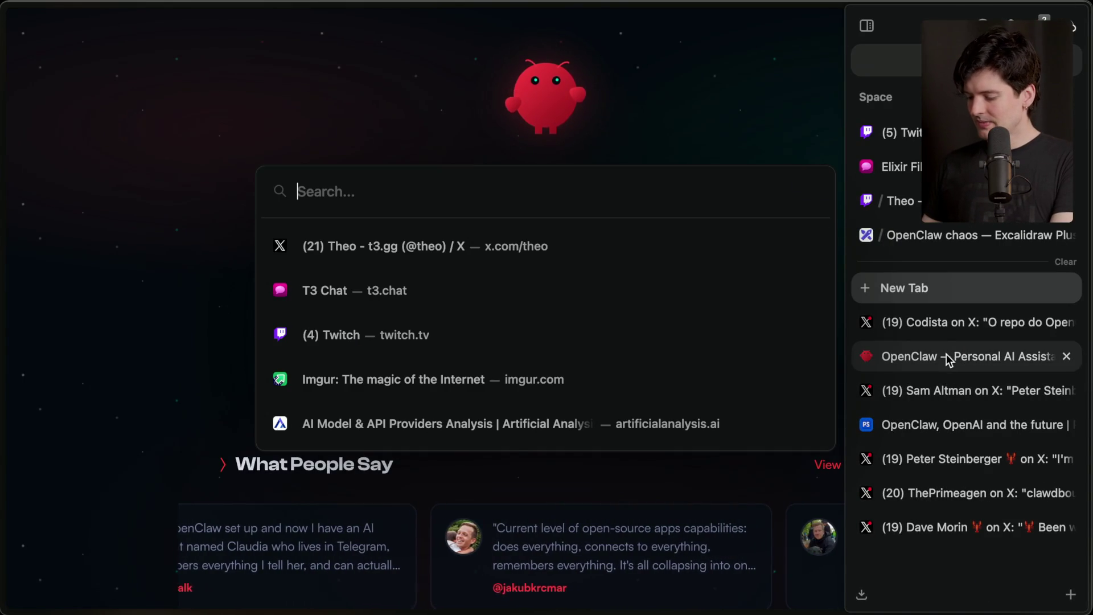
{"action": "type", "text": "x.com/"}
{"action": "key", "text": "Return"}
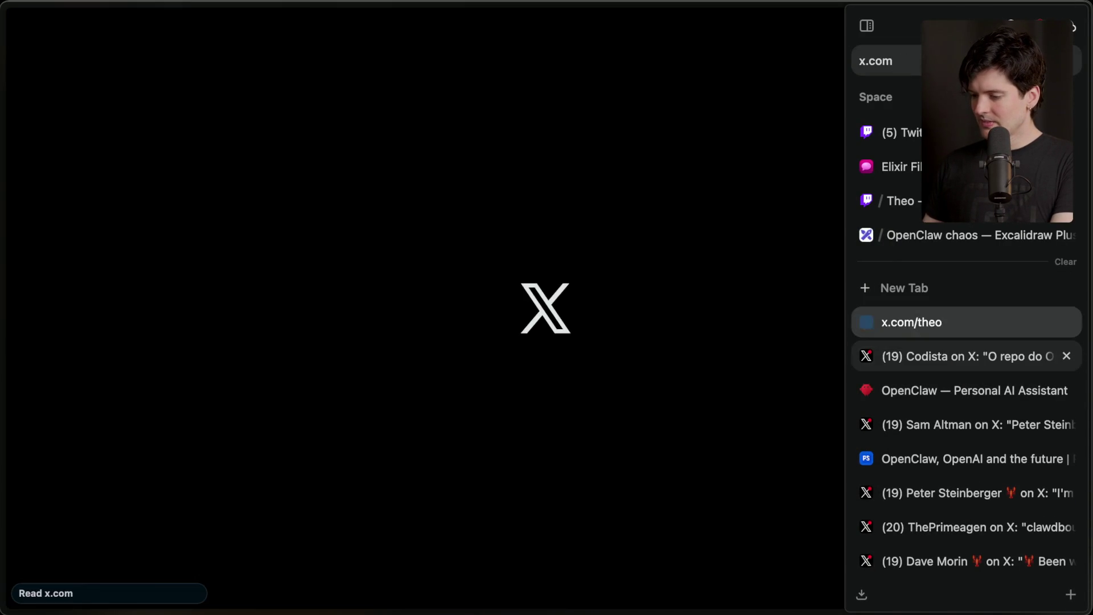
Step: Search X for posts mentioning both accounts' handles and open the ClawCon stage photo post
{"action": "left_click", "coordinate": [799, 31]}
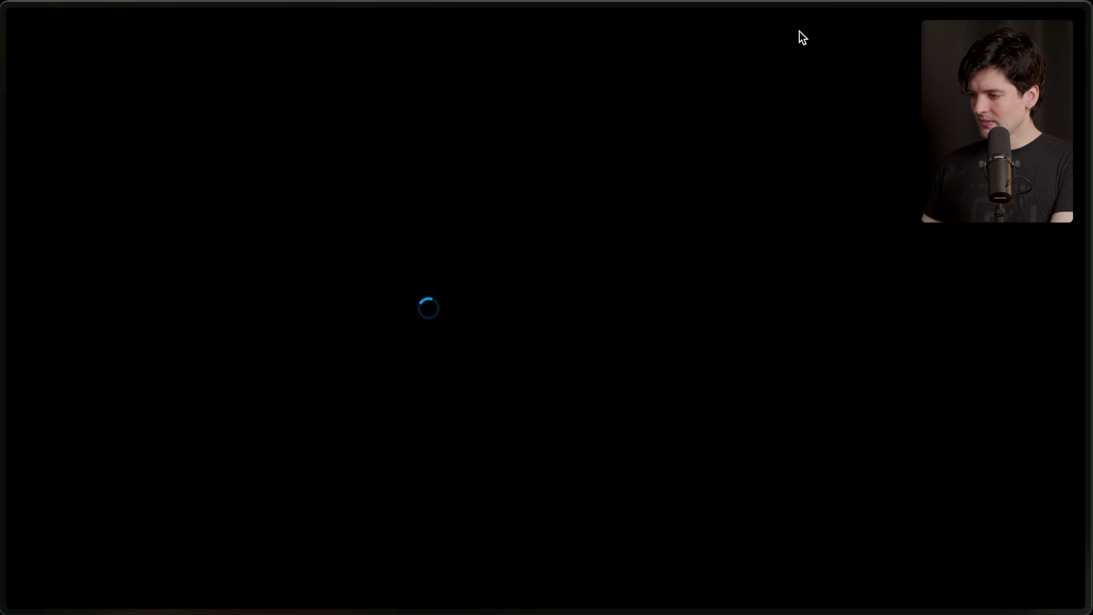
{"action": "type", "text": "from:theo w"}
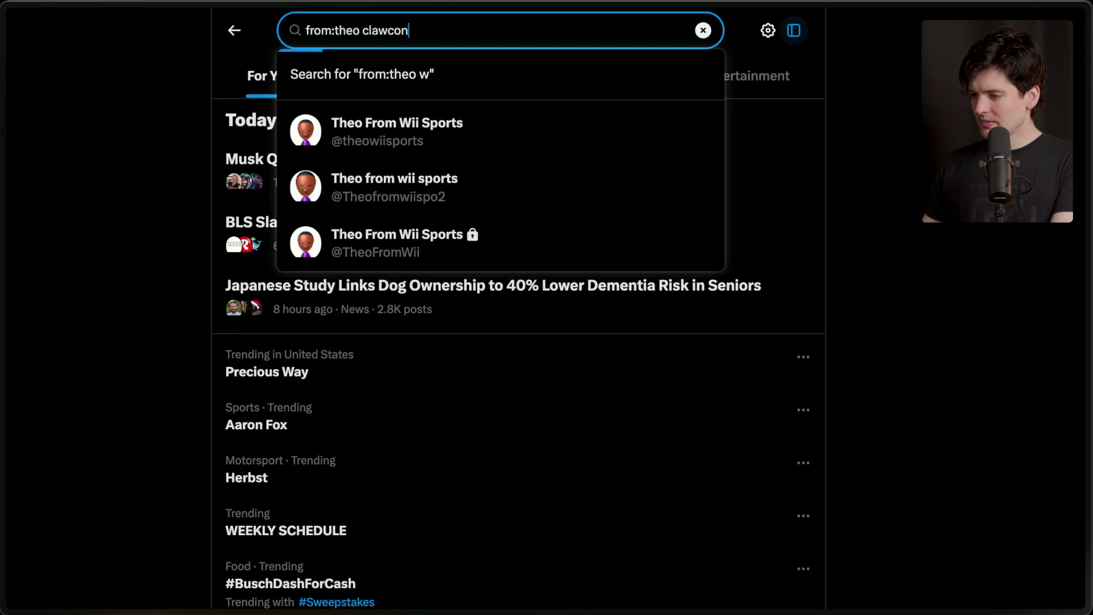
{"action": "key", "text": "ctrl+BackSpace"}
{"action": "key", "text": "ctrl+a"}
{"action": "type", "text": "@theo "}
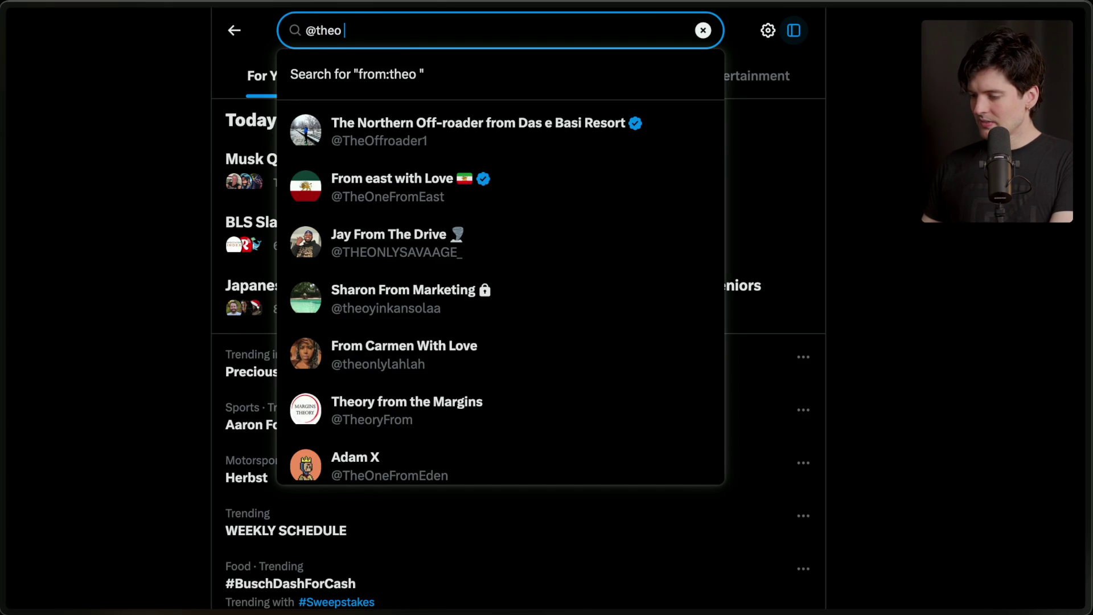
{"action": "type", "text": "@steipete"}
{"action": "key", "text": "Return"}
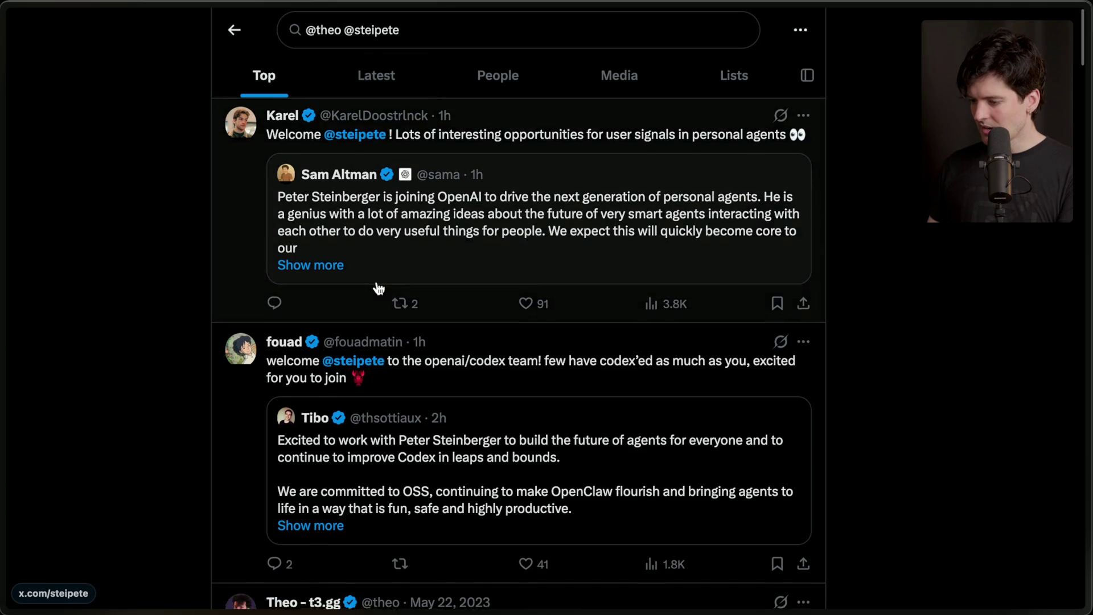
{"action": "scroll", "coordinate": [379, 289], "scroll_direction": "down", "scroll_amount": 20}
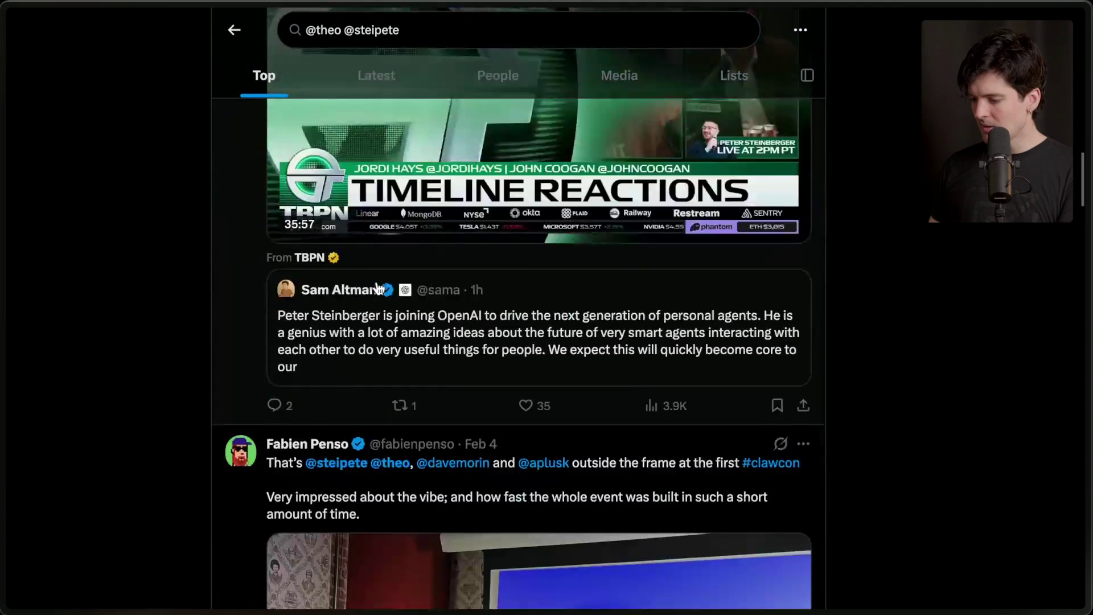
{"action": "scroll", "coordinate": [379, 288], "scroll_direction": "down", "scroll_amount": 8}
{"action": "scroll", "coordinate": [379, 288], "scroll_direction": "up", "scroll_amount": 3}
{"action": "left_click", "coordinate": [624, 161]}
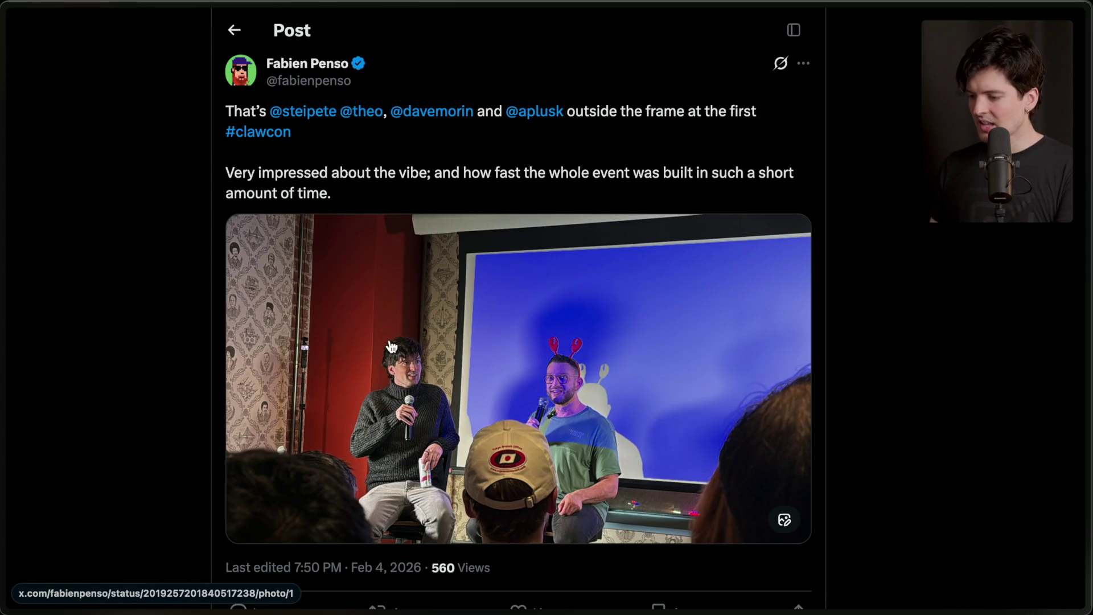
Step: Scroll through the #clawcon post and its stage Q&A photo
{"action": "scroll", "coordinate": [391, 347], "scroll_direction": "down", "scroll_amount": 1}
{"action": "scroll", "coordinate": [408, 232], "scroll_direction": "up", "scroll_amount": 2}
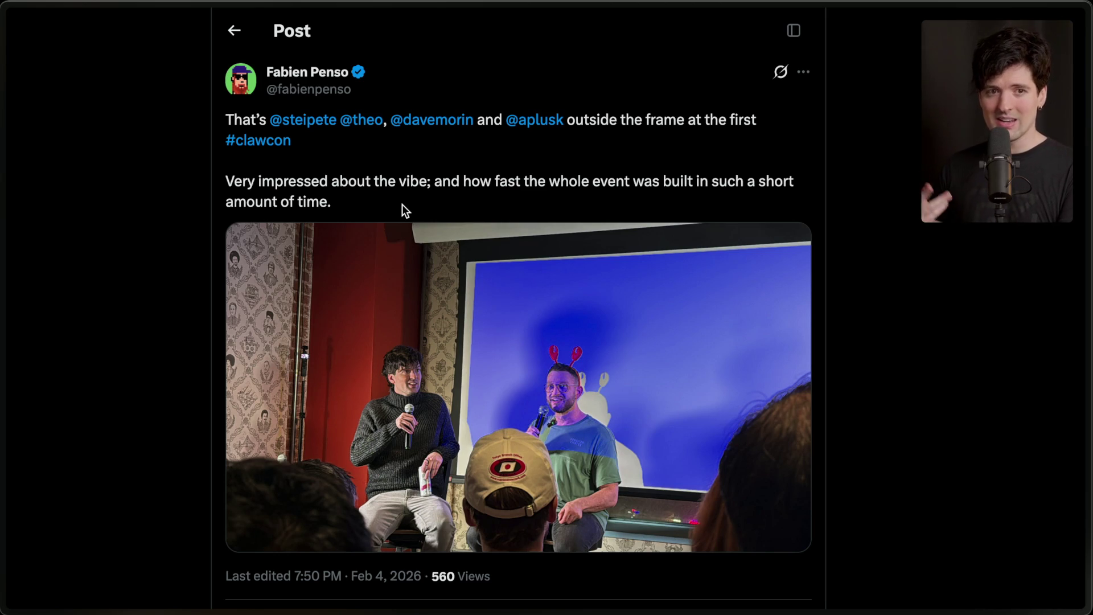
{"action": "scroll", "coordinate": [402, 205], "scroll_direction": "down", "scroll_amount": 3}
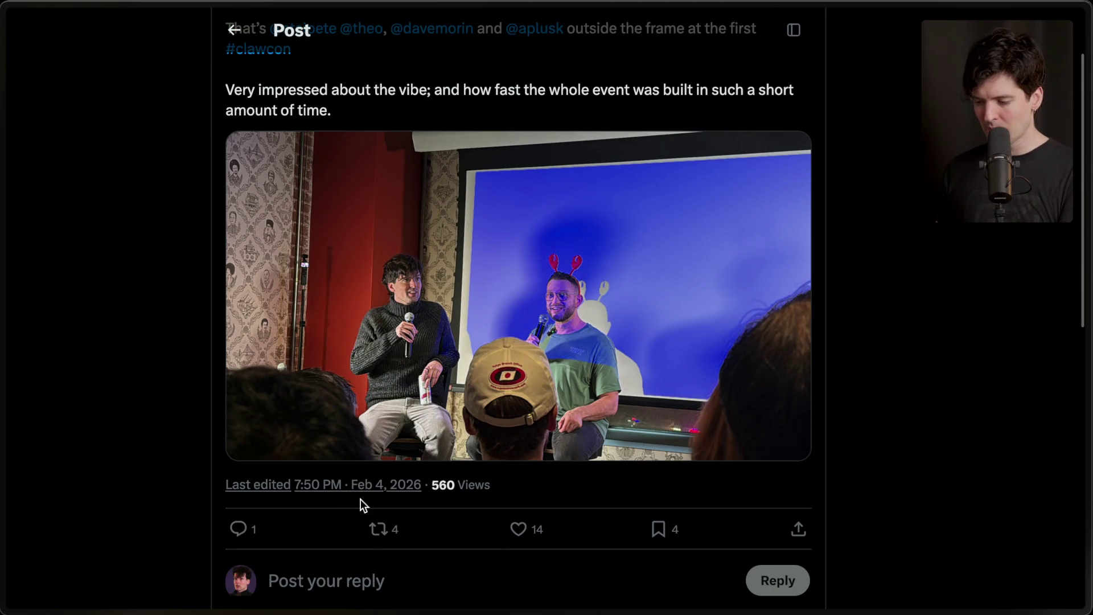
{"action": "scroll", "coordinate": [515, 475], "scroll_direction": "up", "scroll_amount": 3}
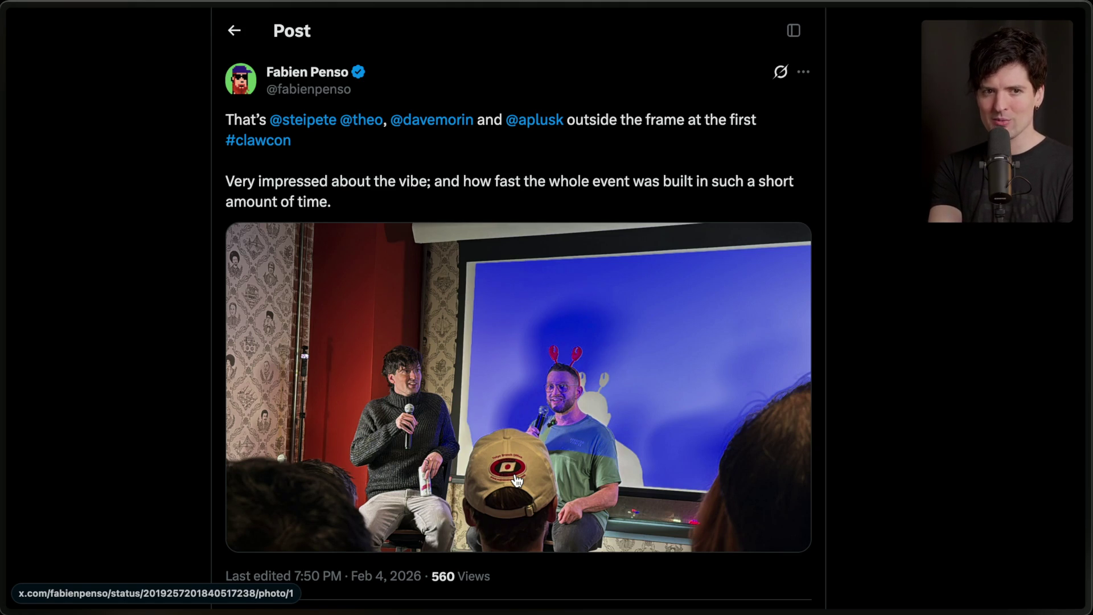
{"action": "key", "text": "super+t"}
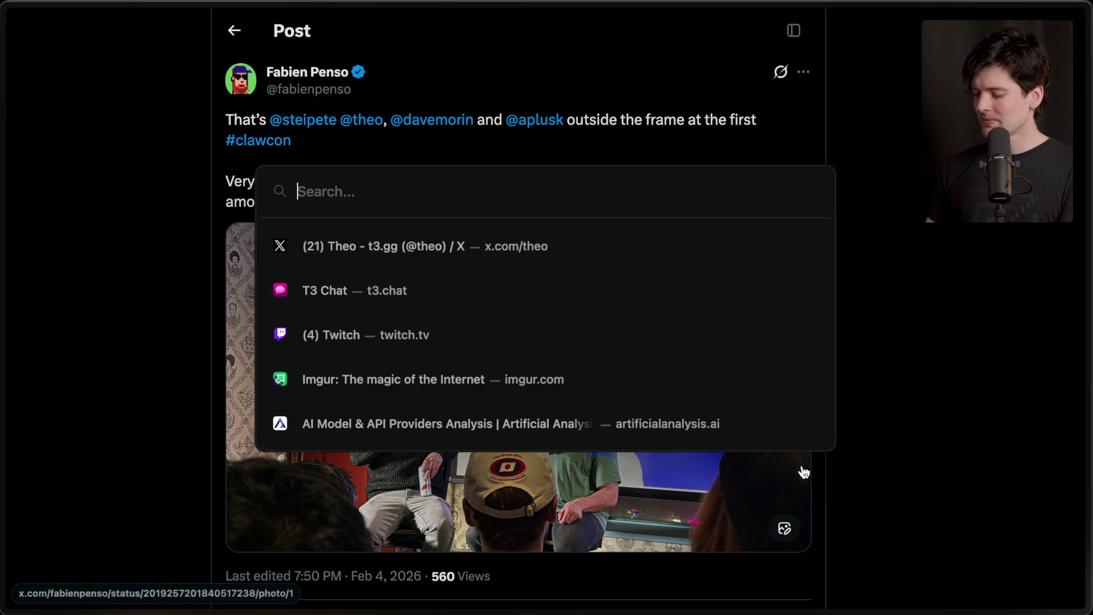
Step: Search for the author's GitHub, open the github.com profile and scroll its README
{"action": "type", "text": "steipete github"}
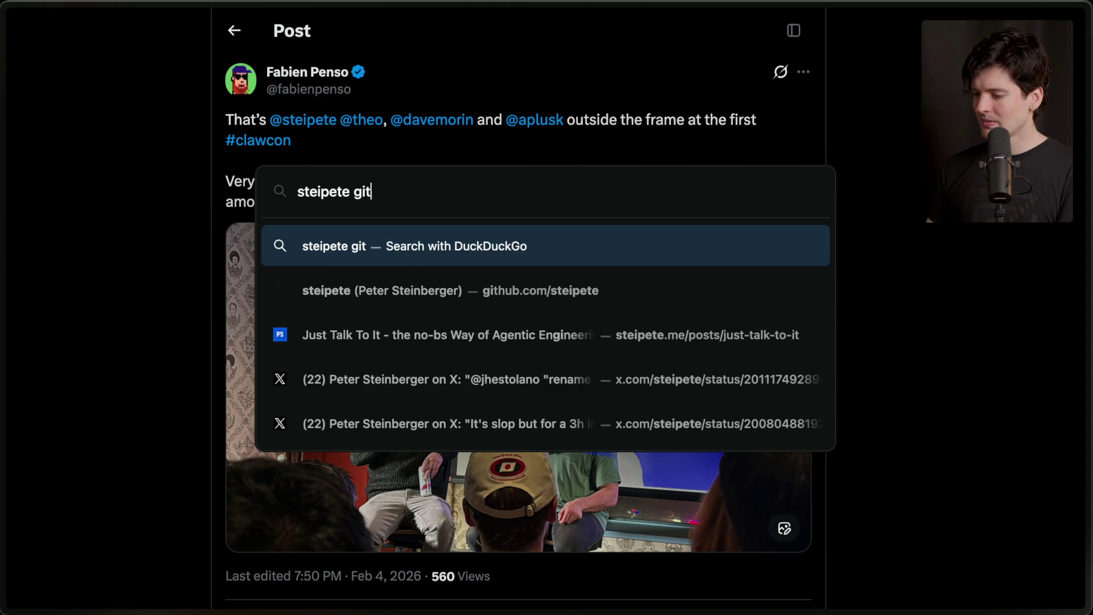
{"action": "key", "text": "Down"}
{"action": "key", "text": "Return"}
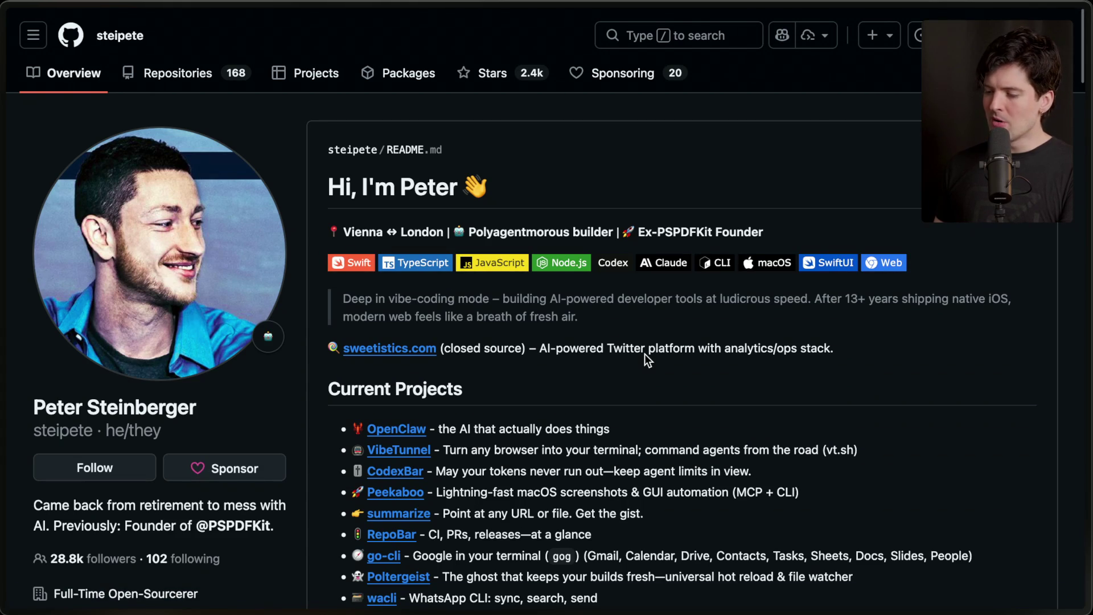
{"action": "scroll", "coordinate": [644, 353], "scroll_direction": "down", "scroll_amount": 6}
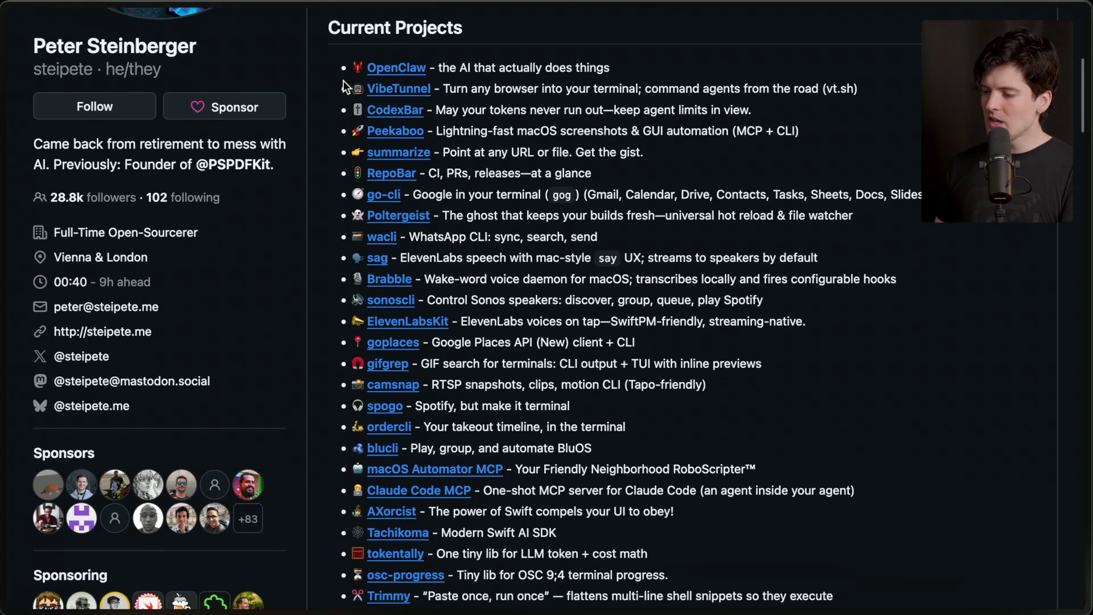
{"action": "mouse_move", "coordinate": [352, 67]}
{"action": "left_mouse_down"}
{"action": "mouse_move", "coordinate": [448, 235]}
{"action": "mouse_move", "coordinate": [513, 530]}
{"action": "mouse_move", "coordinate": [547, 606]}
{"action": "mouse_move", "coordinate": [688, 491]}
{"action": "left_mouse_up"}
{"action": "left_click", "coordinate": [688, 490]}
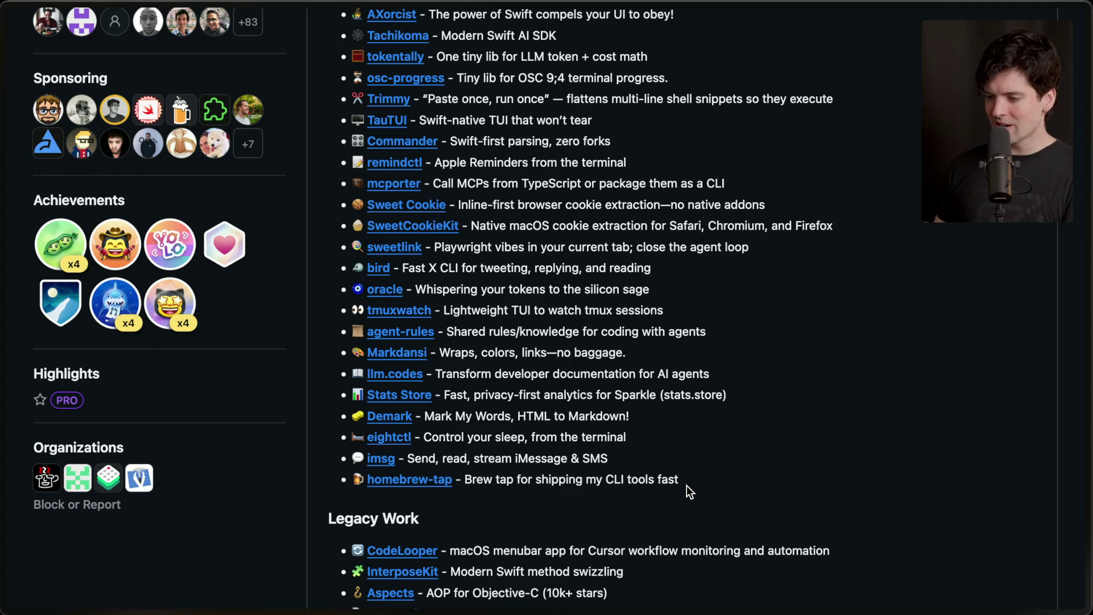
Step: Highlight the Current Projects list from OpenClaw to osc-progress, then return to 'OpenClaw, OpenAI and the future'
{"action": "scroll", "coordinate": [687, 485], "scroll_direction": "up", "scroll_amount": 6}
{"action": "scroll", "coordinate": [684, 501], "scroll_direction": "up", "scroll_amount": 7}
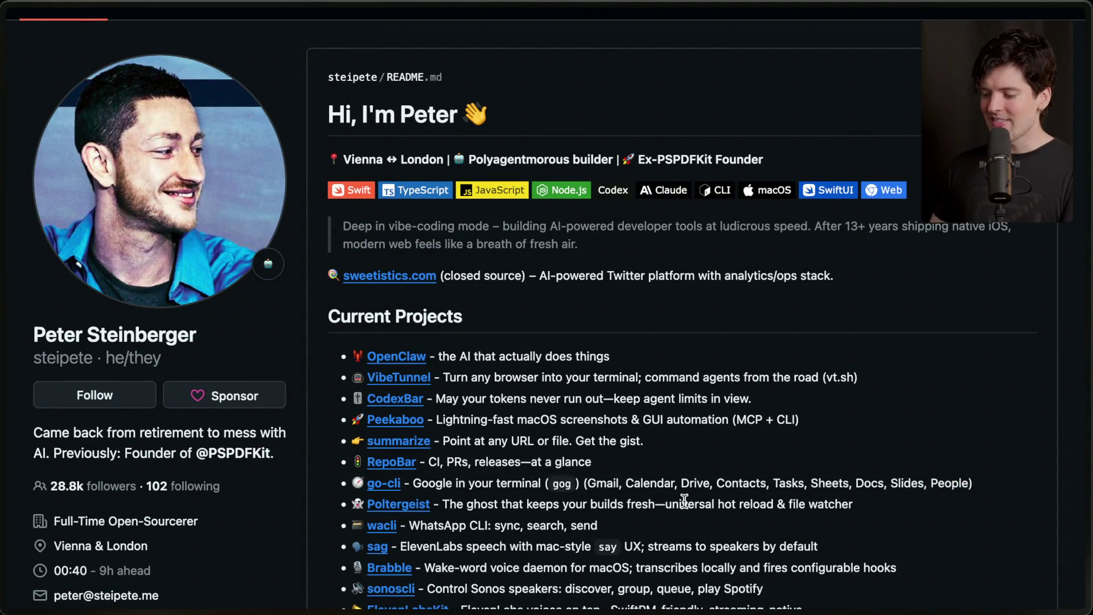
{"action": "scroll", "coordinate": [684, 501], "scroll_direction": "down", "scroll_amount": 2}
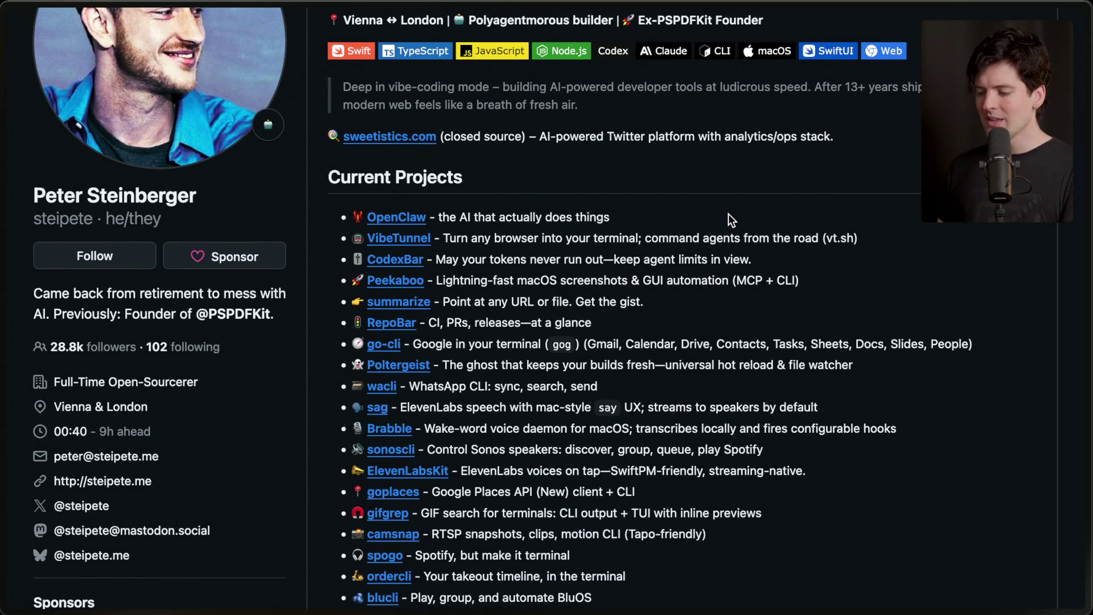
{"action": "scroll", "coordinate": [729, 214], "scroll_direction": "down", "scroll_amount": 2}
{"action": "mouse_move", "coordinate": [683, 596]}
{"action": "left_mouse_down"}
{"action": "mouse_move", "coordinate": [364, 510]}
{"action": "mouse_move", "coordinate": [329, 81]}
{"action": "left_mouse_up"}
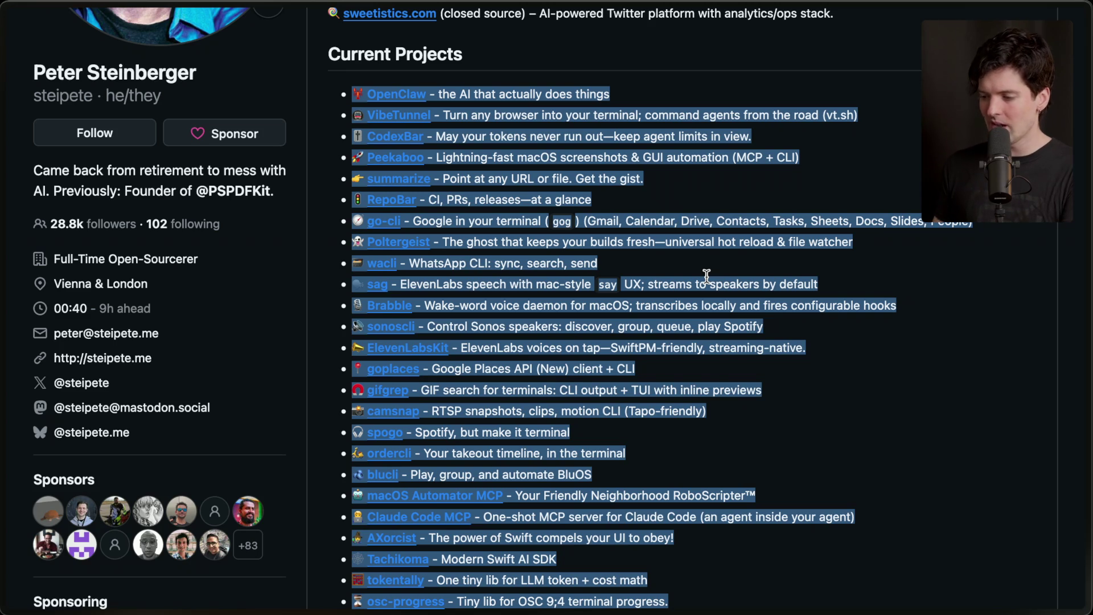
{"action": "mouse_move", "coordinate": [1033, 269]}
{"action": "left_click", "coordinate": [914, 493]}
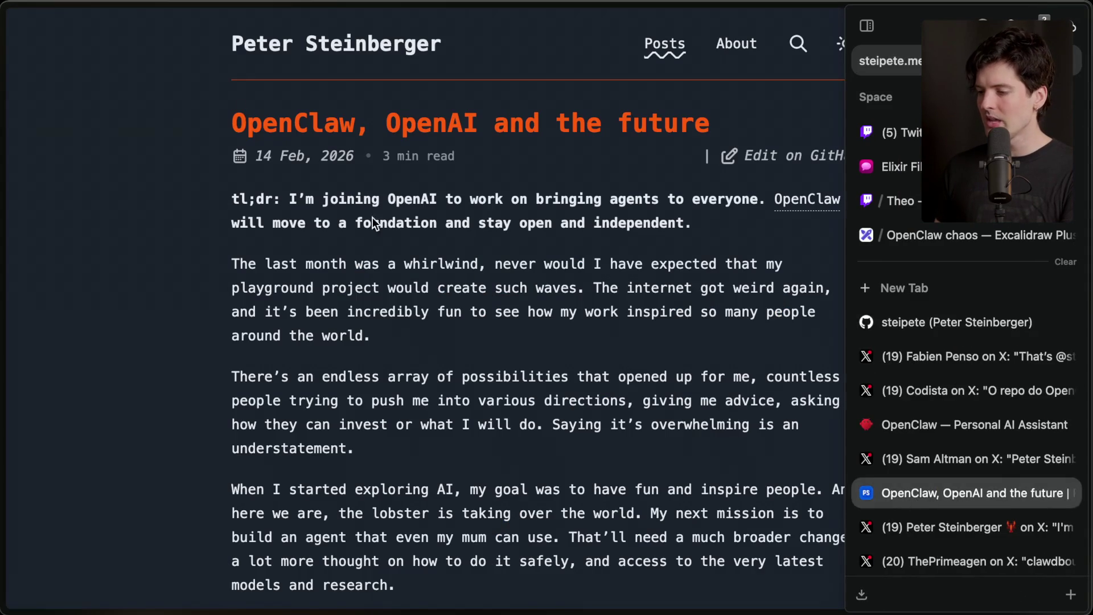
Step: Open the blog home page in a new tab and go to the 'Shipping at Inference-Speed' post
{"action": "left_click", "coordinate": [345, 55], "text": "super"}
{"action": "mouse_move", "coordinate": [1084, 382]}
{"action": "left_click", "coordinate": [897, 527]}
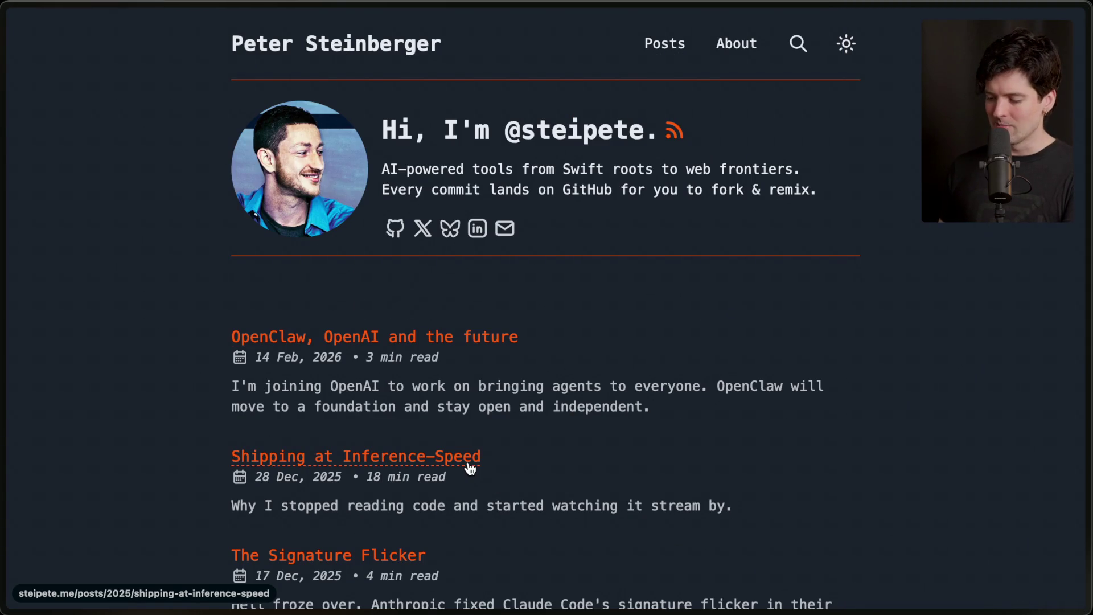
{"action": "scroll", "coordinate": [469, 468], "scroll_direction": "down", "scroll_amount": 2}
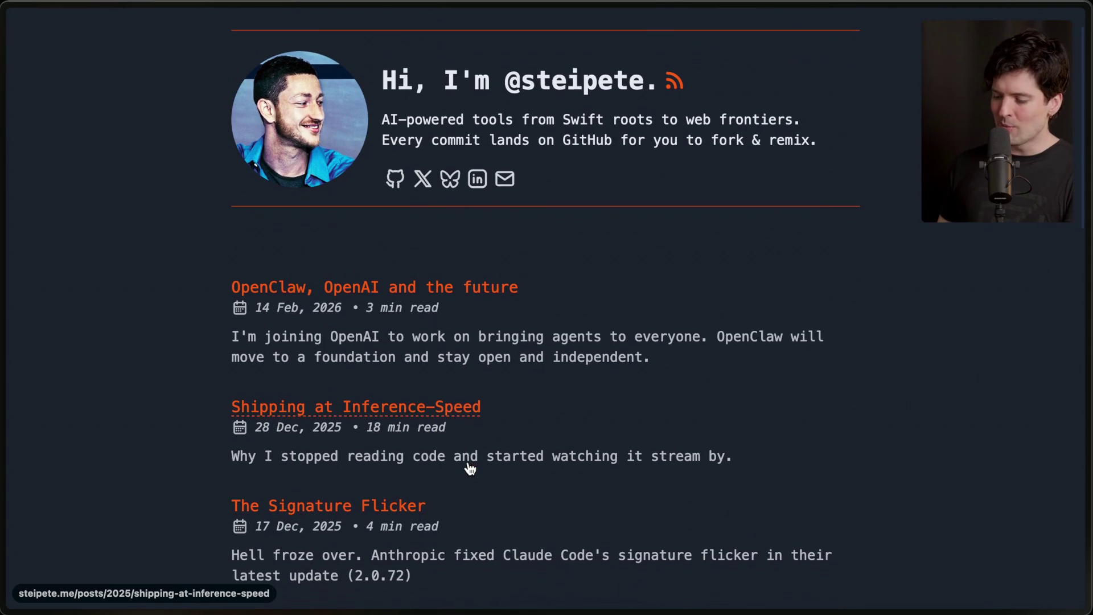
{"action": "left_click", "coordinate": [435, 408]}
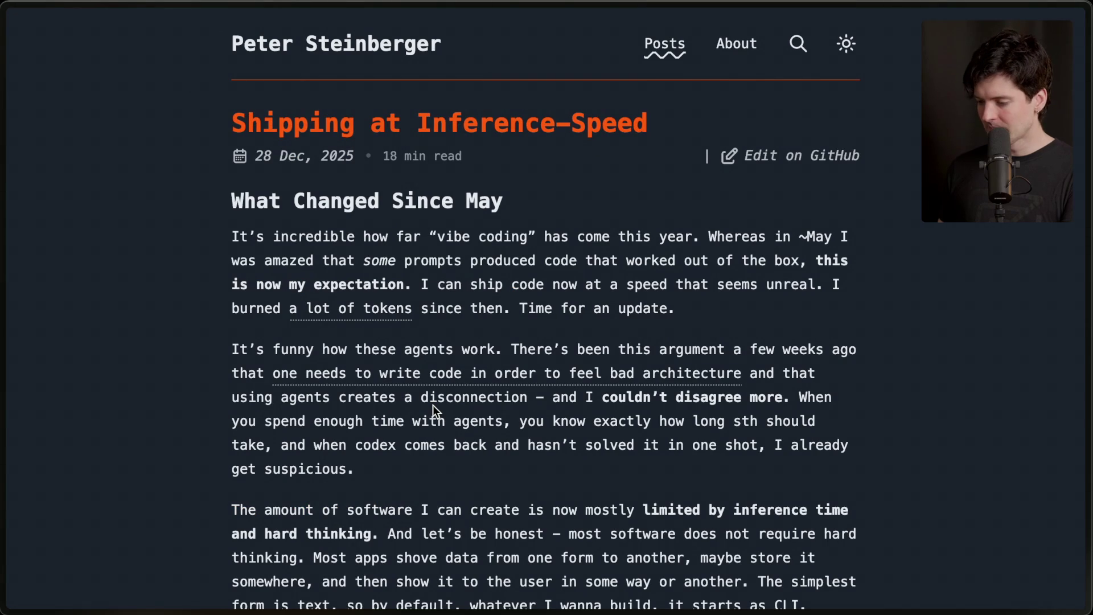
Step: Read down through the 'Shipping at Inference-Speed' article, briefly highlighting a passage
{"action": "scroll", "coordinate": [432, 405], "scroll_direction": "down", "scroll_amount": 20}
{"action": "scroll", "coordinate": [433, 405], "scroll_direction": "down", "scroll_amount": 20}
{"action": "scroll", "coordinate": [433, 405], "scroll_direction": "down", "scroll_amount": 5}
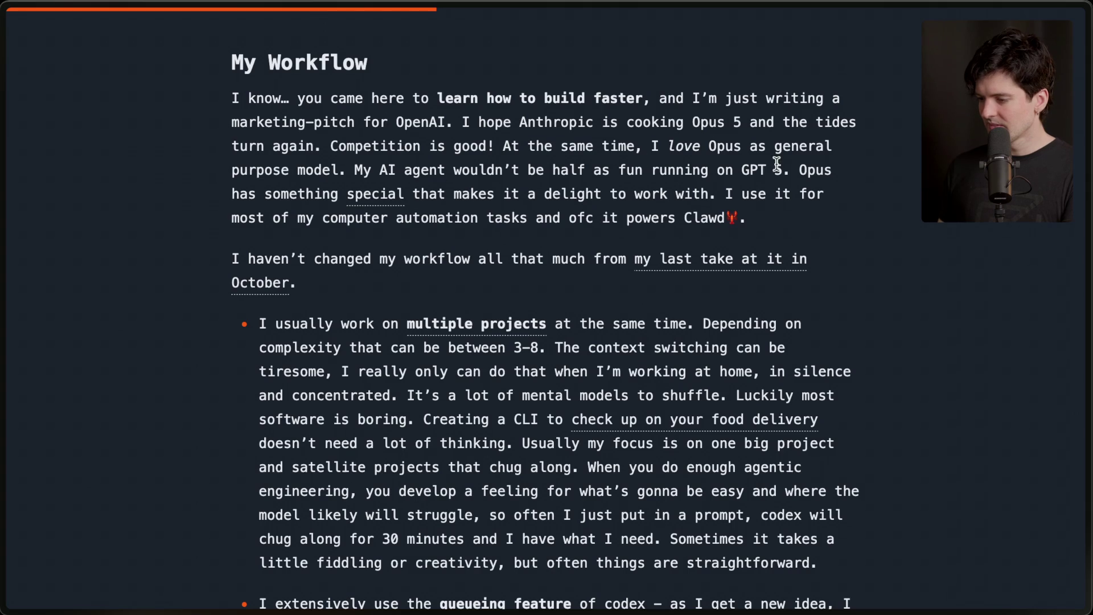
{"action": "scroll", "coordinate": [453, 234], "scroll_direction": "down", "scroll_amount": 5}
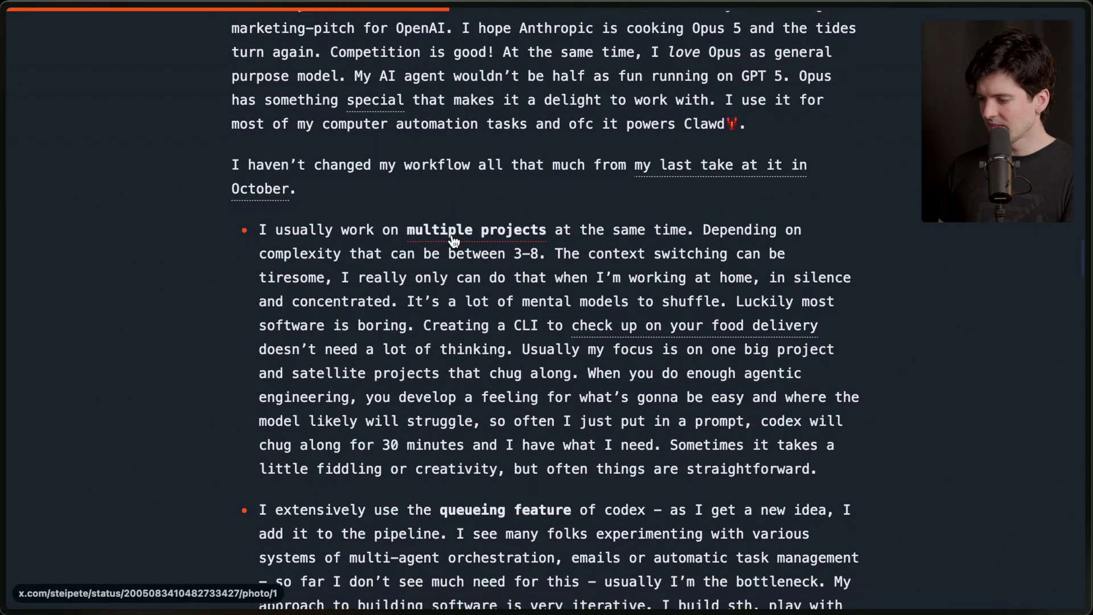
{"action": "scroll", "coordinate": [453, 234], "scroll_direction": "down", "scroll_amount": 1}
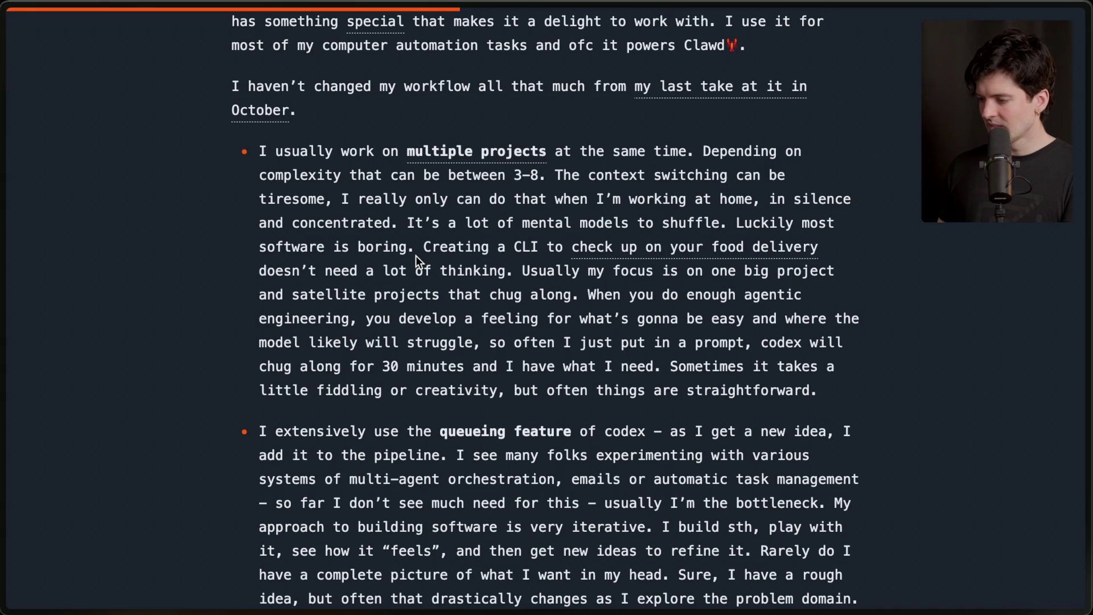
{"action": "scroll", "coordinate": [518, 364], "scroll_direction": "down", "scroll_amount": 1}
{"action": "scroll", "coordinate": [518, 365], "scroll_direction": "down", "scroll_amount": 5}
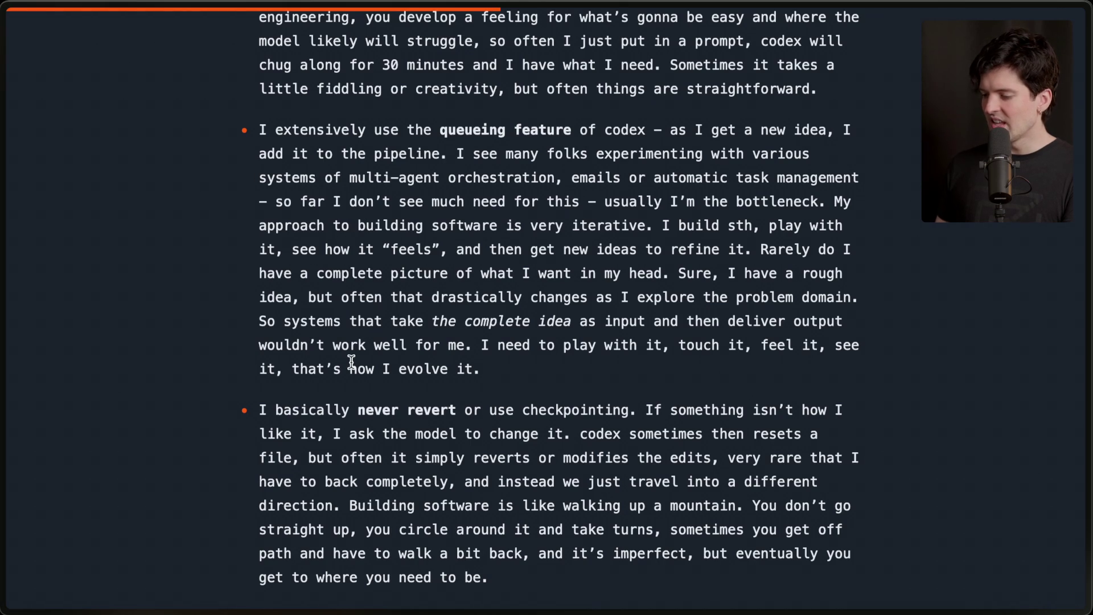
{"action": "scroll", "coordinate": [352, 362], "scroll_direction": "up", "scroll_amount": 4}
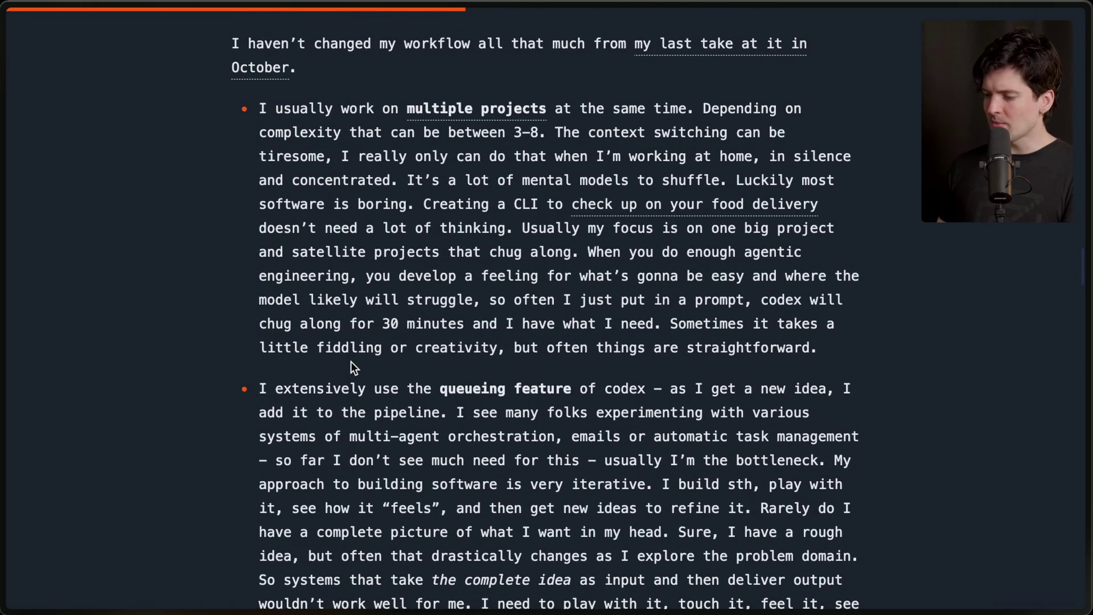
{"action": "left_click_drag", "start_coordinate": [261, 107], "coordinate": [882, 337]}
{"action": "left_click", "coordinate": [881, 336]}
Step: Highlight the queueing feature bullet, finish the workflow bullets, and switch to Twitch Stream Manager
{"action": "scroll", "coordinate": [880, 339], "scroll_direction": "down", "scroll_amount": 3}
{"action": "scroll", "coordinate": [881, 342], "scroll_direction": "down", "scroll_amount": 1}
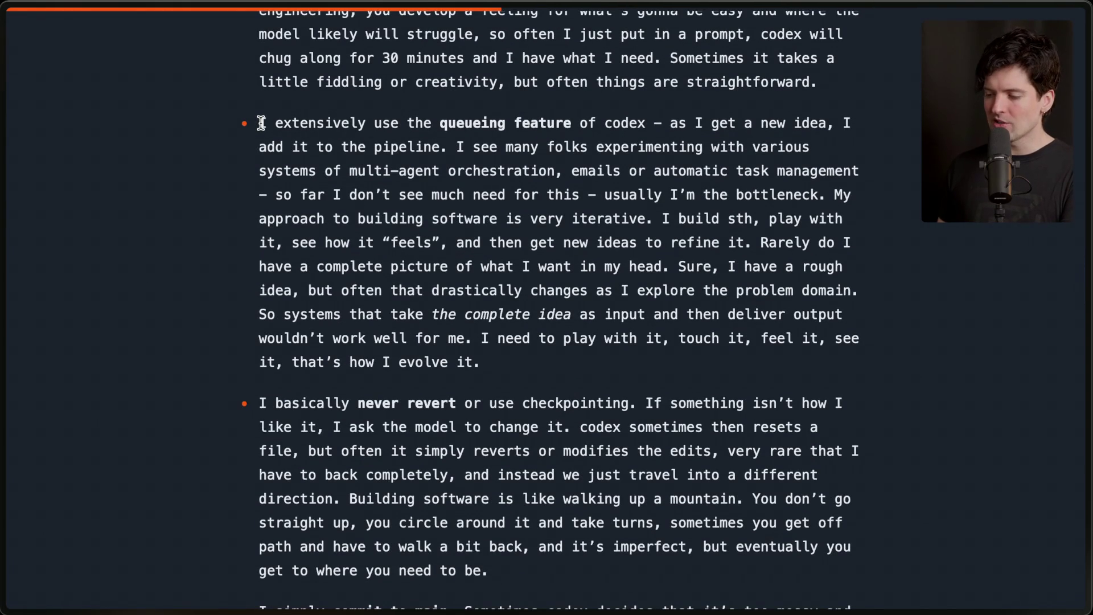
{"action": "left_click_drag", "start_coordinate": [262, 124], "coordinate": [542, 374]}
{"action": "left_click", "coordinate": [547, 369]}
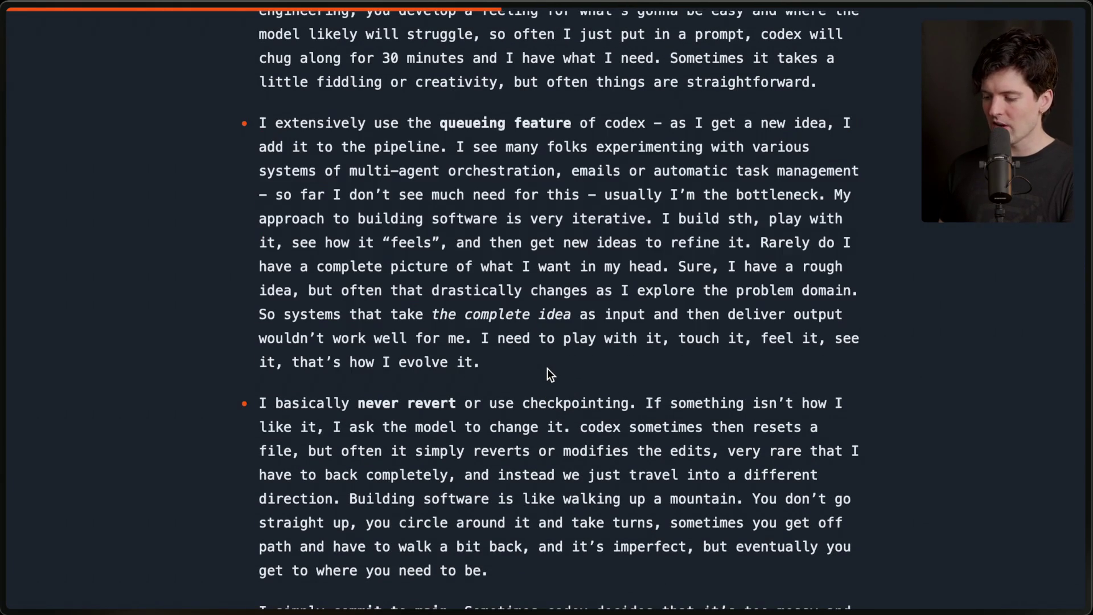
{"action": "scroll", "coordinate": [547, 369], "scroll_direction": "down", "scroll_amount": 3}
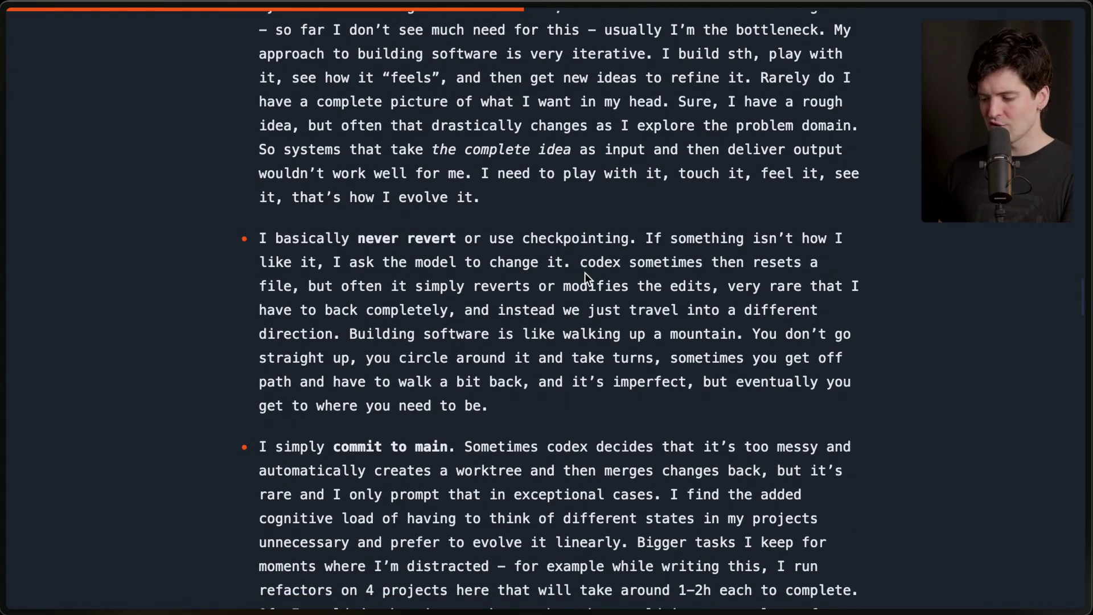
{"action": "scroll", "coordinate": [585, 272], "scroll_direction": "down", "scroll_amount": 3}
{"action": "scroll", "coordinate": [507, 318], "scroll_direction": "down", "scroll_amount": 2}
{"action": "scroll", "coordinate": [507, 318], "scroll_direction": "down", "scroll_amount": 5}
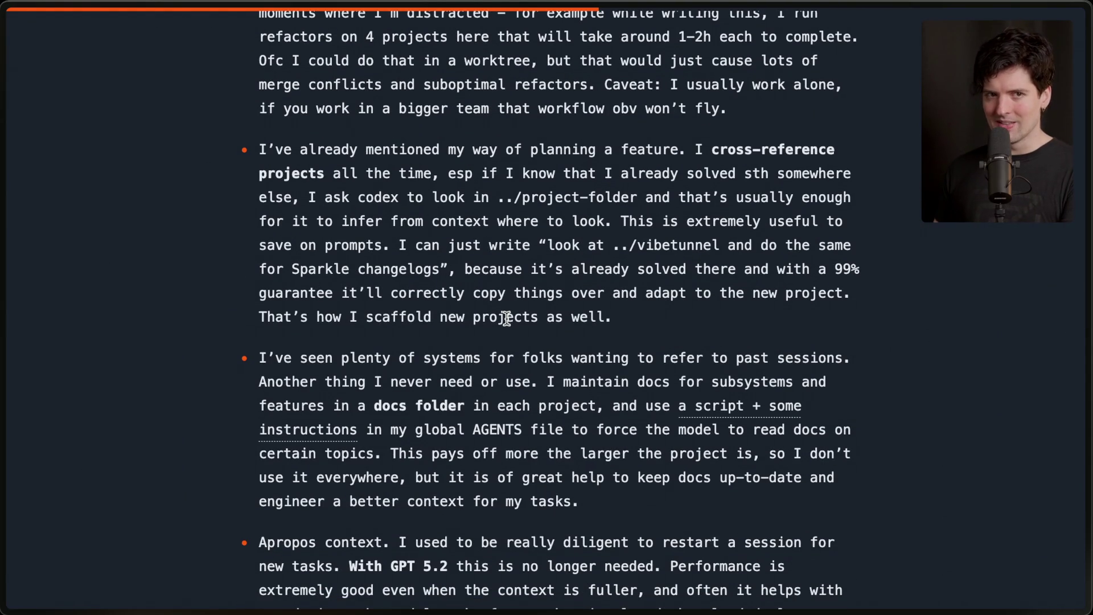
{"action": "mouse_move", "coordinate": [1088, 239]}
{"action": "left_click", "coordinate": [877, 64]}
Step: View the 'How the sauce is made' desk photo full screen, then return to the OpenClaw chaos board
{"action": "left_click", "coordinate": [337, 495]}
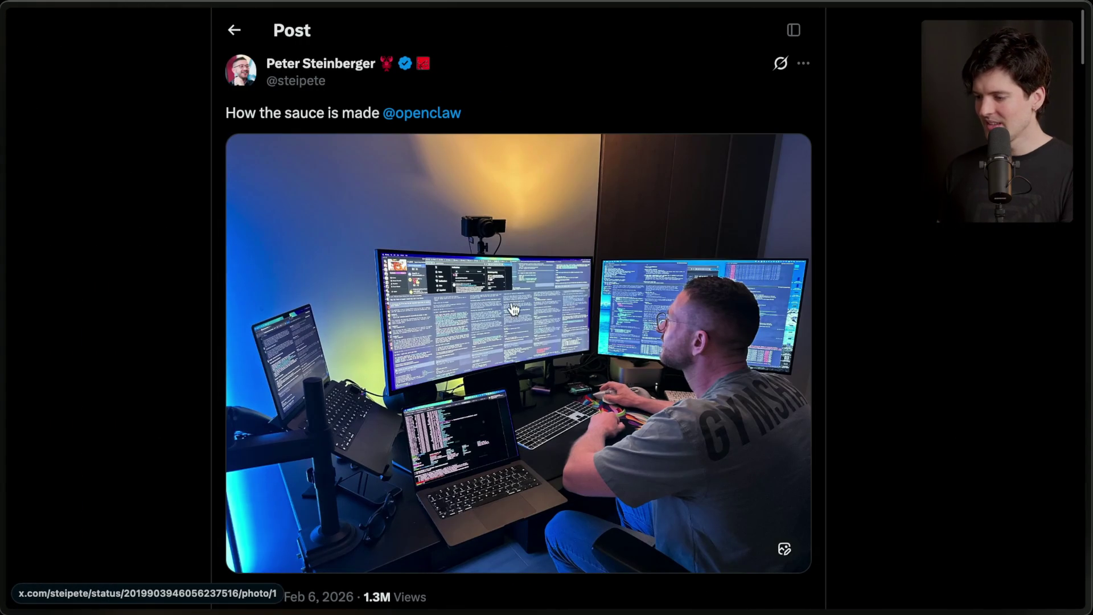
{"action": "left_click", "coordinate": [490, 348]}
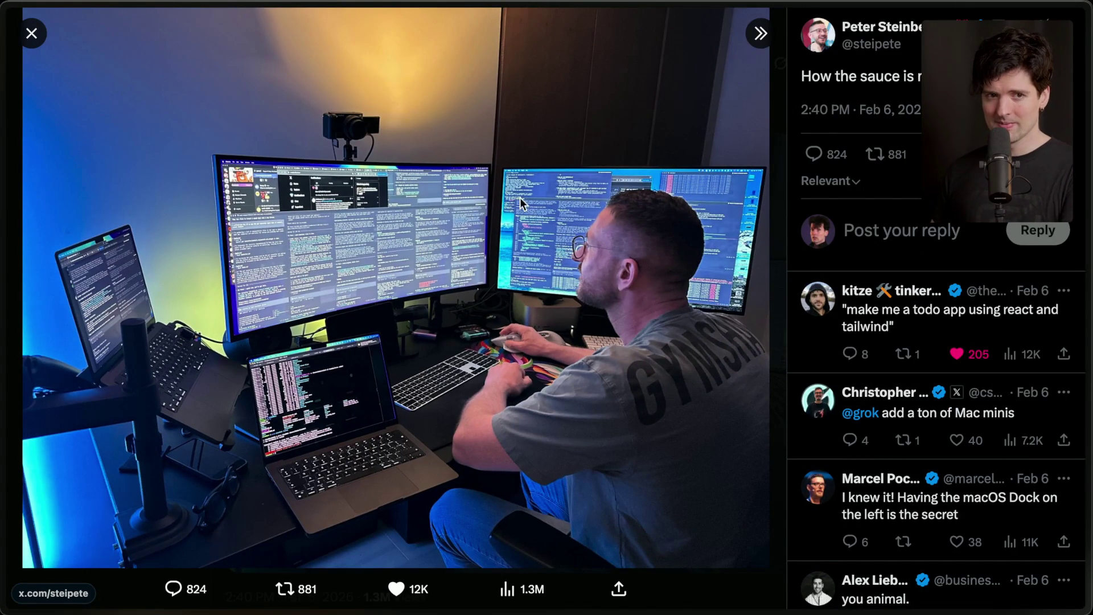
{"action": "mouse_move", "coordinate": [1065, 280]}
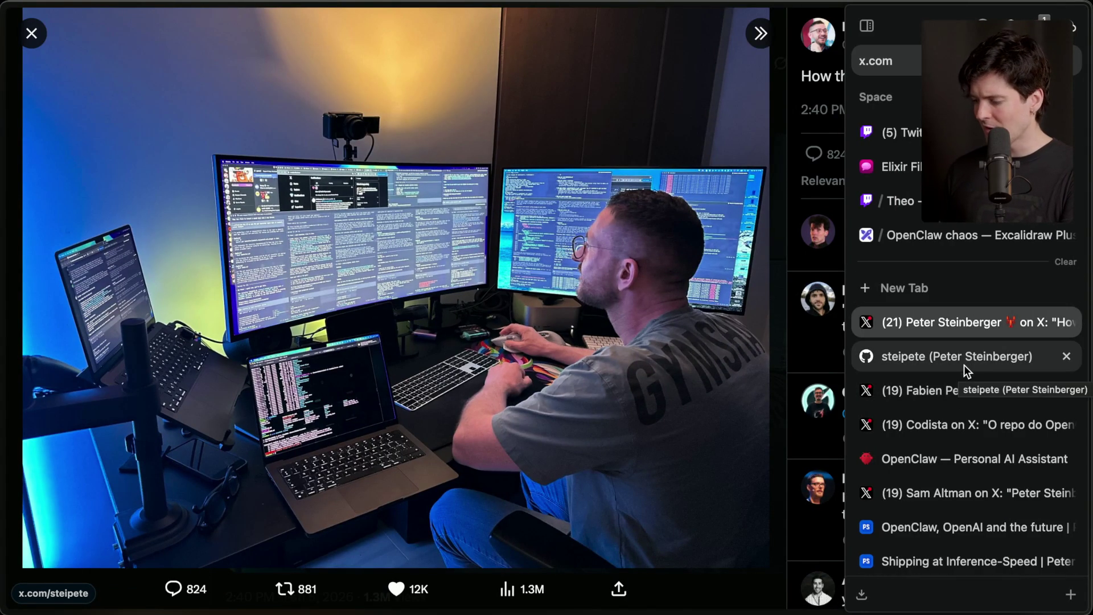
{"action": "left_click", "coordinate": [949, 234]}
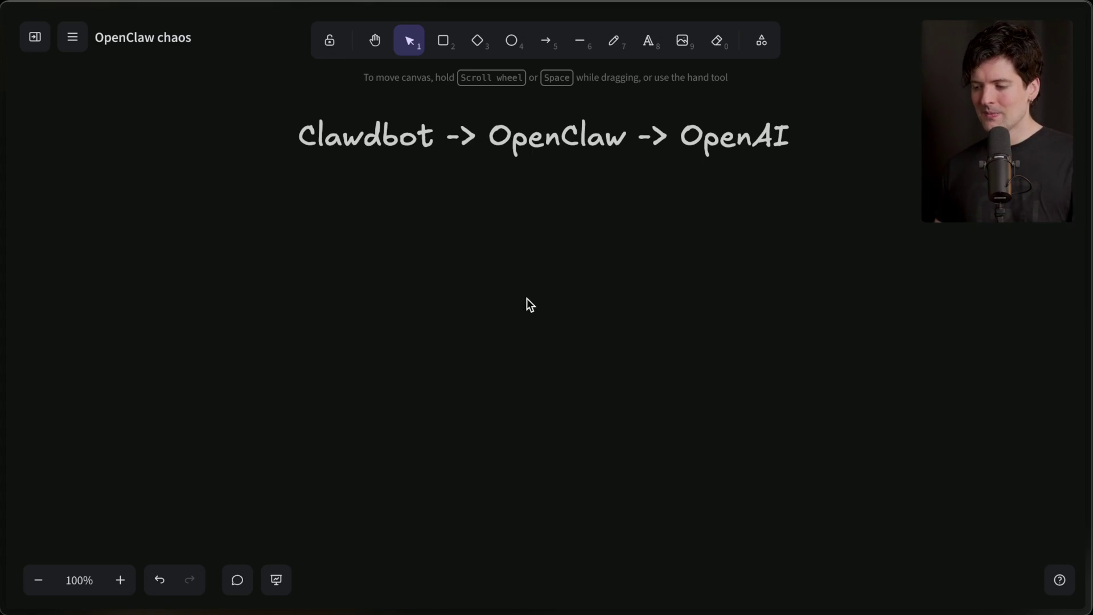
Step: Nudge the 'Clawdbot -> OpenClaw -> OpenAI' title slightly right and start a text box beneath it
{"action": "left_click_drag", "start_coordinate": [605, 154], "coordinate": [596, 155]}
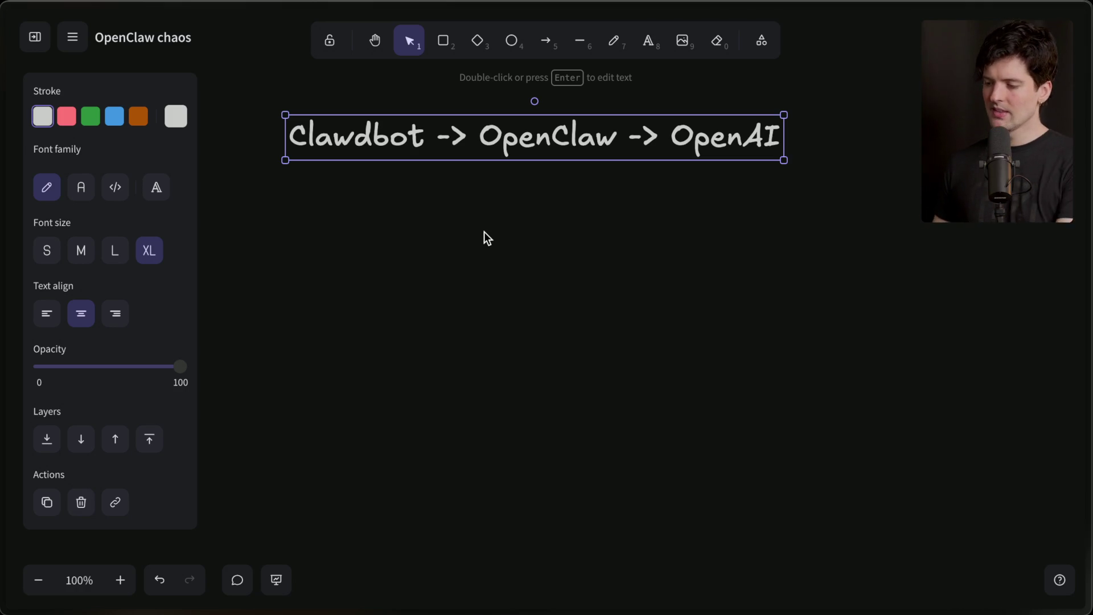
{"action": "mouse_move", "coordinate": [535, 147]}
{"action": "left_mouse_down"}
{"action": "mouse_move", "coordinate": [557, 147]}
{"action": "mouse_move", "coordinate": [548, 147]}
{"action": "left_mouse_up"}
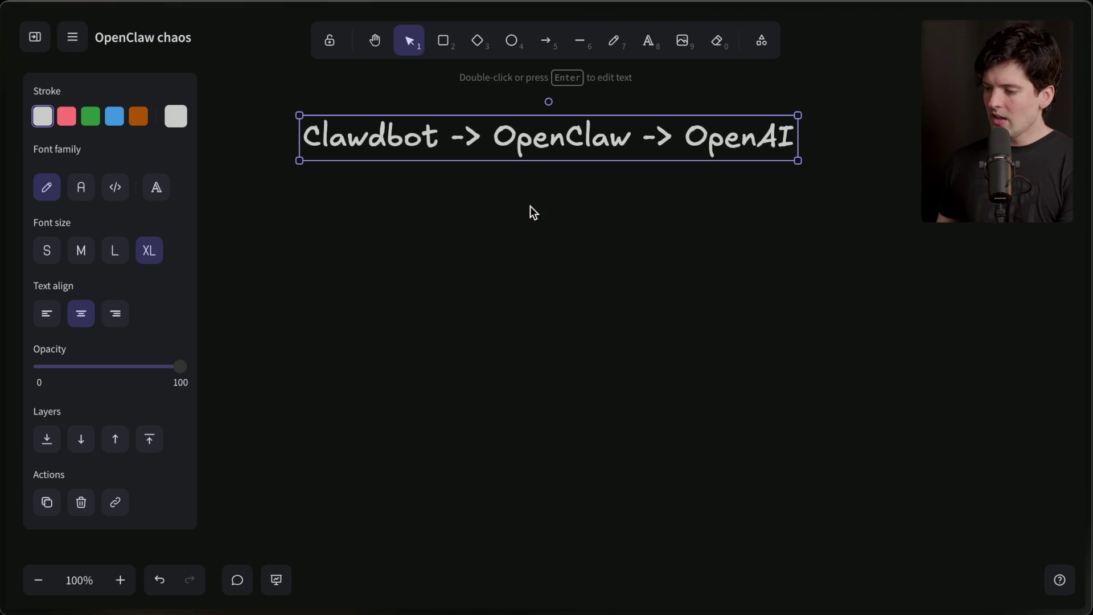
{"action": "double_click", "coordinate": [530, 204]}
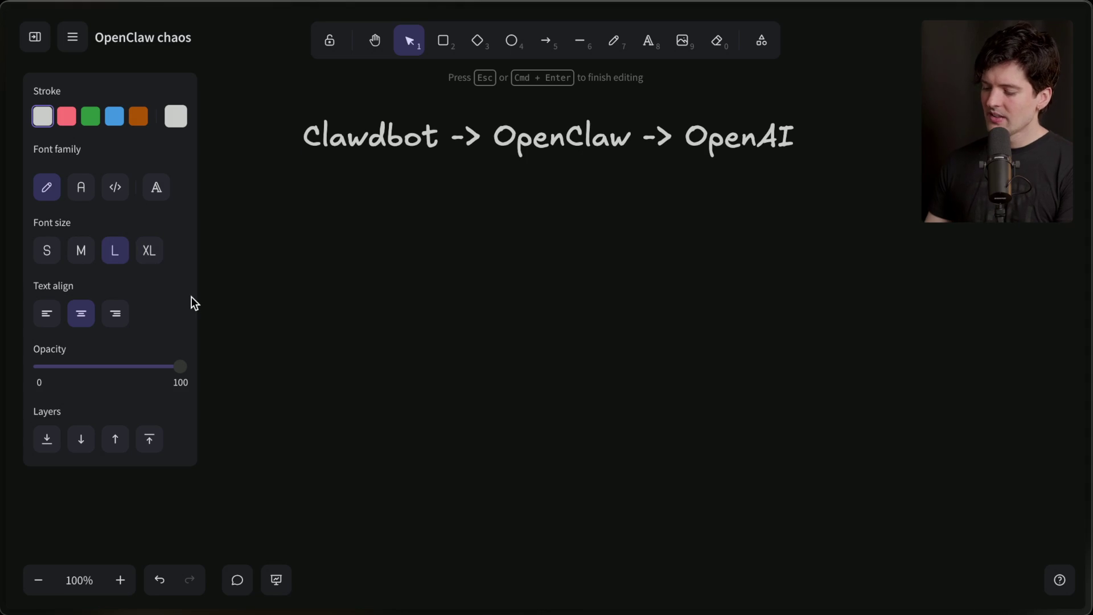
Step: Add an 'Anthropic' text label below the title and move it slightly lower
{"action": "type", "text": "Clawdbot"}
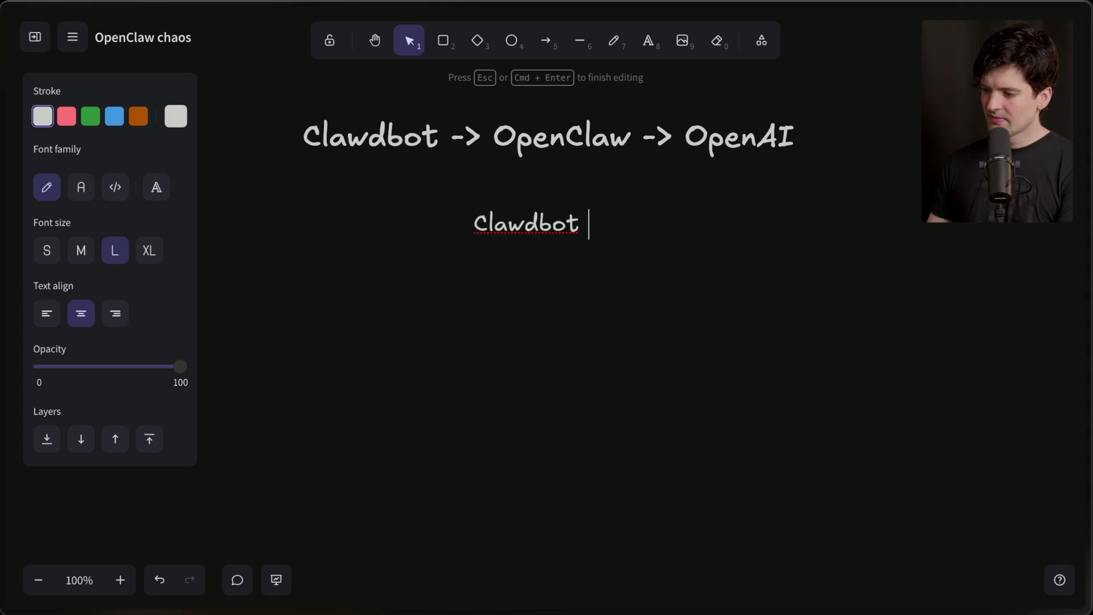
{"action": "key", "text": "BackSpace"}
{"action": "key", "text": "BackSpace"}
{"action": "key", "text": "BackSpace"}
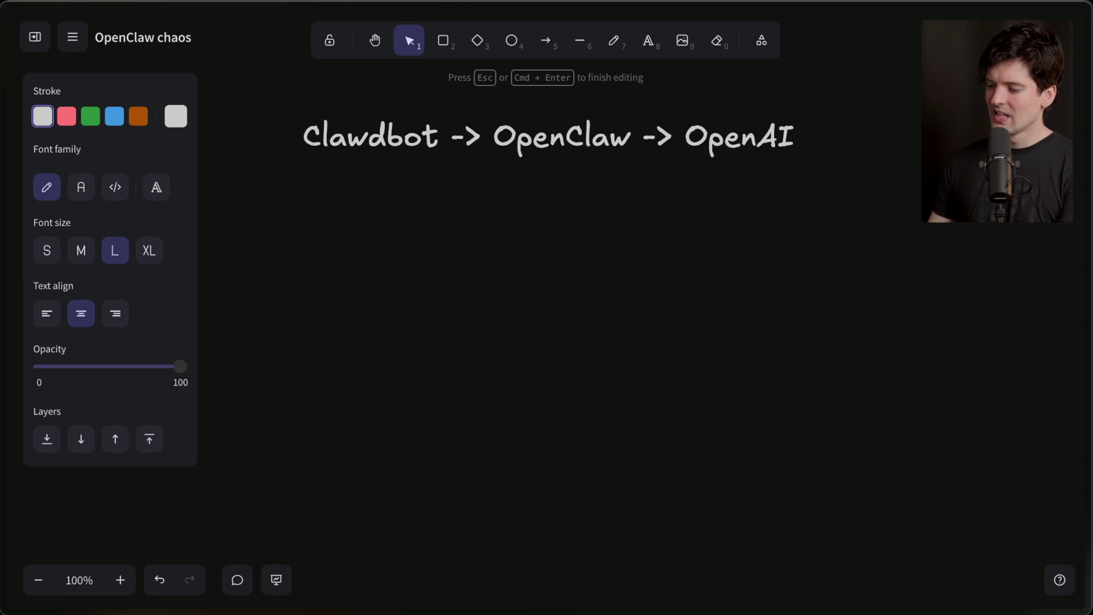
{"action": "type", "text": "Anthropic"}
{"action": "left_click", "coordinate": [399, 333]}
{"action": "left_click", "coordinate": [537, 219]}
{"action": "left_click_drag", "start_coordinate": [537, 219], "coordinate": [541, 240]}
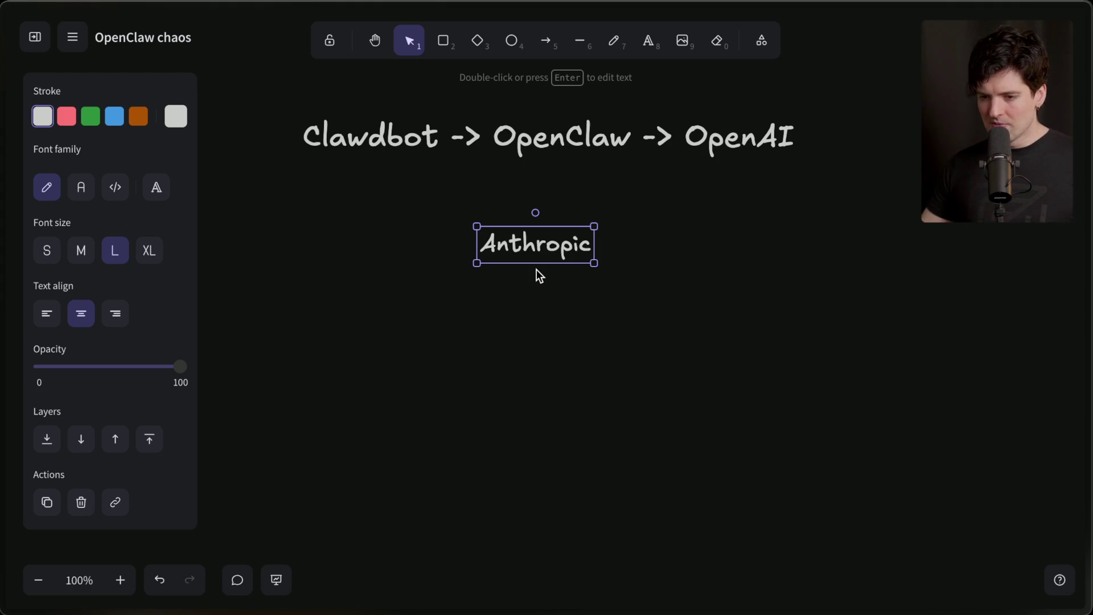
Step: Edit the title and mark the word Clawdbot
{"action": "left_click", "coordinate": [379, 132]}
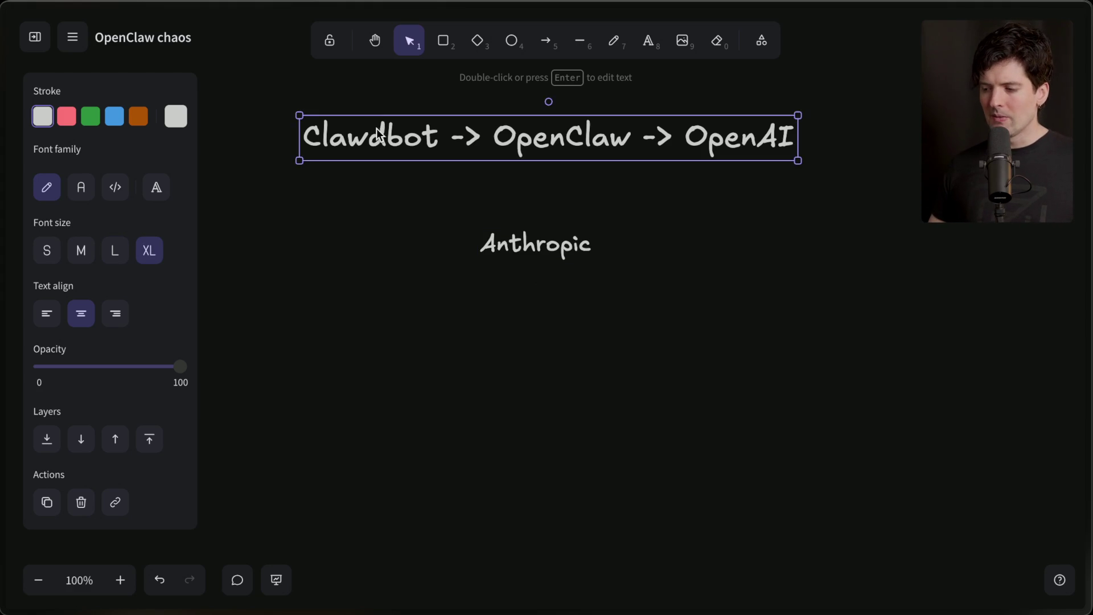
{"action": "left_click", "coordinate": [380, 132]}
{"action": "left_click", "coordinate": [387, 137]}
{"action": "left_click_drag", "start_coordinate": [446, 138], "coordinate": [198, 138]}
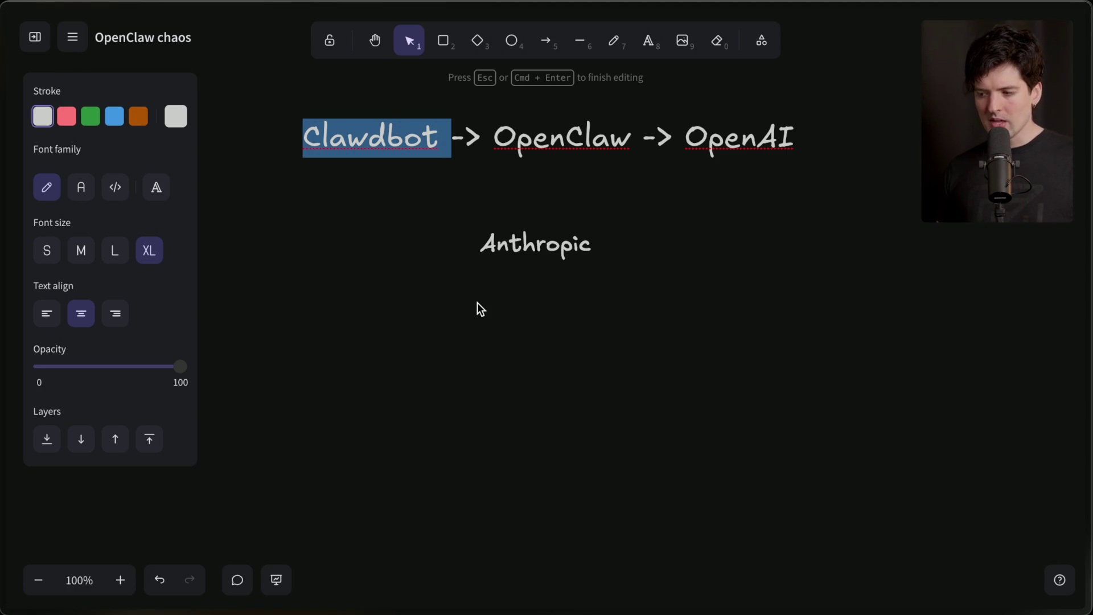
Step: Insert '-> Moltbot' after Clawdbot so the title reads 'Clawdbot -> Moltbot -> OpenClaw -> OpenAI'
{"action": "key", "text": "Right"}
{"action": "type", "text": "-<"}
{"action": "key", "text": "BackSpace"}
{"action": "type", "text": "> Moltbot"}
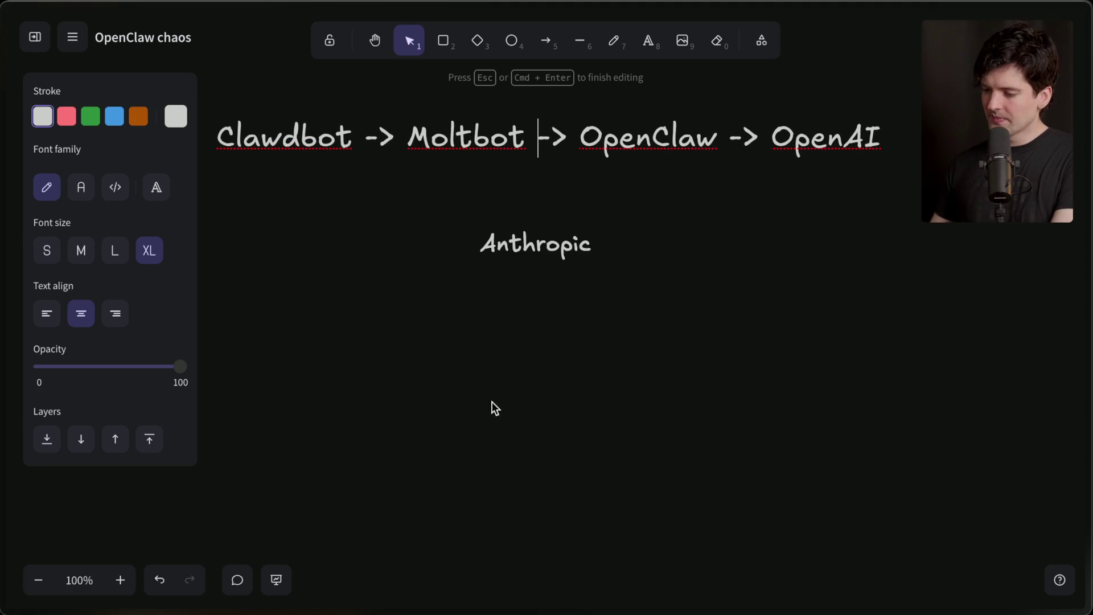
{"action": "left_click", "coordinate": [477, 469]}
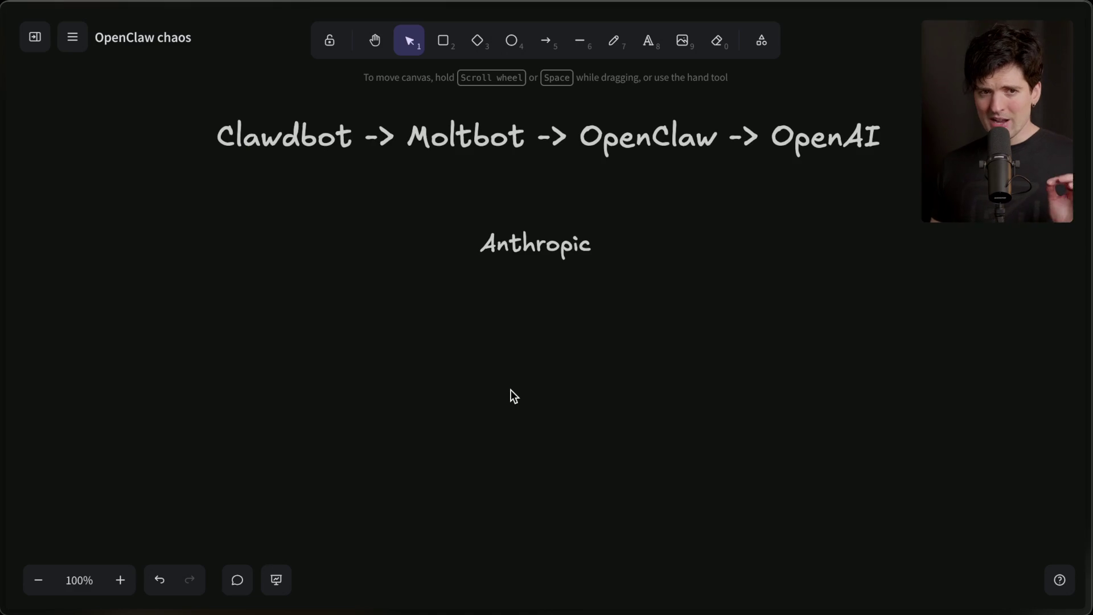
{"action": "left_click", "coordinate": [446, 141]}
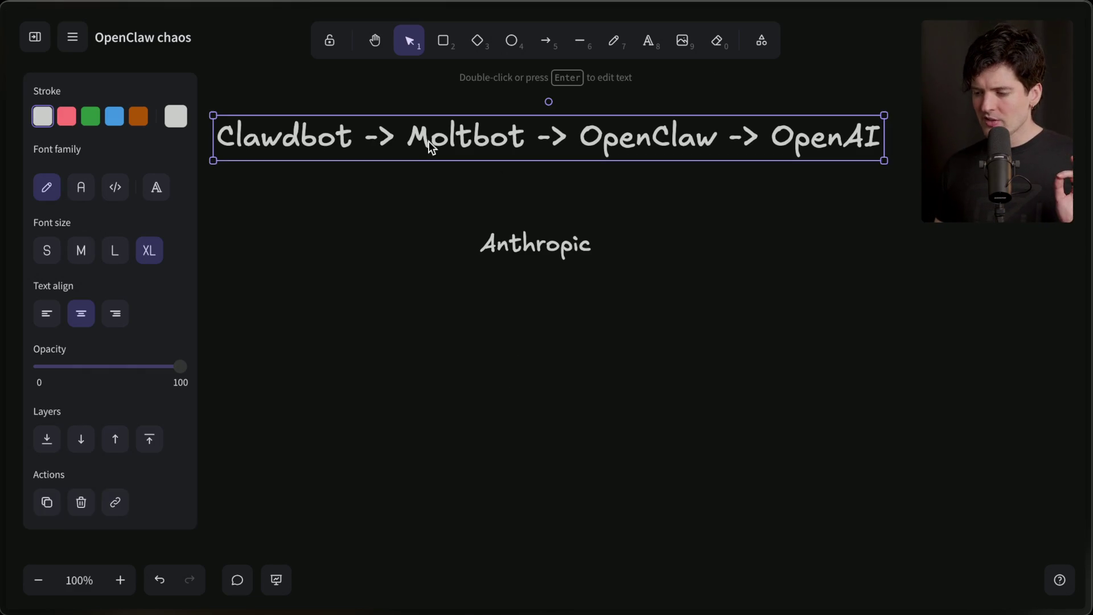
{"action": "double_click", "coordinate": [446, 141]}
{"action": "double_click", "coordinate": [447, 141]}
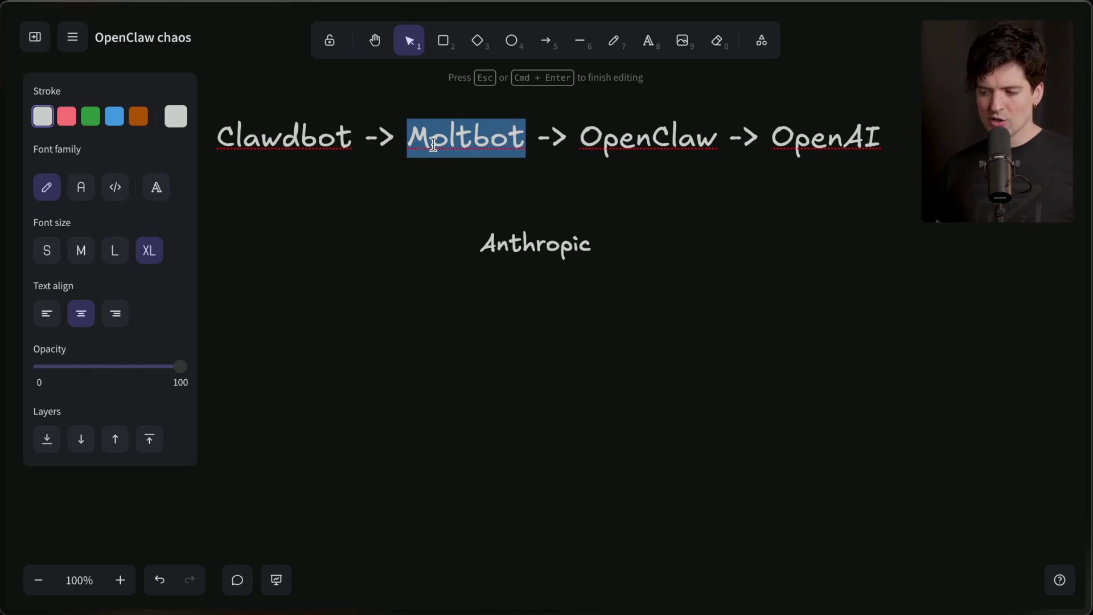
{"action": "double_click", "coordinate": [295, 144]}
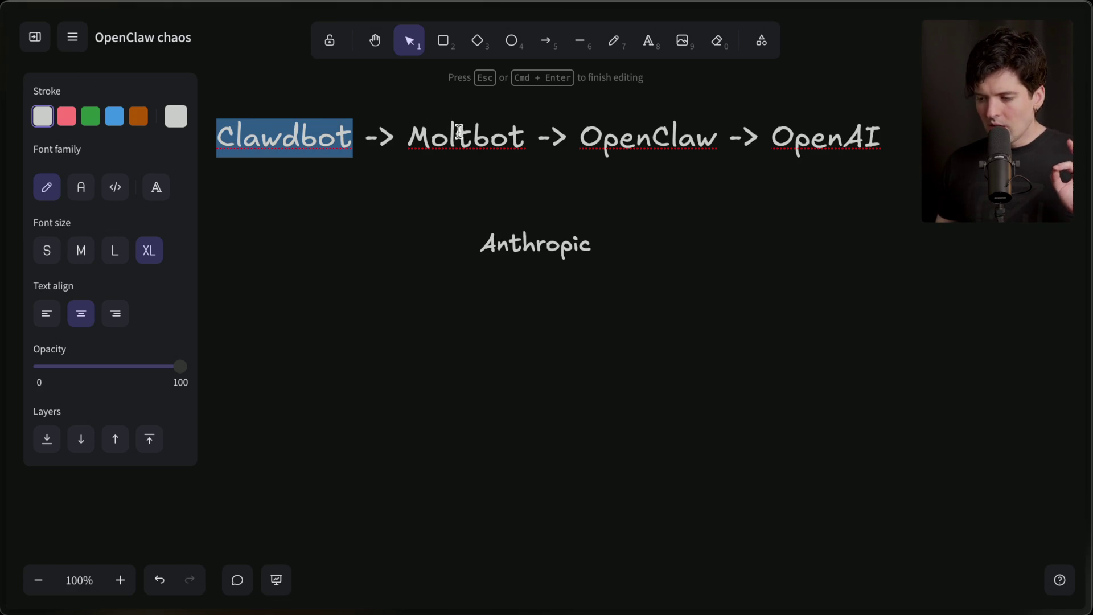
Step: Nudge the Anthropic label up and right, then select Moltbot in the title again
{"action": "left_click", "coordinate": [504, 245]}
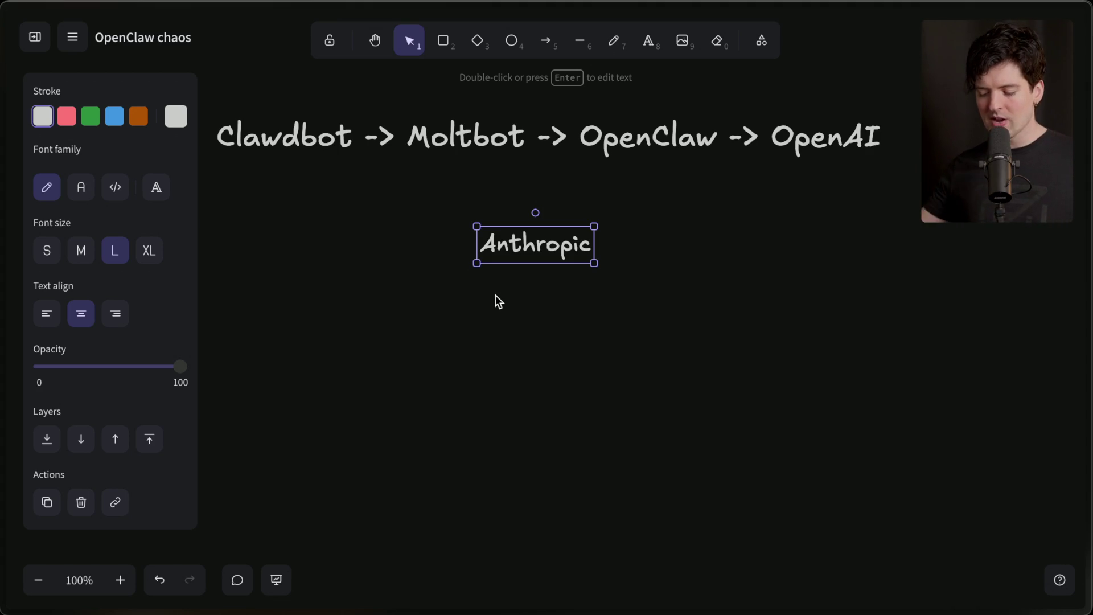
{"action": "left_click_drag", "start_coordinate": [520, 260], "coordinate": [573, 238]}
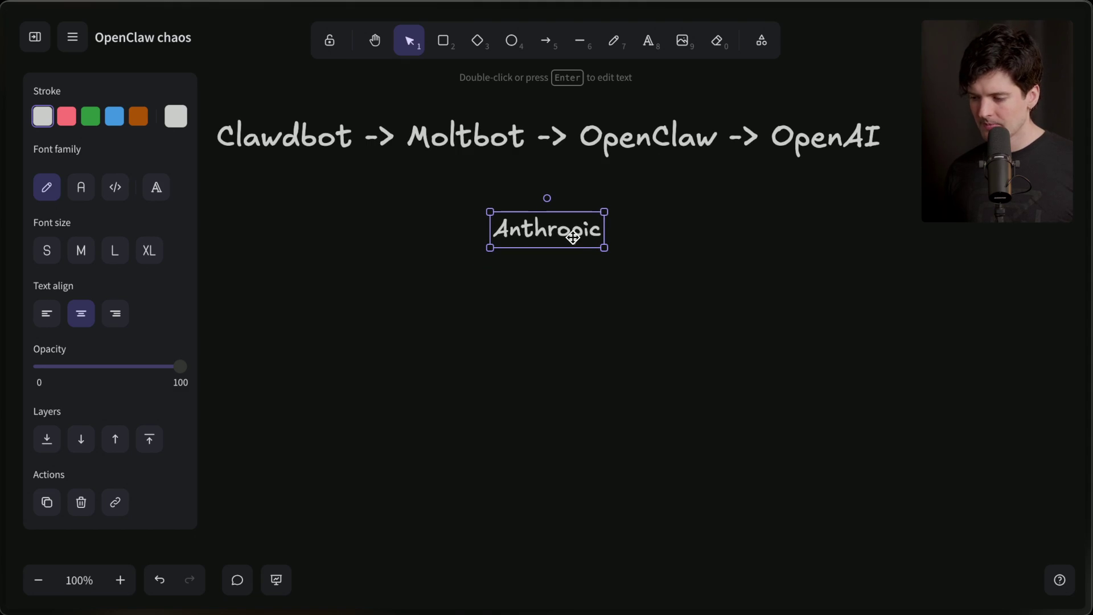
{"action": "double_click", "coordinate": [444, 137]}
{"action": "left_click", "coordinate": [446, 136]}
{"action": "double_click", "coordinate": [445, 135]}
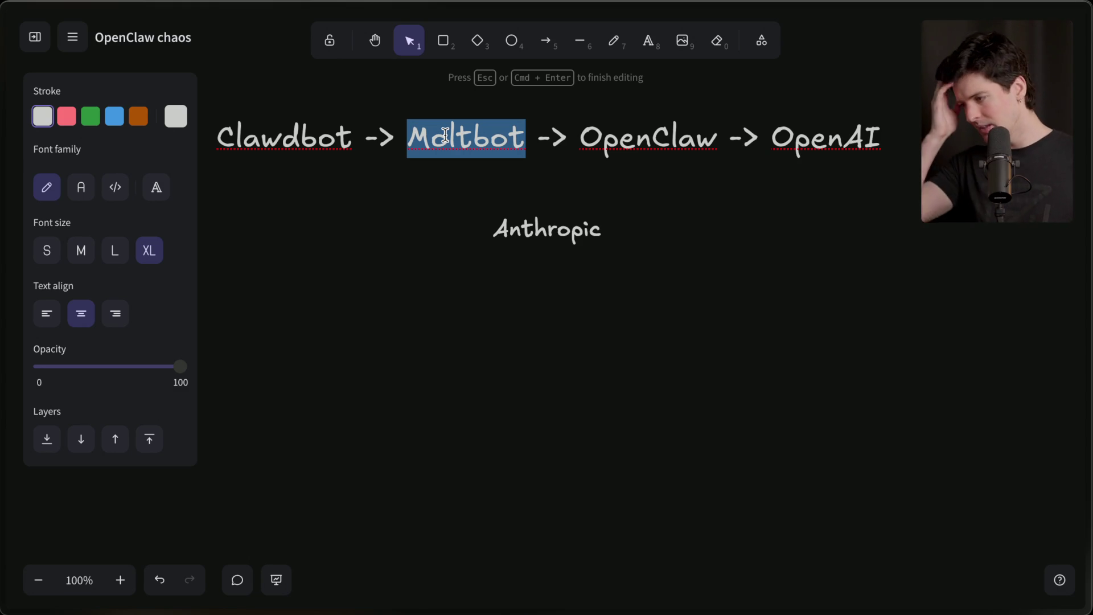
Step: Add a note below Anthropic about a call asking about the name, shifted slightly right
{"action": "double_click", "coordinate": [542, 307]}
{"action": "type", "text": "He called Sam "}
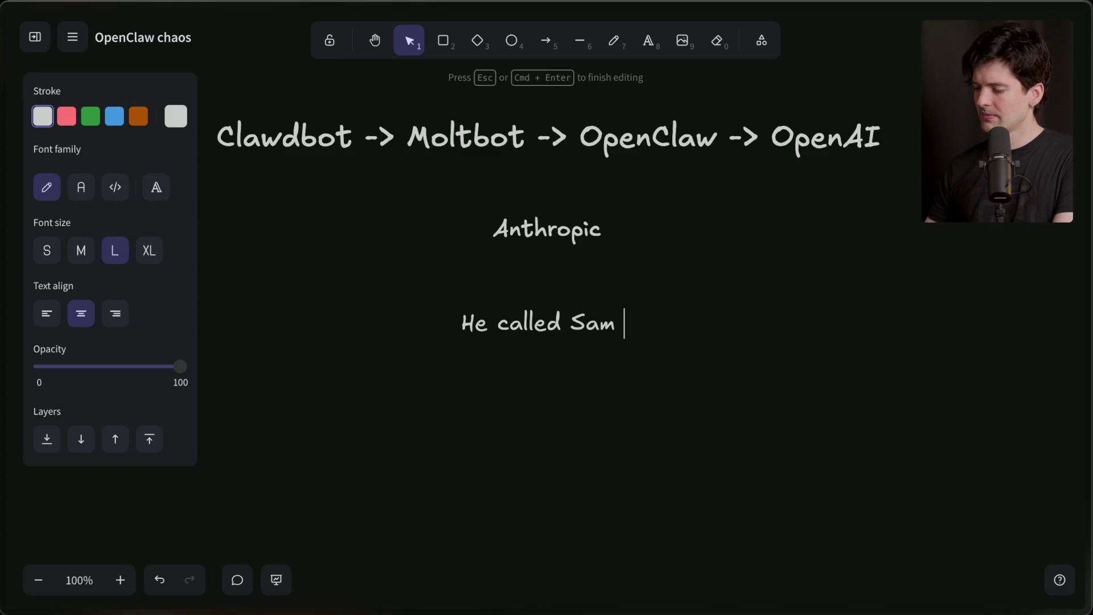
{"action": "type", "text": "Altman to ask about the name"}
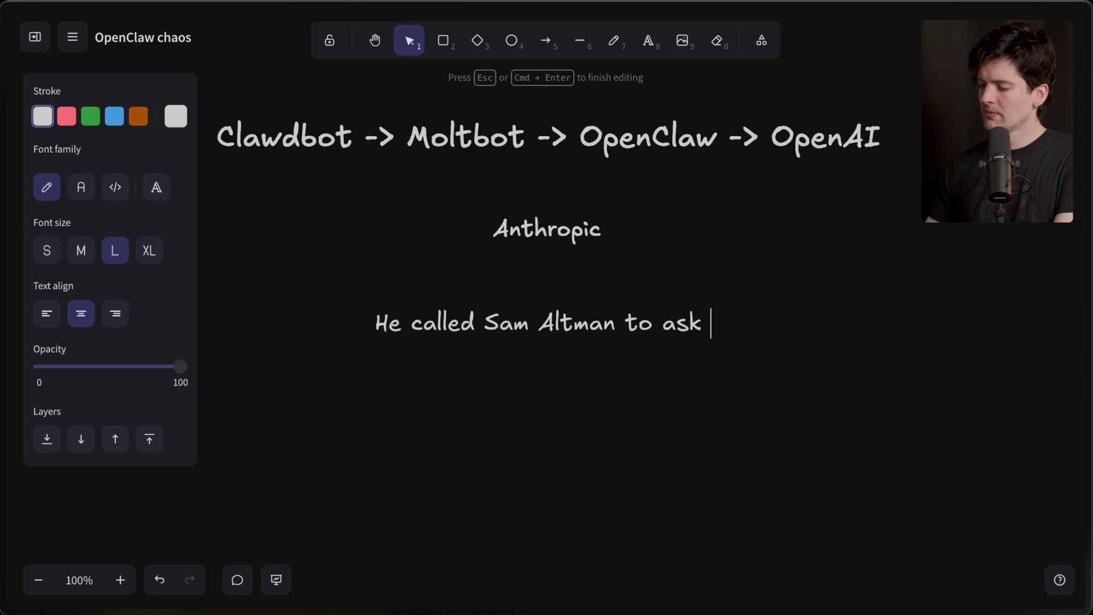
{"action": "left_click", "coordinate": [525, 383]}
{"action": "left_click_drag", "start_coordinate": [553, 333], "coordinate": [574, 340]}
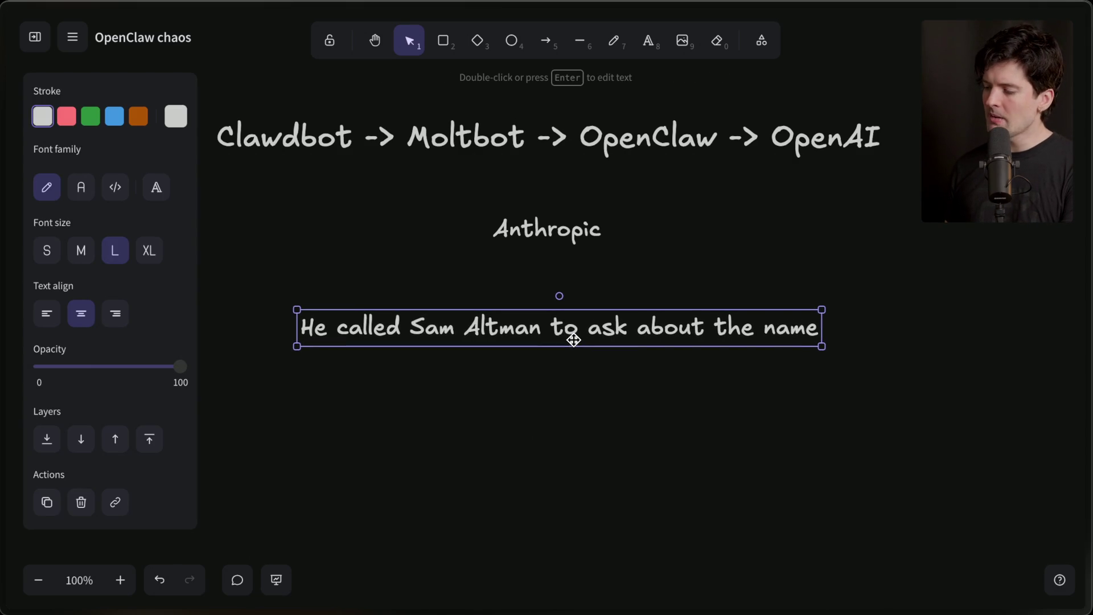
Step: Draw a solid arrow from the note up to OpenClaw
{"action": "left_click", "coordinate": [545, 40]}
{"action": "left_click_drag", "start_coordinate": [661, 312], "coordinate": [660, 166]}
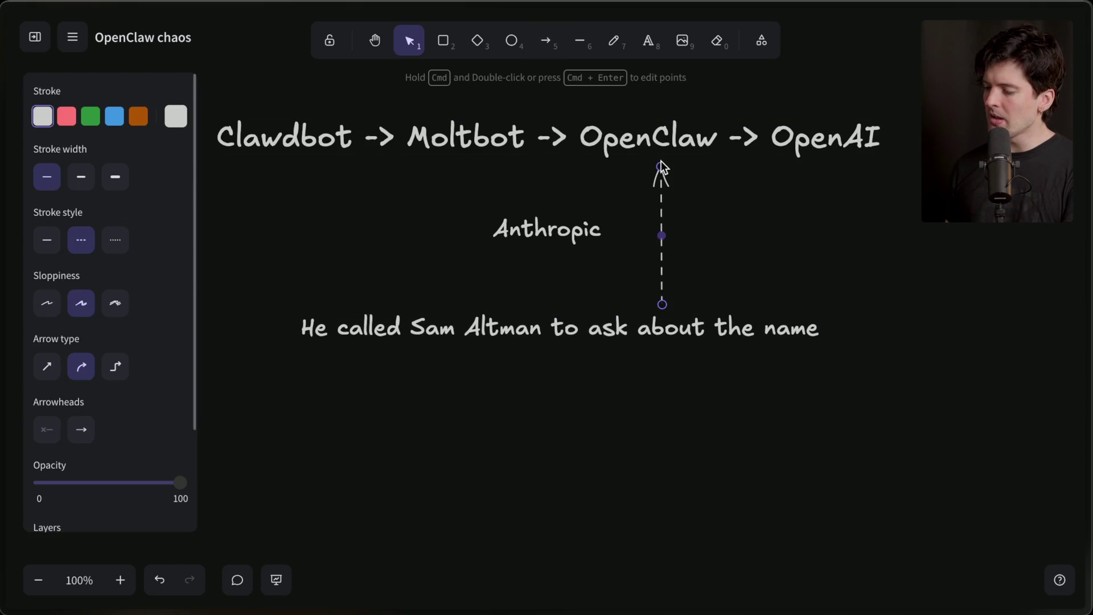
{"action": "left_click", "coordinate": [47, 239]}
{"action": "left_click", "coordinate": [386, 233]}
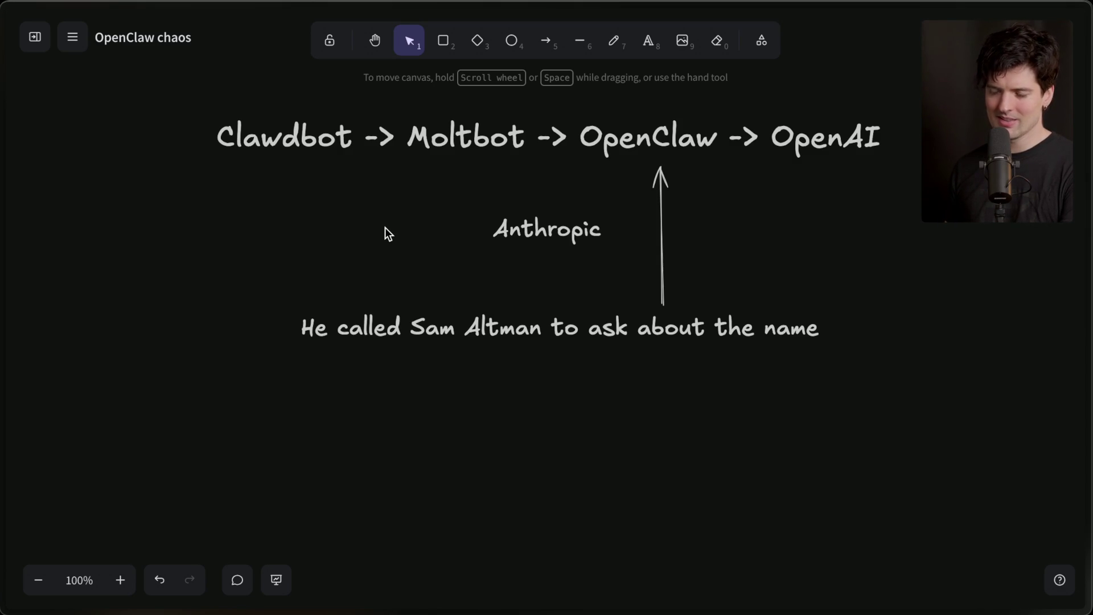
{"action": "mouse_move", "coordinate": [1089, 239]}
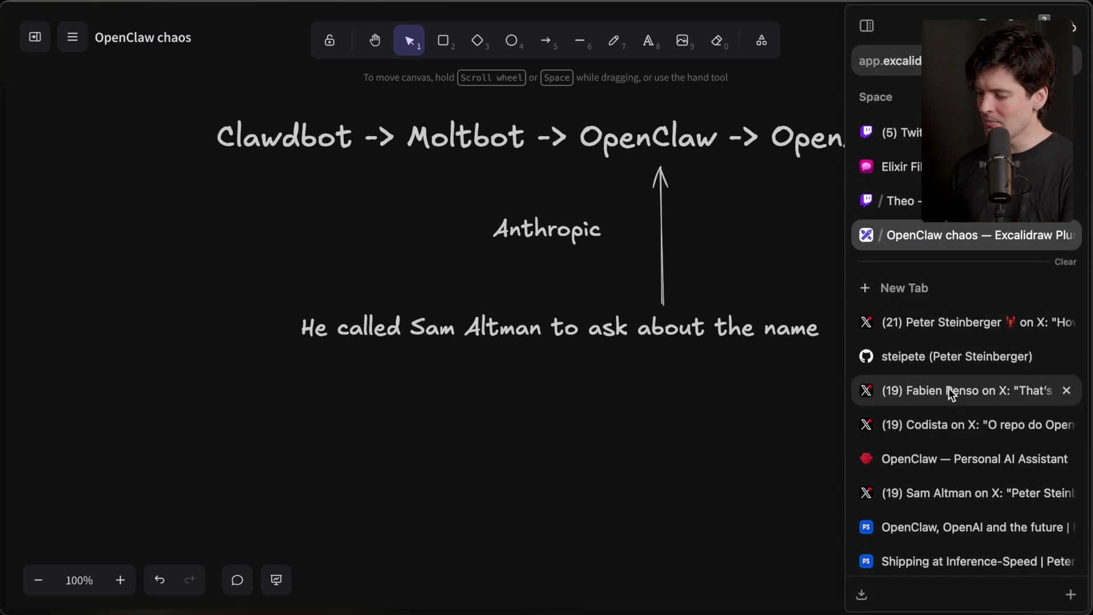
Step: Open the X post about joining OpenAI and highlight its core-products sentence and second paragraph
{"action": "left_click", "coordinate": [934, 491]}
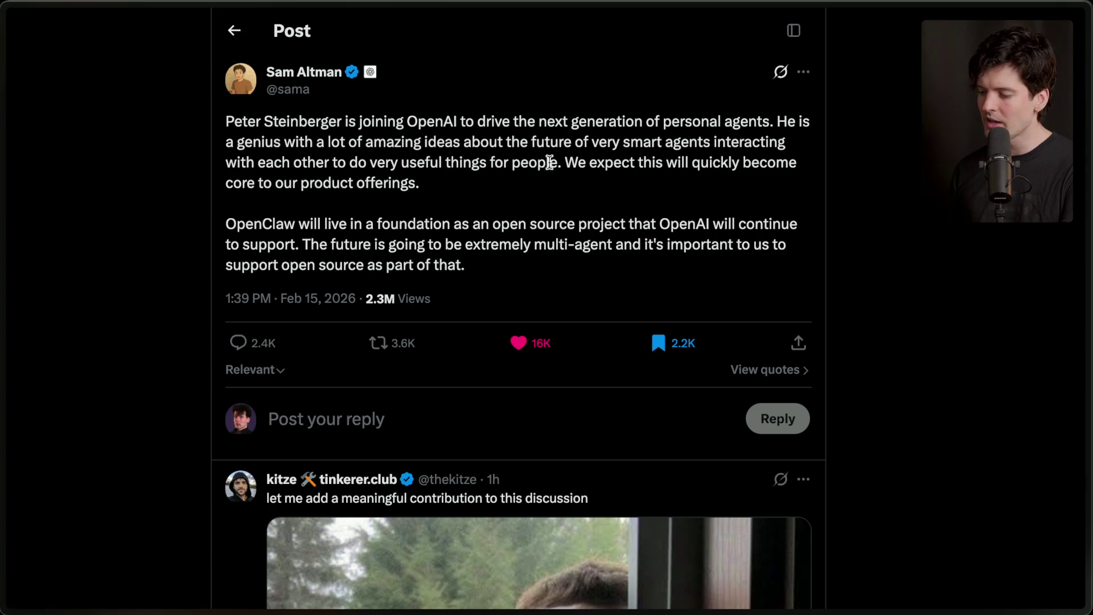
{"action": "left_click_drag", "start_coordinate": [563, 163], "coordinate": [595, 203]}
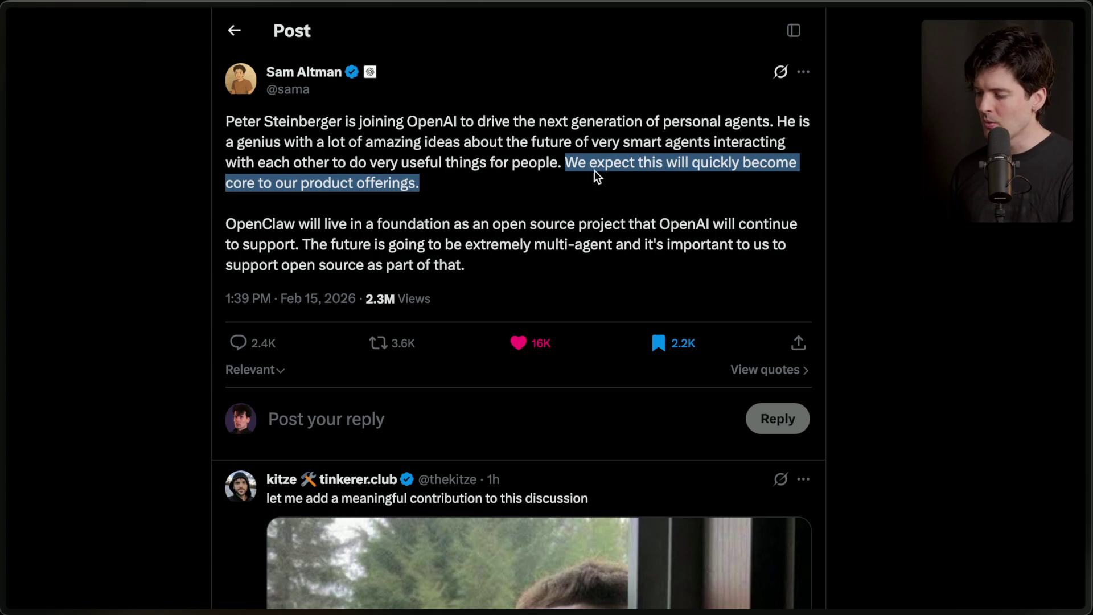
{"action": "left_click", "coordinate": [459, 185]}
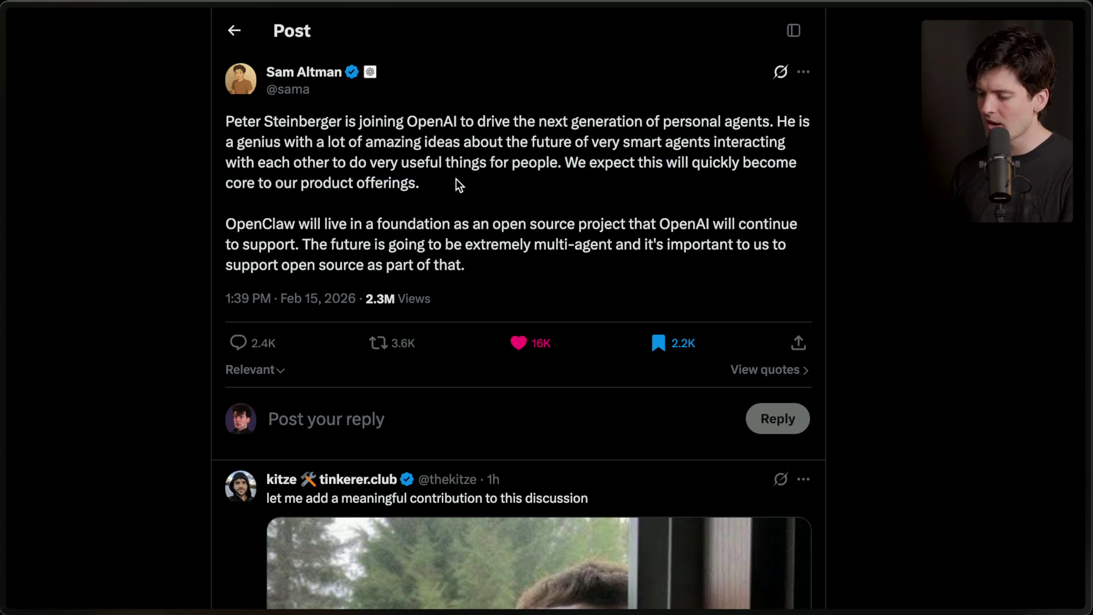
{"action": "left_click_drag", "start_coordinate": [221, 224], "coordinate": [473, 307]}
{"action": "left_click", "coordinate": [497, 268]}
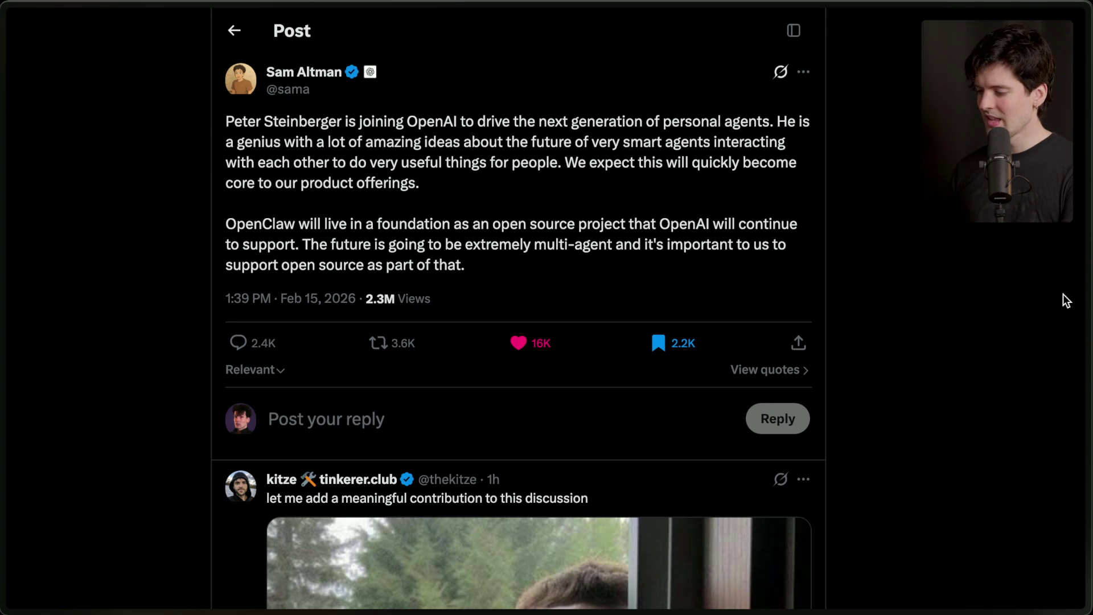
Step: Move the 'OpenClaw, OpenAI and the future' page to the top of the tab sidebar
{"action": "mouse_move", "coordinate": [1089, 308]}
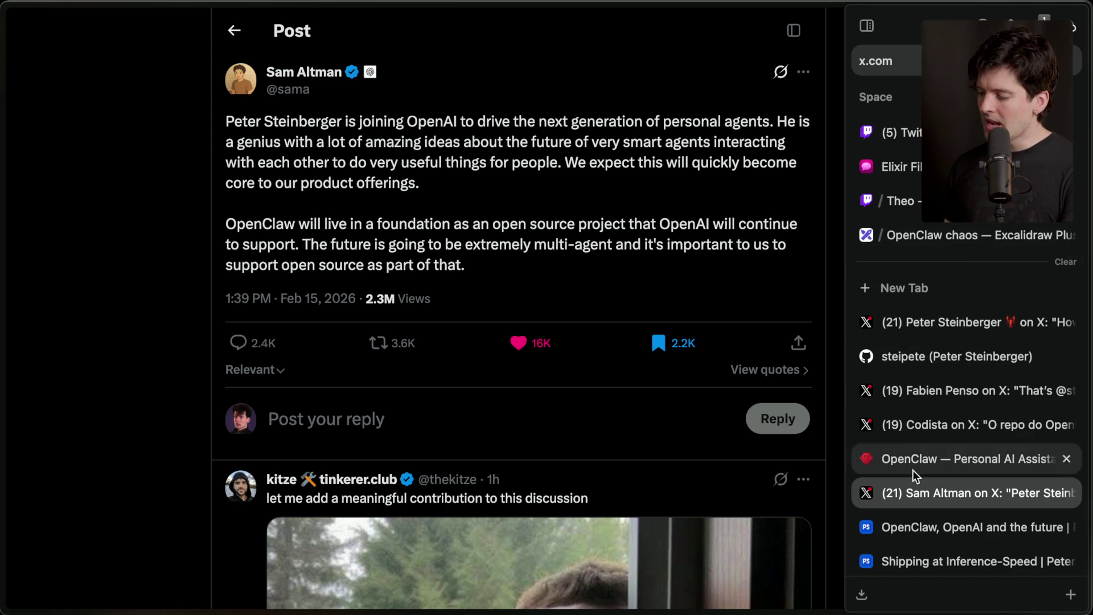
{"action": "left_click_drag", "start_coordinate": [906, 525], "coordinate": [914, 316]}
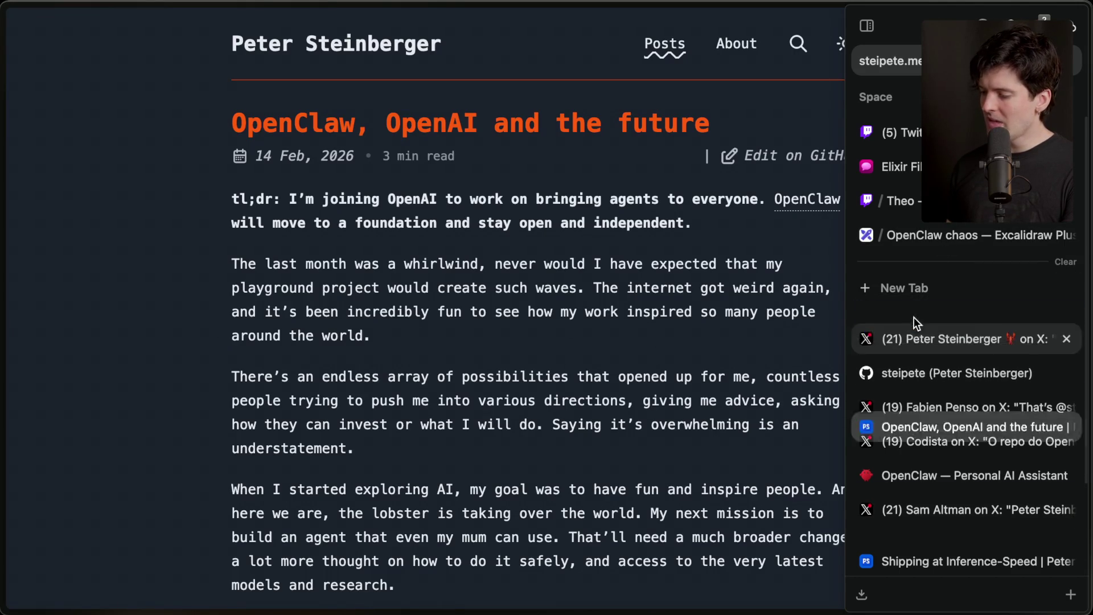
{"action": "scroll", "coordinate": [519, 380], "scroll_direction": "down", "scroll_amount": 15}
{"action": "scroll", "coordinate": [518, 381], "scroll_direction": "up", "scroll_amount": 20}
Step: Return to the OpenClaw chaos Excalidraw drawing
{"action": "mouse_move", "coordinate": [1090, 234]}
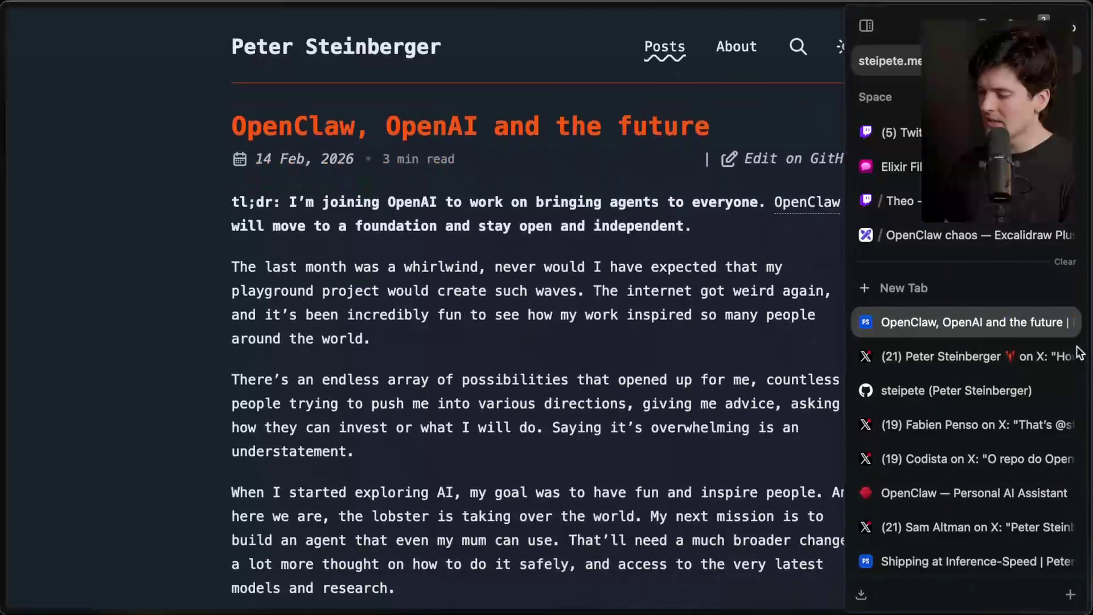
{"action": "left_click", "coordinate": [926, 233]}
{"action": "scroll", "coordinate": [554, 422], "scroll_direction": "down", "scroll_amount": 5}
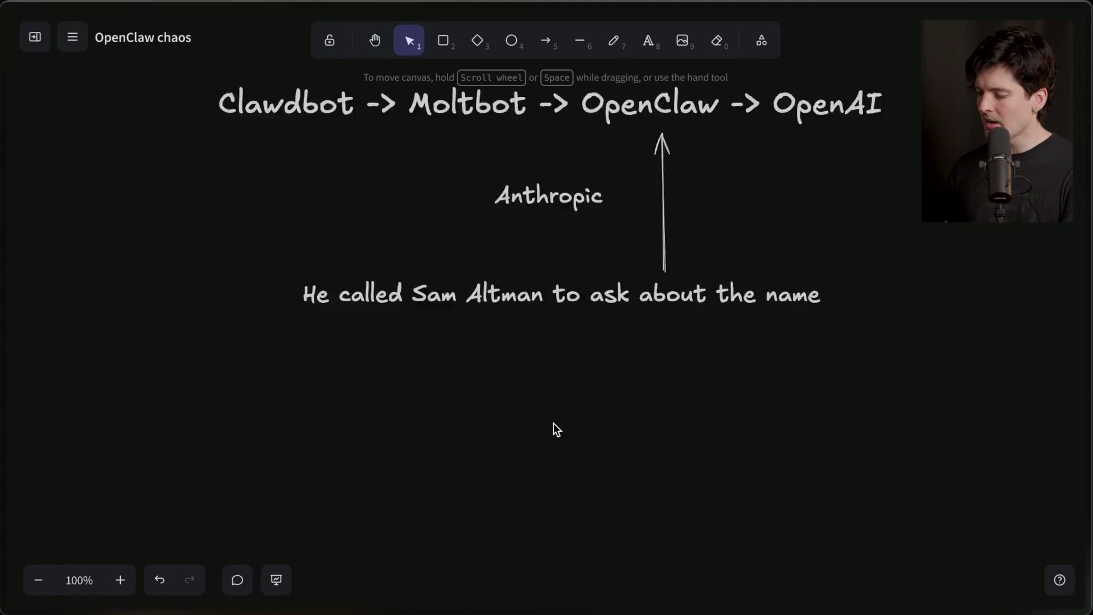
Step: Add an 'Anthropic' text label on the empty canvas
{"action": "double_click", "coordinate": [332, 273]}
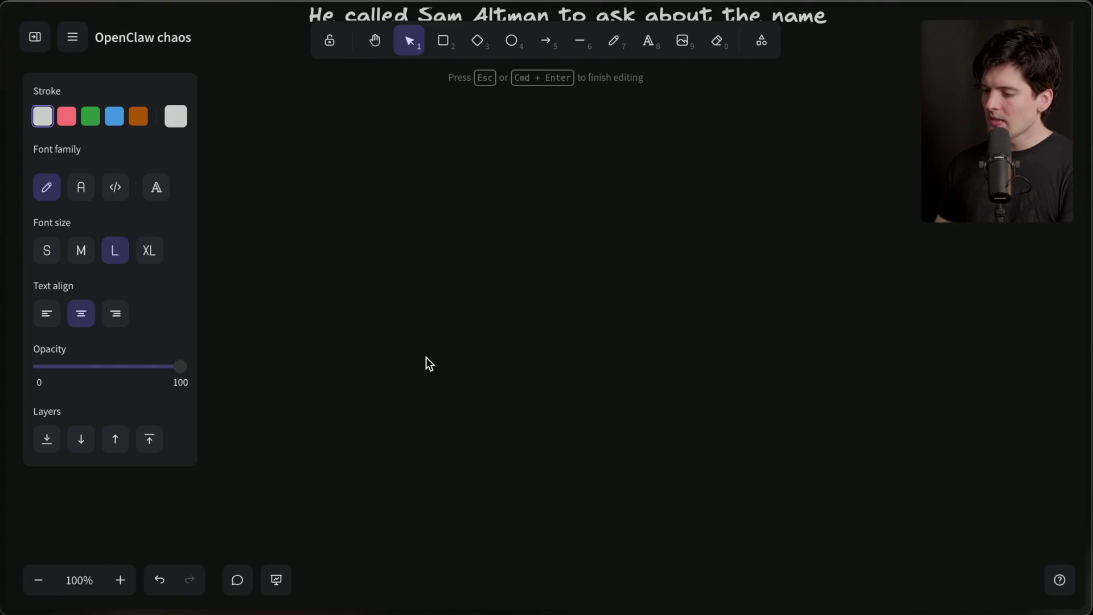
{"action": "type", "text": "Antho"}
{"action": "key", "text": "BackSpace"}
{"action": "type", "text": "ropic"}
{"action": "left_click", "coordinate": [324, 308]}
Step: Duplicate the label to the right twice, renaming the copies 'OpenAI' and 'Meta'
{"action": "left_click_drag", "start_coordinate": [287, 261], "coordinate": [540, 252]}
{"action": "double_click", "coordinate": [540, 252]}
{"action": "type", "text": "OpenAI"}
{"action": "left_click", "coordinate": [527, 363]}
{"action": "left_click", "coordinate": [562, 259]}
{"action": "left_click_drag", "start_coordinate": [562, 259], "coordinate": [727, 259]}
{"action": "double_click", "coordinate": [727, 259]}
{"action": "type", "text": "Meta"}
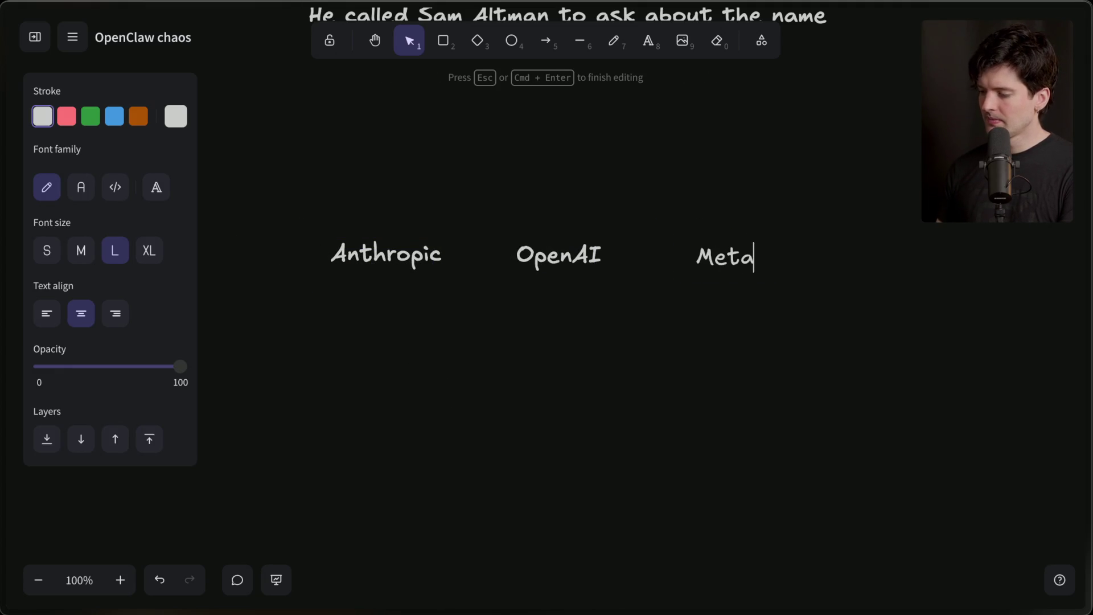
{"action": "left_click", "coordinate": [692, 401]}
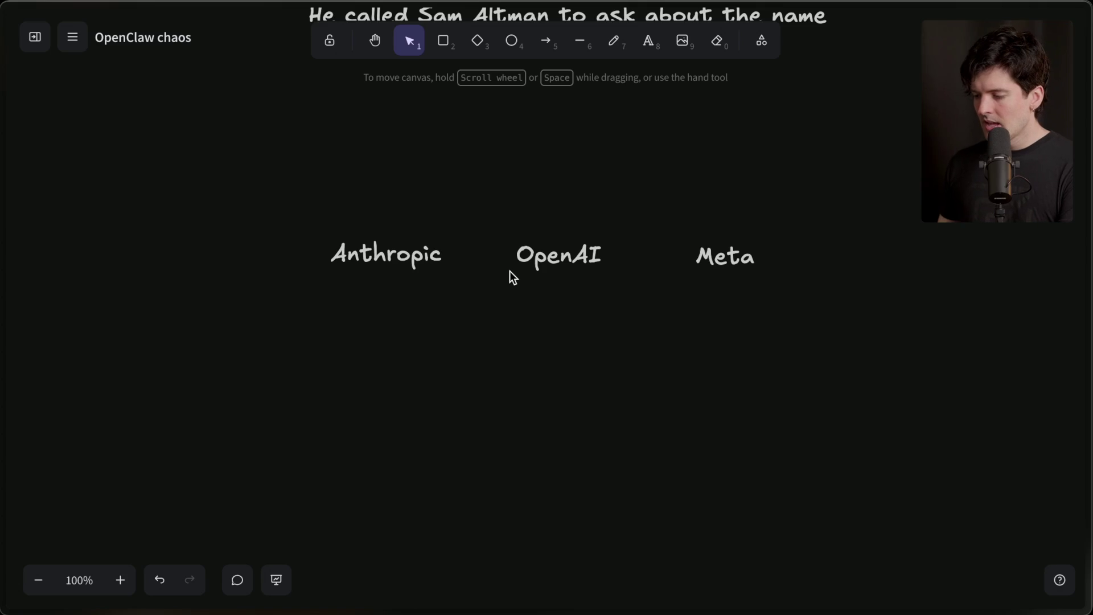
Step: Space Anthropic, OpenAI and Meta out evenly in a row
{"action": "left_click_drag", "start_coordinate": [281, 190], "coordinate": [637, 337]}
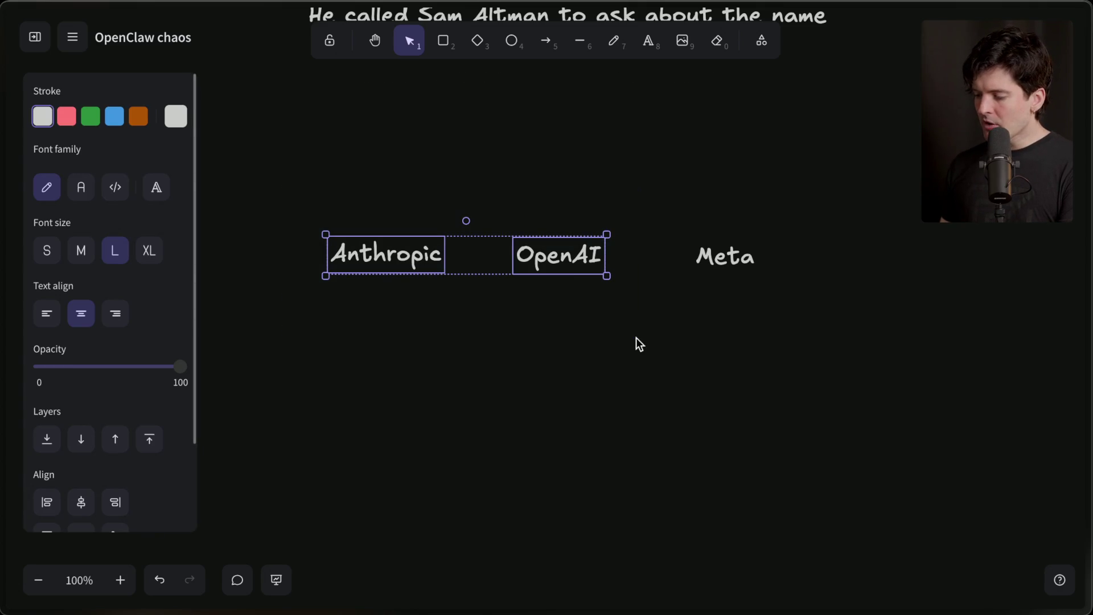
{"action": "left_click_drag", "start_coordinate": [566, 268], "coordinate": [605, 270]}
{"action": "left_click_drag", "start_coordinate": [741, 259], "coordinate": [975, 259]}
{"action": "left_click_drag", "start_coordinate": [341, 231], "coordinate": [797, 329]}
{"action": "left_click_drag", "start_coordinate": [527, 254], "coordinate": [583, 255]}
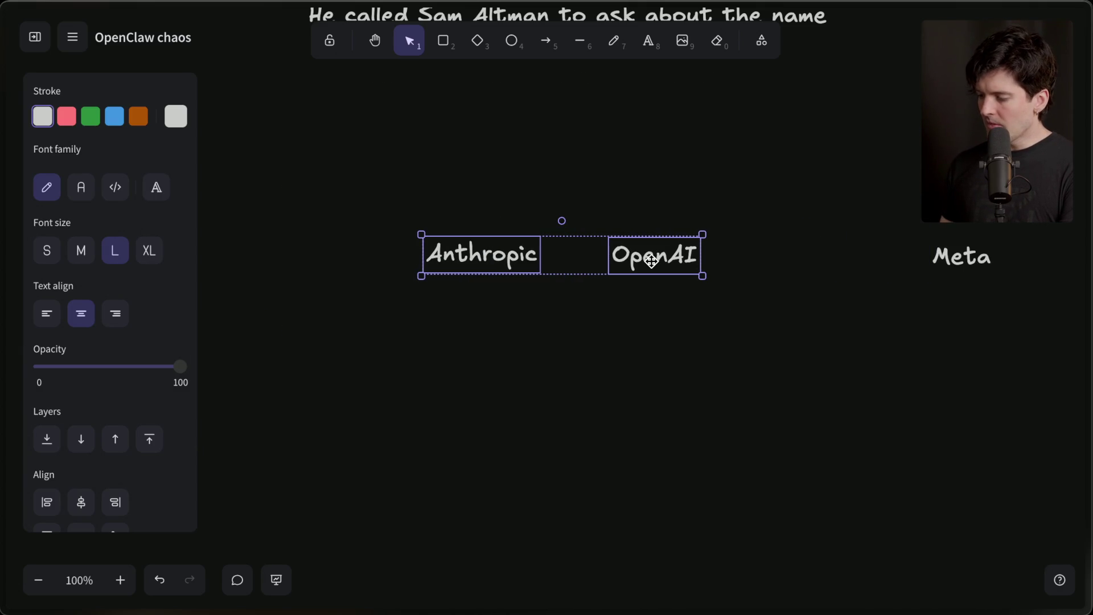
Step: Add a note saying he doesn't really need $ above Anthropic and OpenAI
{"action": "double_click", "coordinate": [548, 192]}
{"action": "type", "text": "Pete "}
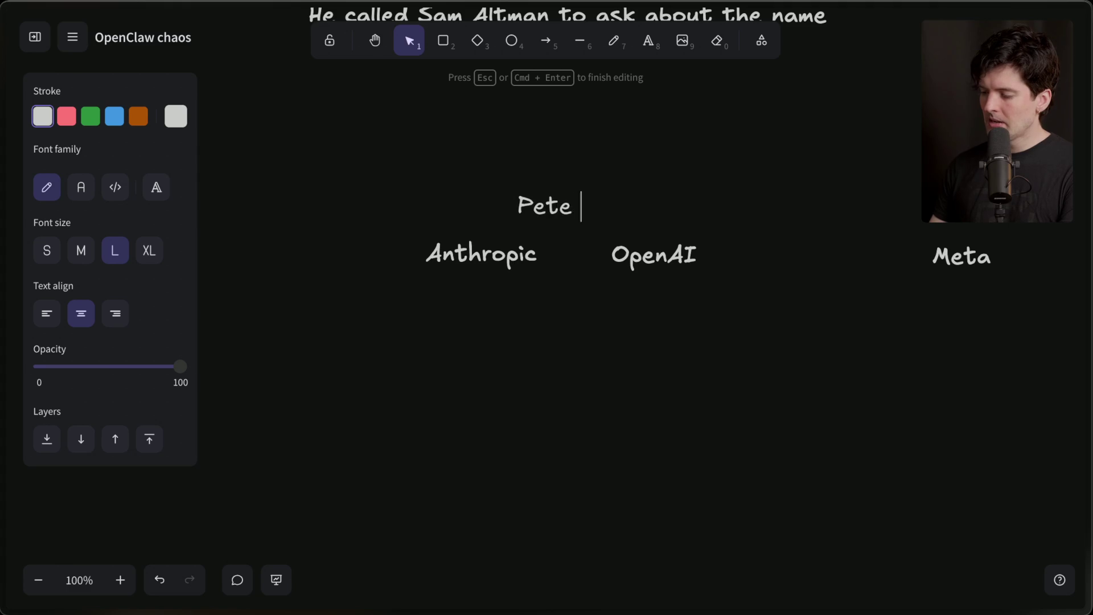
{"action": "type", "text": "doesn't really need $"}
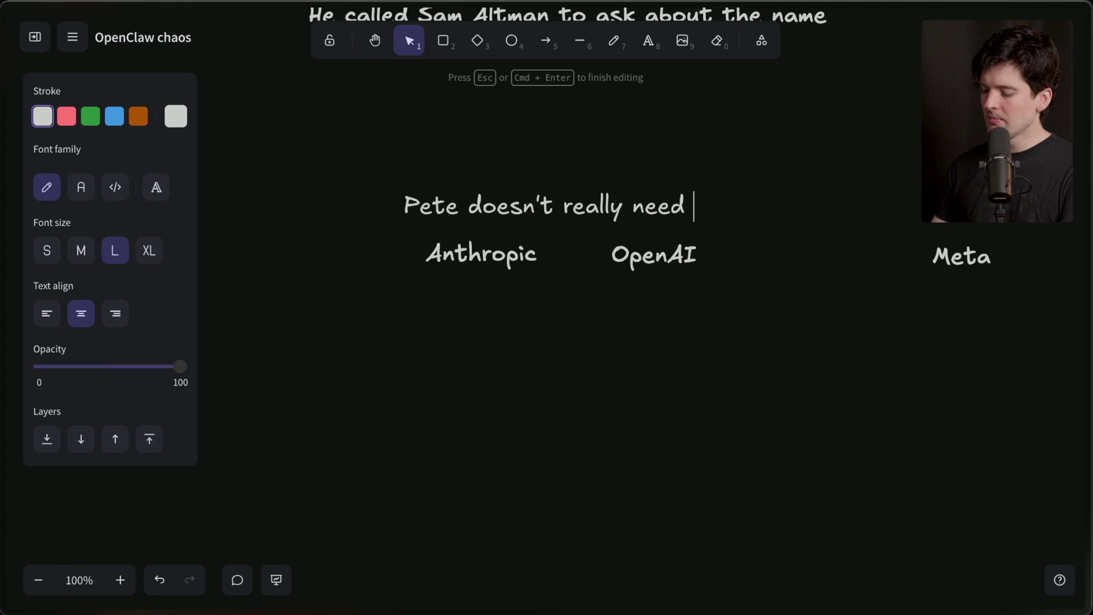
{"action": "key", "text": "Escape"}
{"action": "left_click_drag", "start_coordinate": [570, 189], "coordinate": [583, 174]}
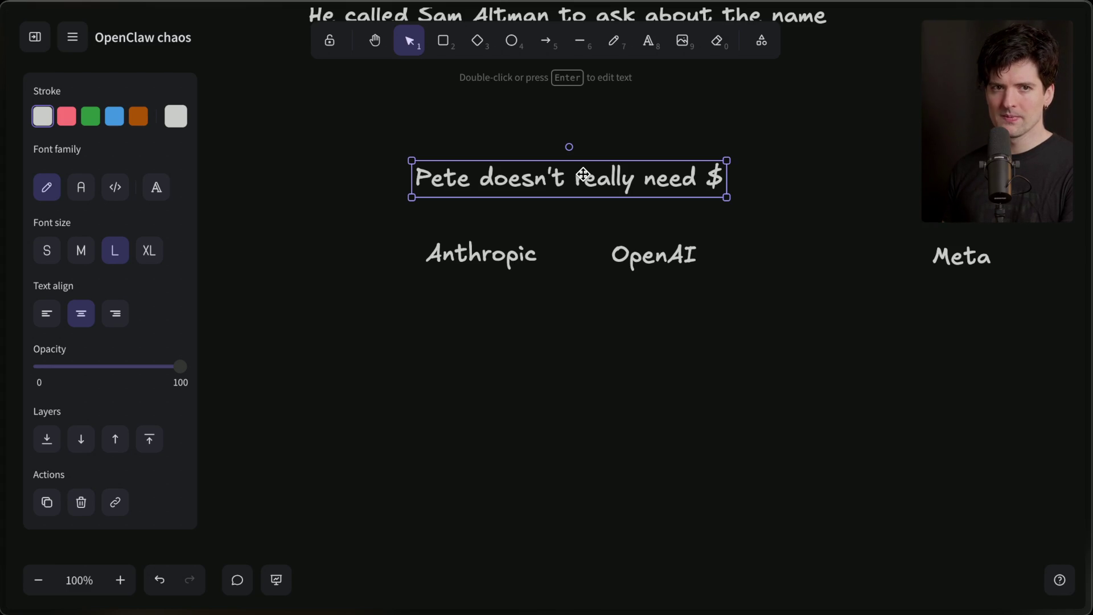
Step: Bookmark the OpenAI Developers post linked in the Twitch Stream Manager chat
{"action": "mouse_move", "coordinate": [1089, 264]}
{"action": "left_click", "coordinate": [906, 130]}
{"action": "scroll", "coordinate": [312, 342], "scroll_direction": "up", "scroll_amount": 10}
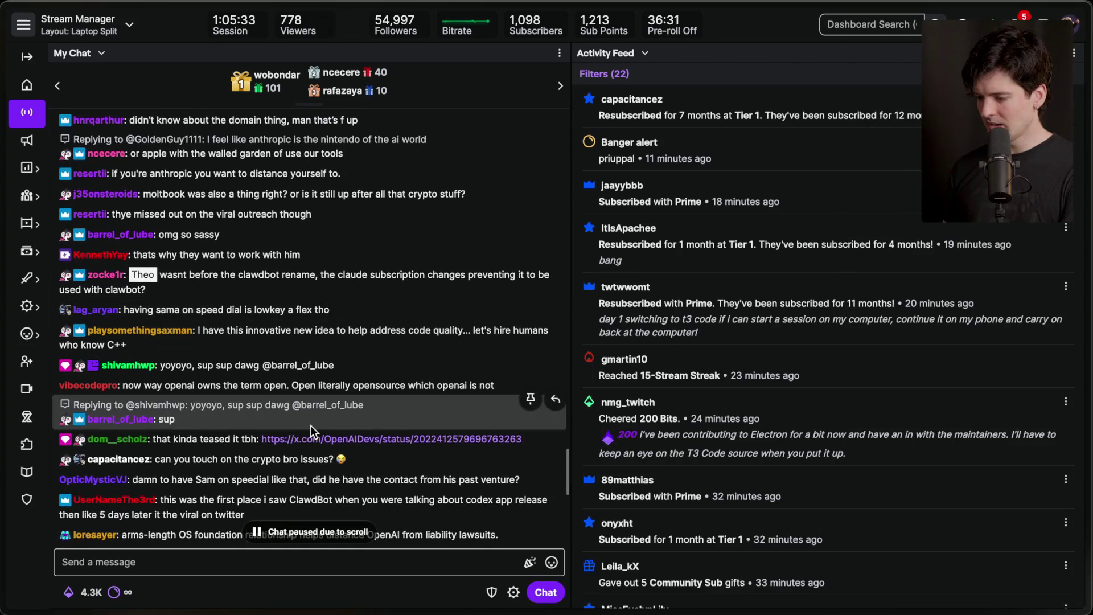
{"action": "left_click", "coordinate": [308, 438]}
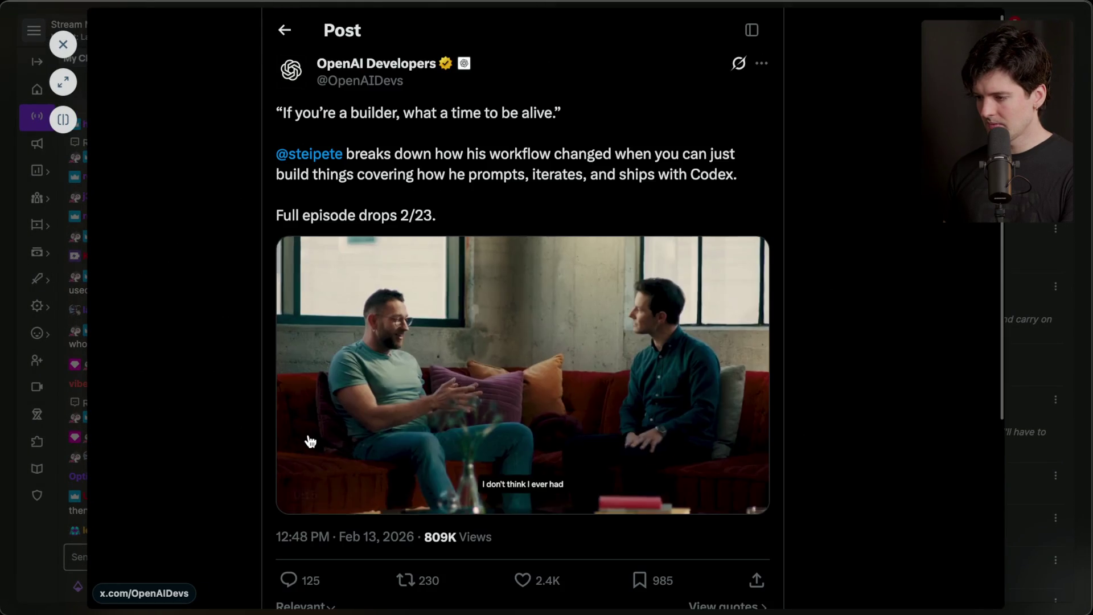
{"action": "left_click", "coordinate": [640, 580]}
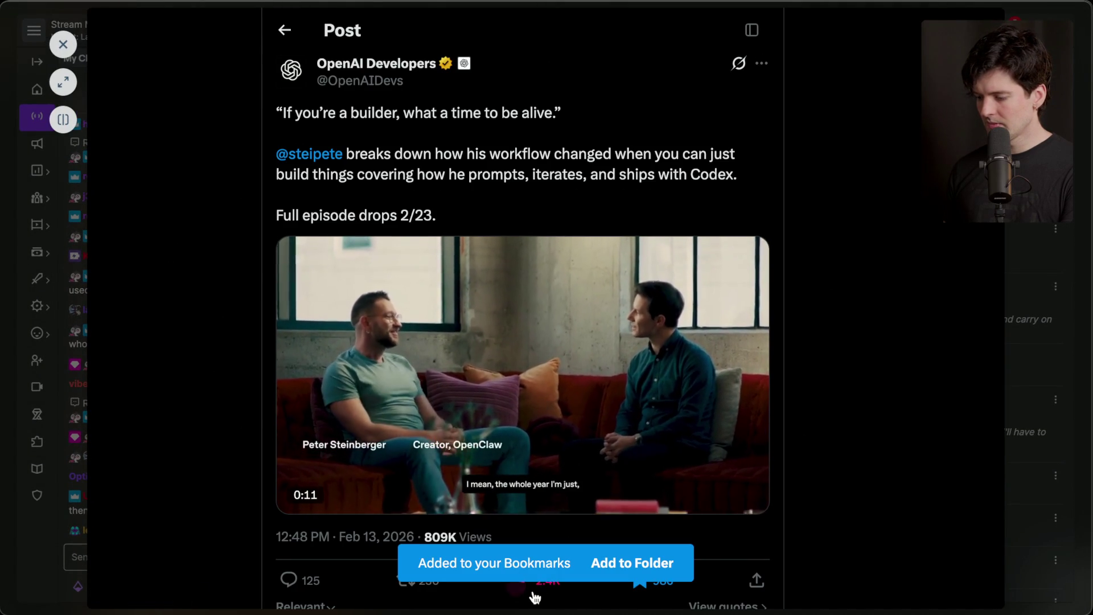
{"action": "left_click", "coordinate": [230, 417]}
Step: Copy the tweet screenshot image shared in chat
{"action": "scroll", "coordinate": [256, 391], "scroll_direction": "up", "scroll_amount": 5}
{"action": "scroll", "coordinate": [256, 392], "scroll_direction": "up", "scroll_amount": 3}
{"action": "left_click", "coordinate": [261, 261]}
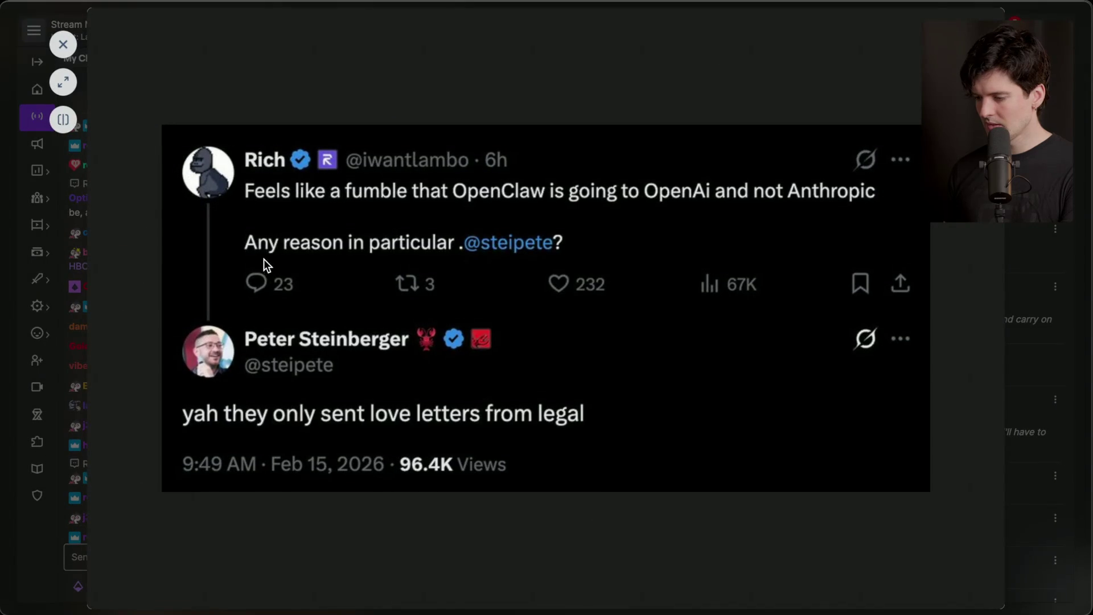
{"action": "right_click", "coordinate": [418, 244]}
{"action": "left_click", "coordinate": [467, 274]}
{"action": "key", "text": "Escape"}
{"action": "mouse_move", "coordinate": [1087, 296]}
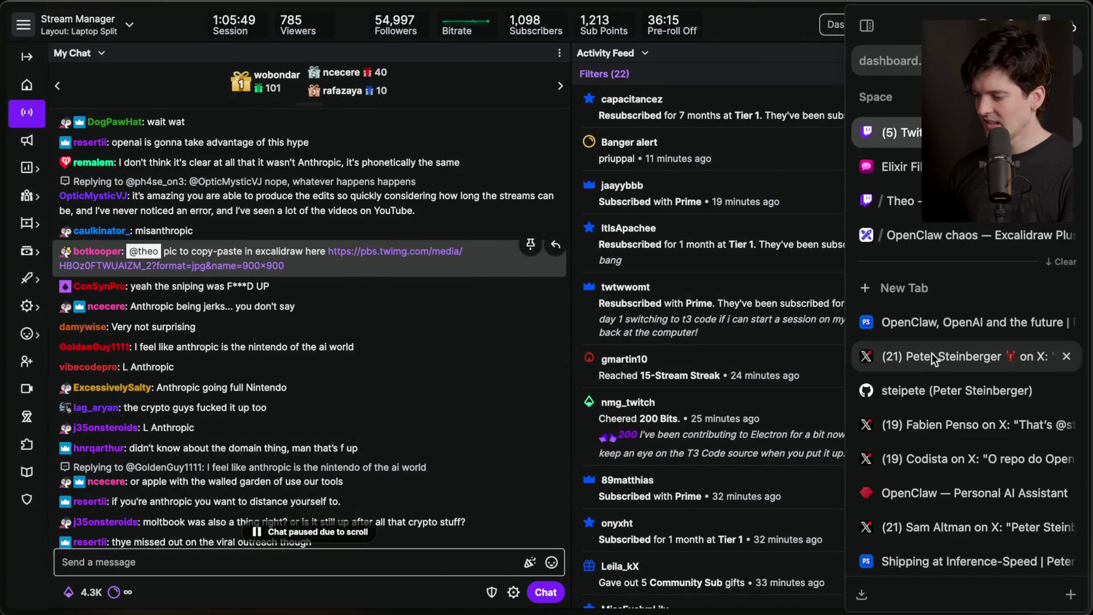
{"action": "left_click", "coordinate": [925, 383]}
Step: Back in Excalidraw, nudge the $ note up a little
{"action": "left_click", "coordinate": [960, 237]}
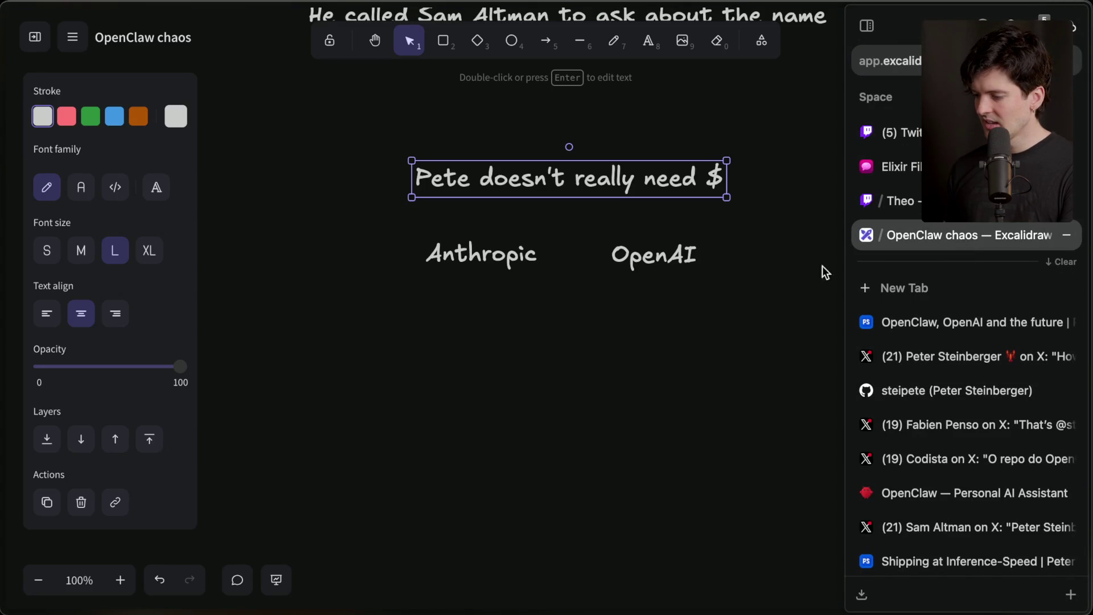
{"action": "left_click", "coordinate": [570, 268]}
{"action": "left_click_drag", "start_coordinate": [569, 179], "coordinate": [566, 145]}
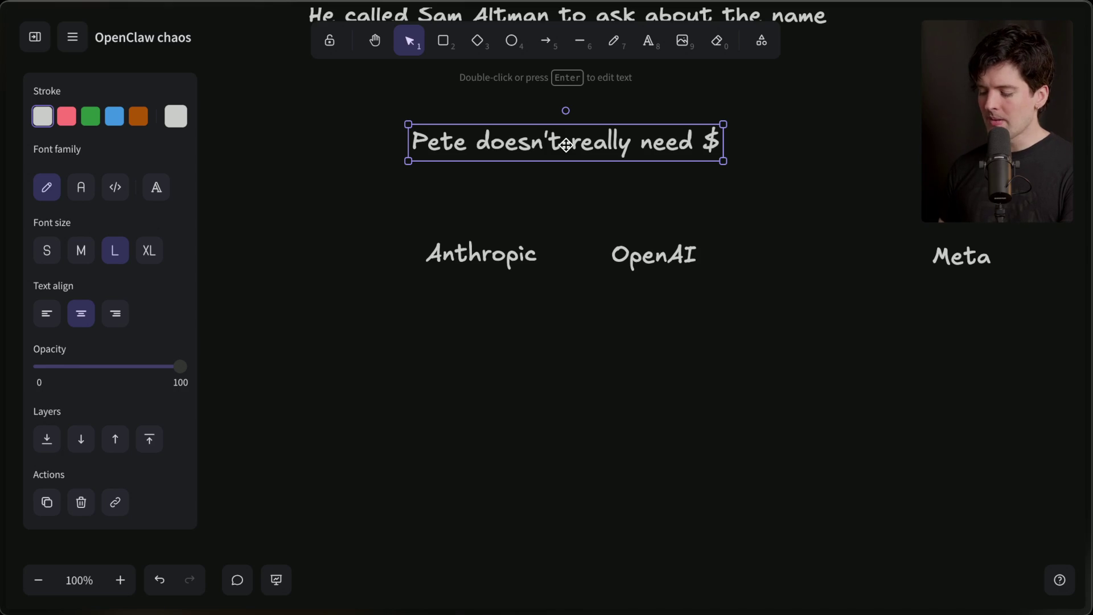
Step: Paste the OpenClaw-to-OpenAI tweet screenshot and position it under the Anthropic and OpenAI labels
{"action": "left_click_drag", "start_coordinate": [566, 145], "coordinate": [508, 421]}
{"action": "scroll", "coordinate": [524, 455], "scroll_direction": "down", "scroll_amount": 3}
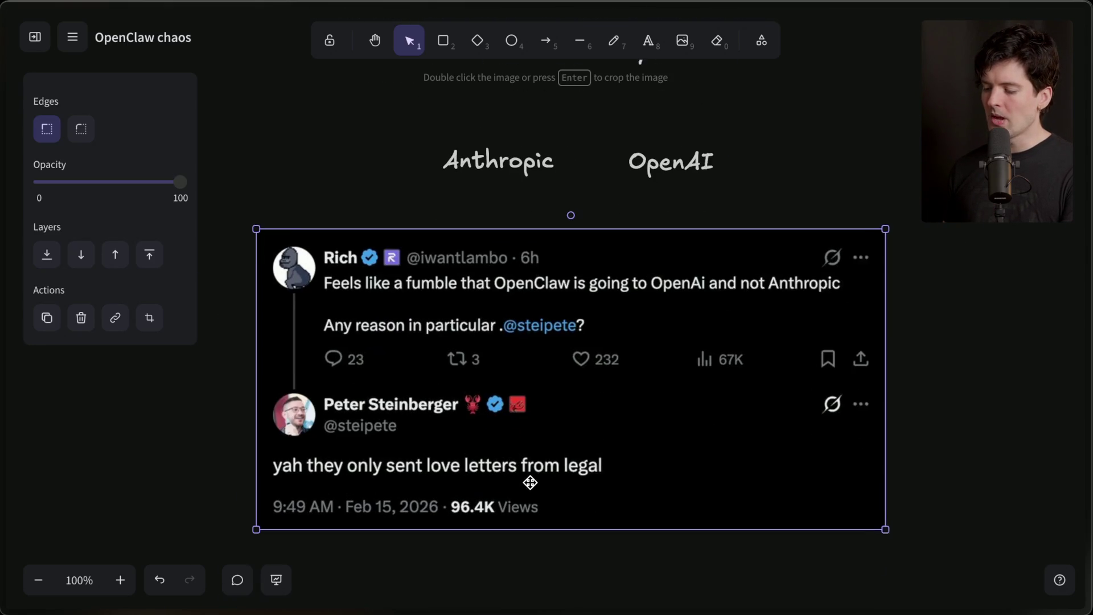
{"action": "left_click_drag", "start_coordinate": [594, 388], "coordinate": [610, 402]}
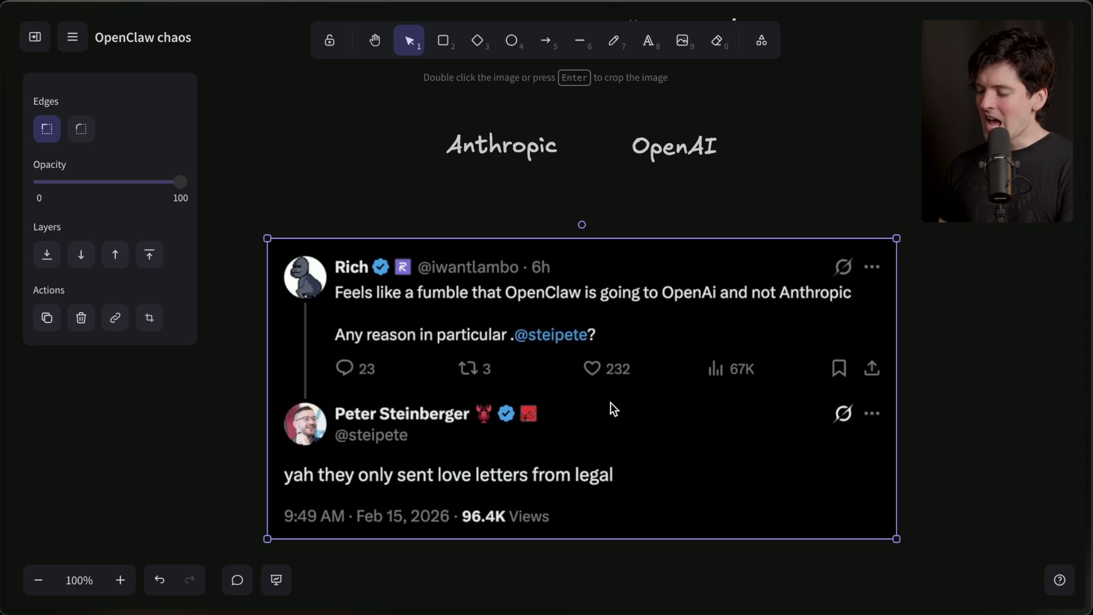
{"action": "scroll", "coordinate": [611, 402], "scroll_direction": "up", "scroll_amount": 5}
{"action": "scroll", "coordinate": [611, 402], "scroll_direction": "down", "scroll_amount": 4}
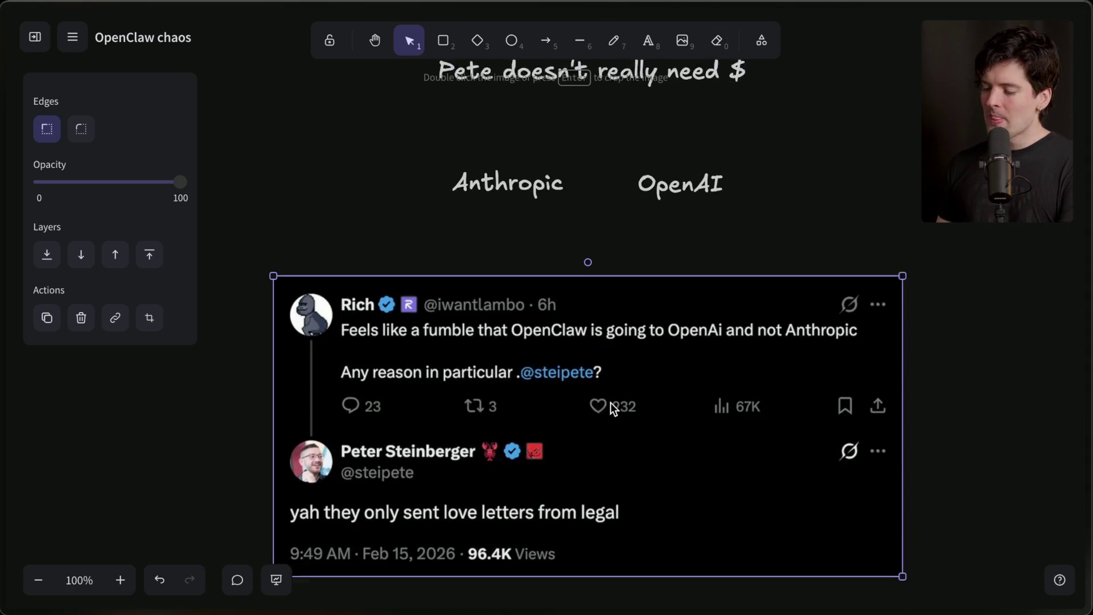
{"action": "mouse_move", "coordinate": [595, 402]}
{"action": "left_mouse_down"}
{"action": "mouse_move", "coordinate": [615, 385]}
{"action": "mouse_move", "coordinate": [623, 397]}
{"action": "mouse_move", "coordinate": [612, 383]}
{"action": "left_mouse_up"}
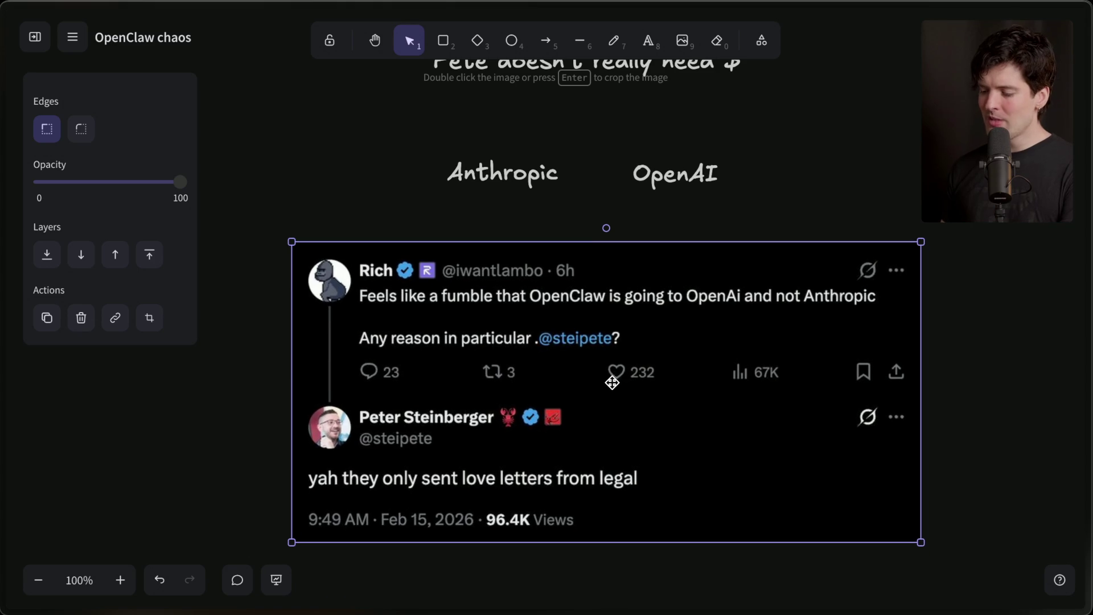
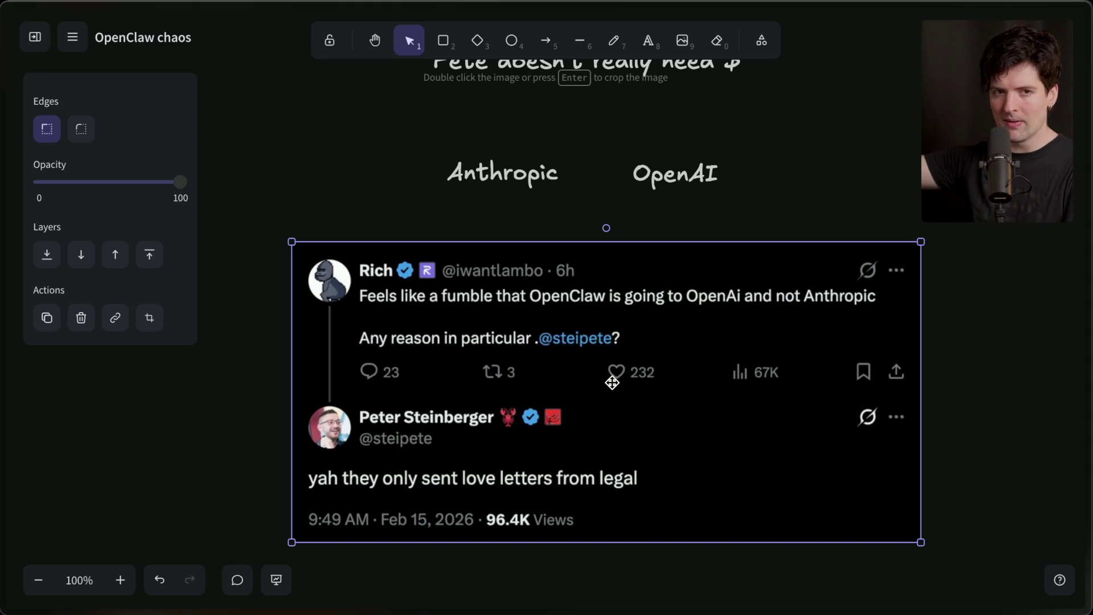
Step: Delete the tweet screenshot from the board
{"action": "key", "text": "Delete"}
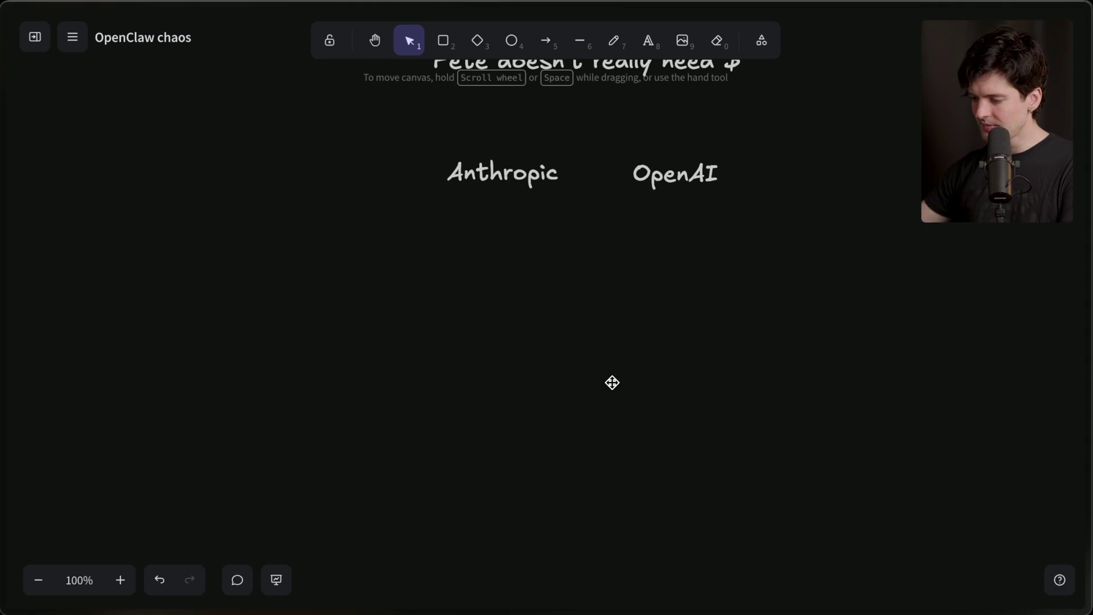
{"action": "scroll", "coordinate": [613, 383], "scroll_direction": "up", "scroll_amount": 1}
{"action": "scroll", "coordinate": [598, 375], "scroll_direction": "up", "scroll_amount": 2}
{"action": "scroll", "coordinate": [542, 310], "scroll_direction": "up", "scroll_amount": 5}
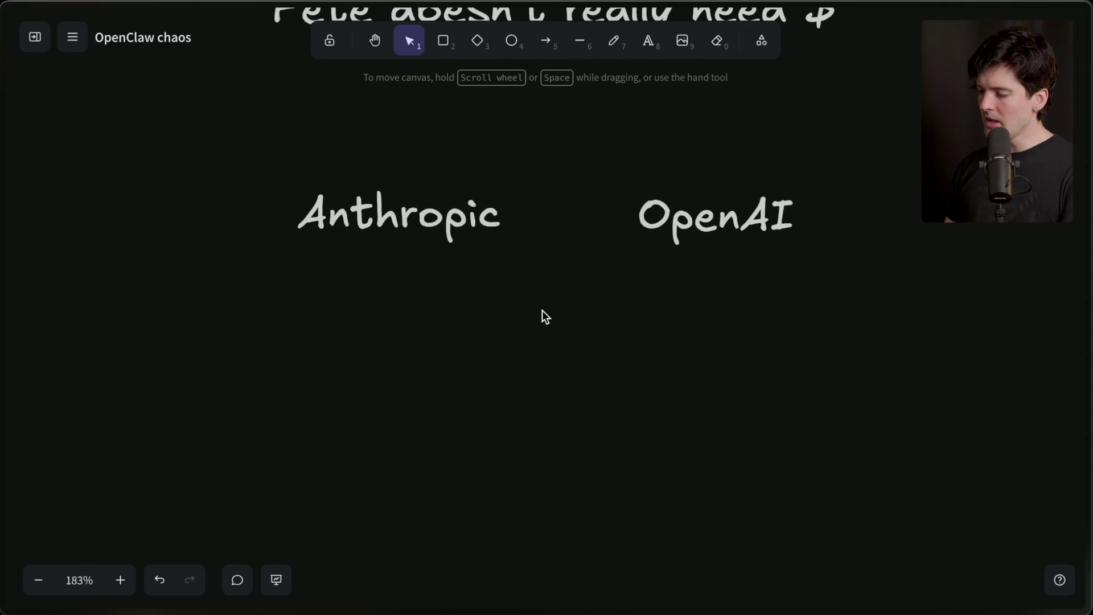
{"action": "scroll", "coordinate": [542, 310], "scroll_direction": "down", "scroll_amount": 1}
{"action": "left_click_drag", "start_coordinate": [227, 80], "coordinate": [820, 330]}
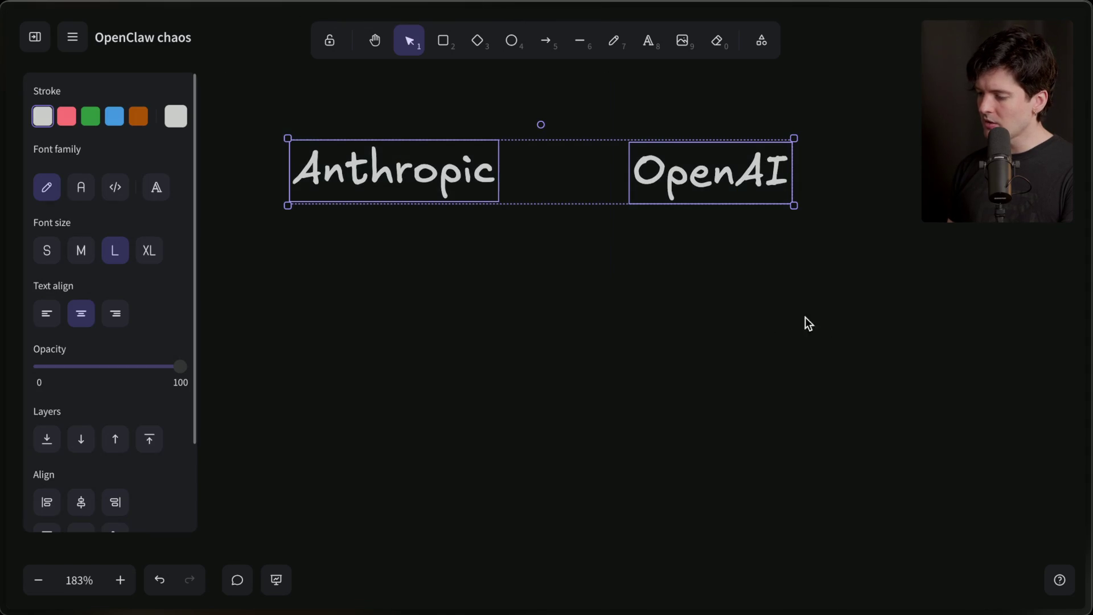
{"action": "scroll", "coordinate": [666, 231], "scroll_direction": "up", "scroll_amount": 2}
{"action": "left_click", "coordinate": [624, 358]}
{"action": "scroll", "coordinate": [624, 359], "scroll_direction": "down", "scroll_amount": 2}
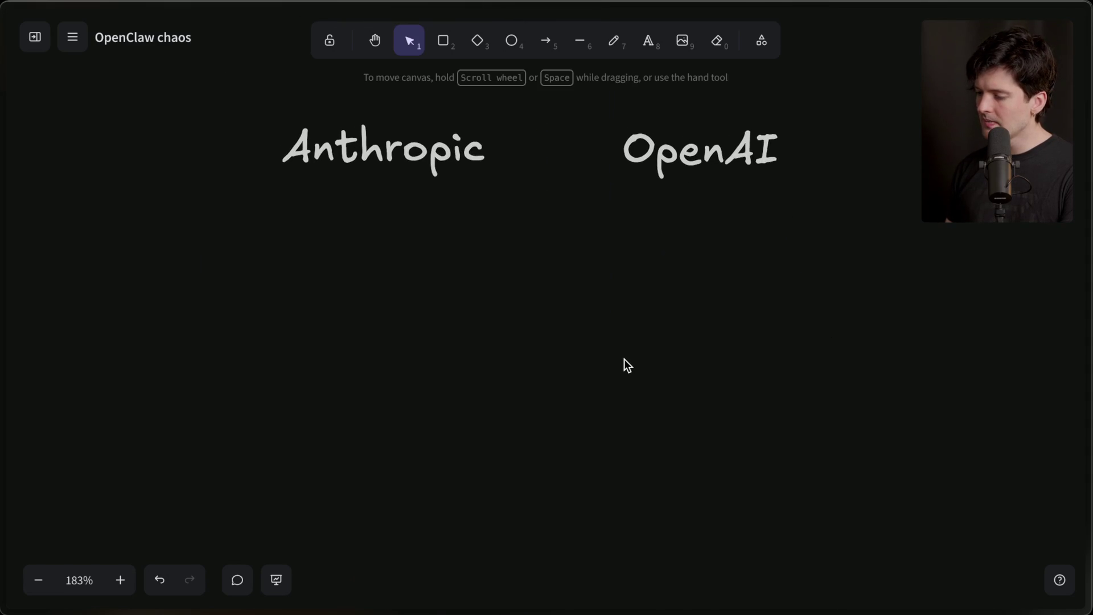
{"action": "scroll", "coordinate": [624, 358], "scroll_direction": "right", "scroll_amount": 1}
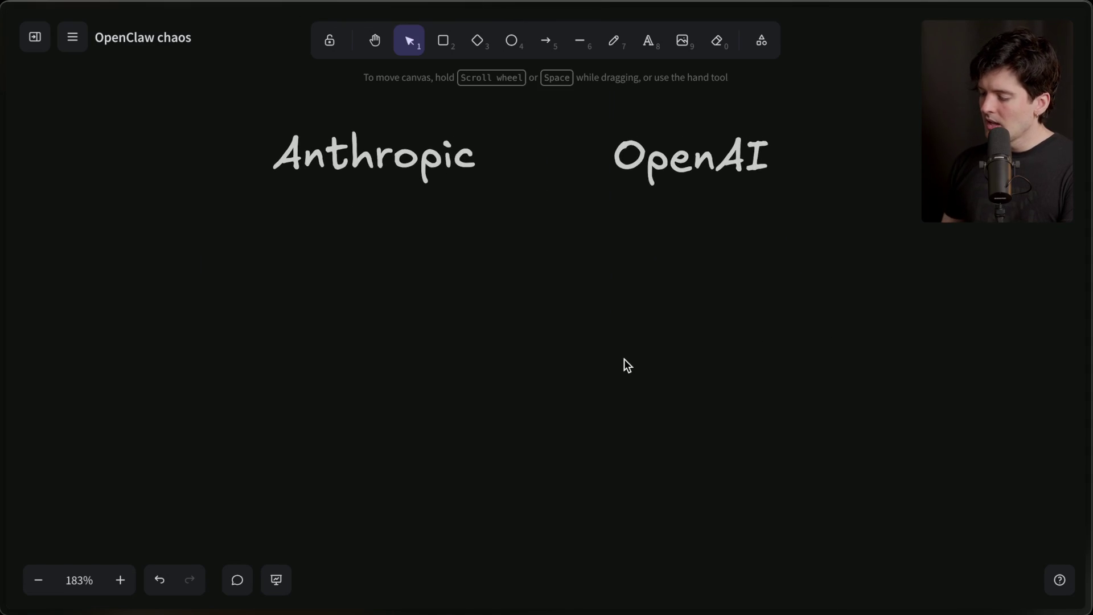
Step: Add a medium-size note 'Open sourced Codex CLI' under the OpenAI heading
{"action": "double_click", "coordinate": [363, 244]}
{"action": "left_click", "coordinate": [81, 251]}
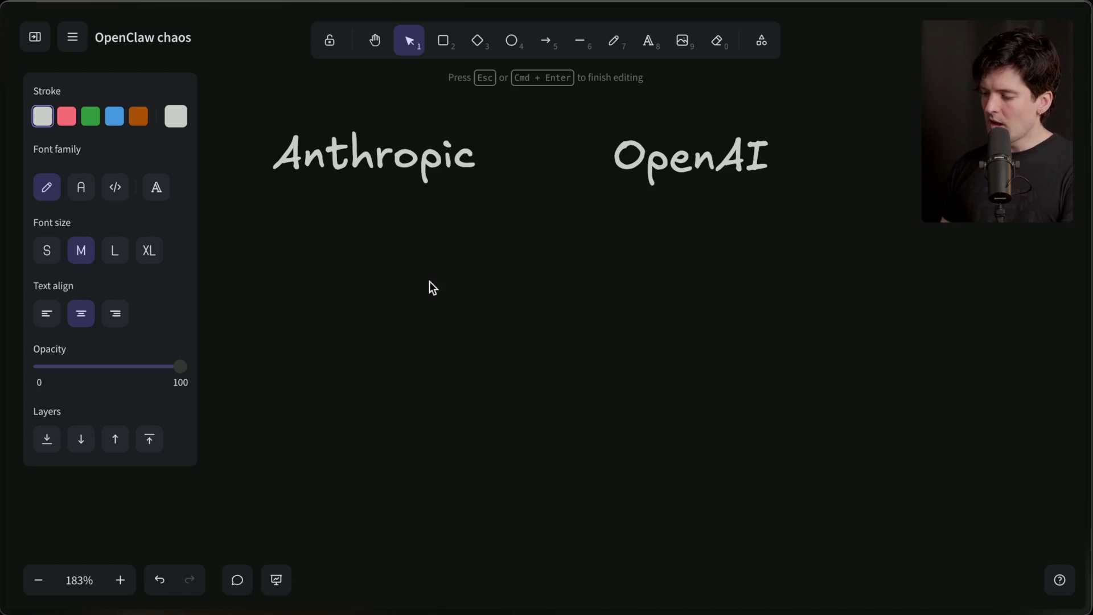
{"action": "double_click", "coordinate": [691, 244]}
{"action": "type", "text": "Ope"}
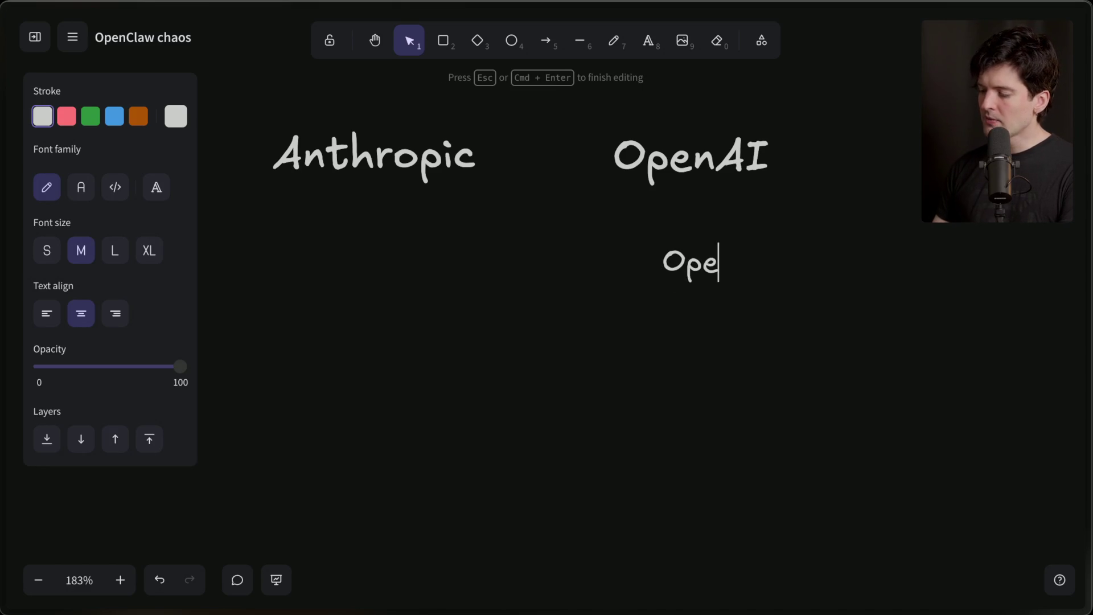
{"action": "type", "text": "n sourced Code"}
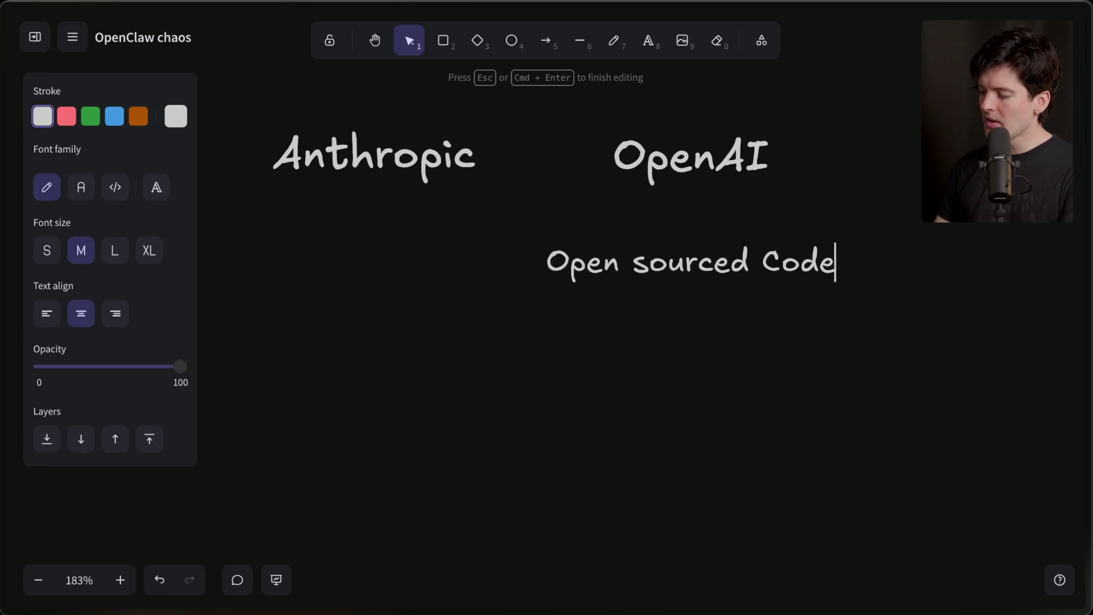
{"action": "type", "text": "x CLI"}
{"action": "left_click", "coordinate": [715, 385]}
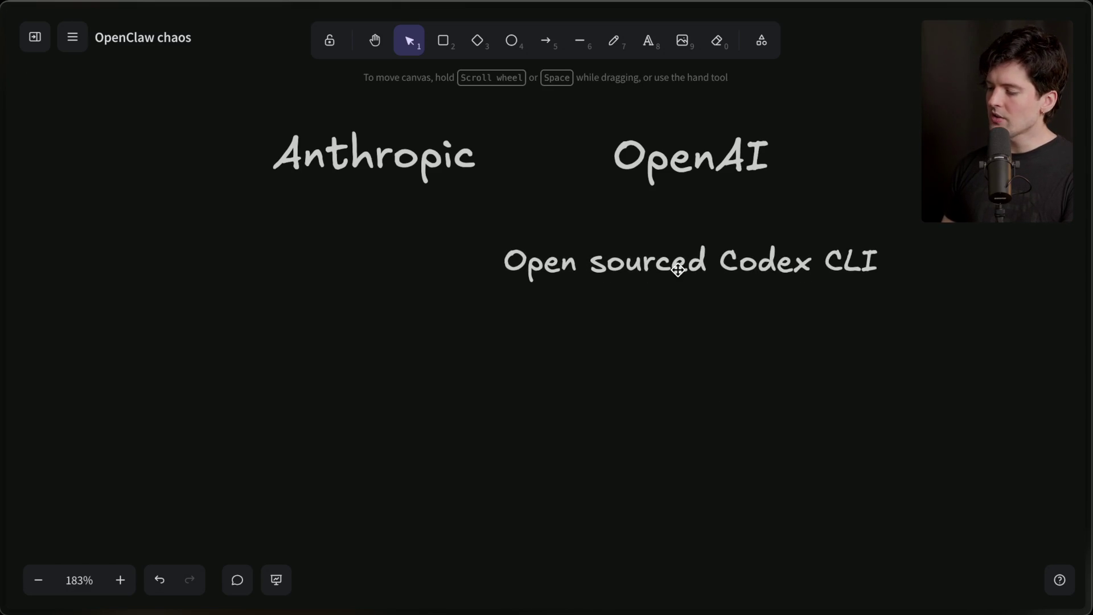
{"action": "left_click_drag", "start_coordinate": [681, 286], "coordinate": [760, 260]}
Step: Spread the OpenAI and Anthropic headings apart and copy the Codex CLI note under Anthropic
{"action": "left_click_drag", "start_coordinate": [716, 167], "coordinate": [798, 168]}
{"action": "left_click_drag", "start_coordinate": [446, 162], "coordinate": [397, 163]}
{"action": "left_click", "coordinate": [774, 233]}
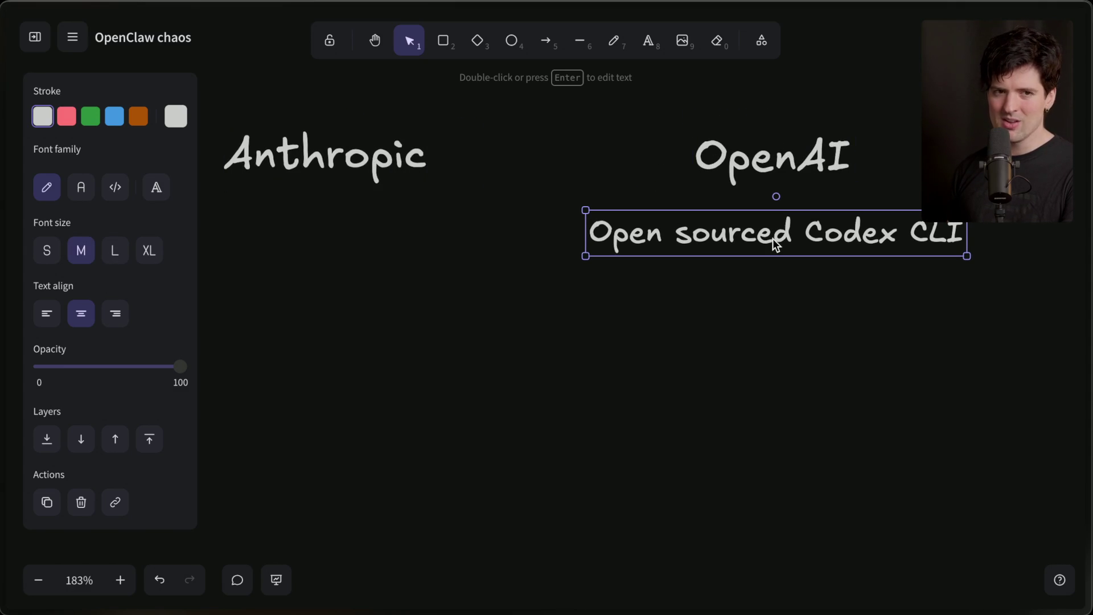
{"action": "left_click_drag", "start_coordinate": [773, 238], "coordinate": [352, 229]}
Step: Retype the copied note as 'Sent more DMCA requests than any other company on GitHub'
{"action": "scroll", "coordinate": [352, 229], "scroll_direction": "left", "scroll_amount": 3}
{"action": "key", "text": "Return"}
{"action": "type", "text": "Sent more DMCA"}
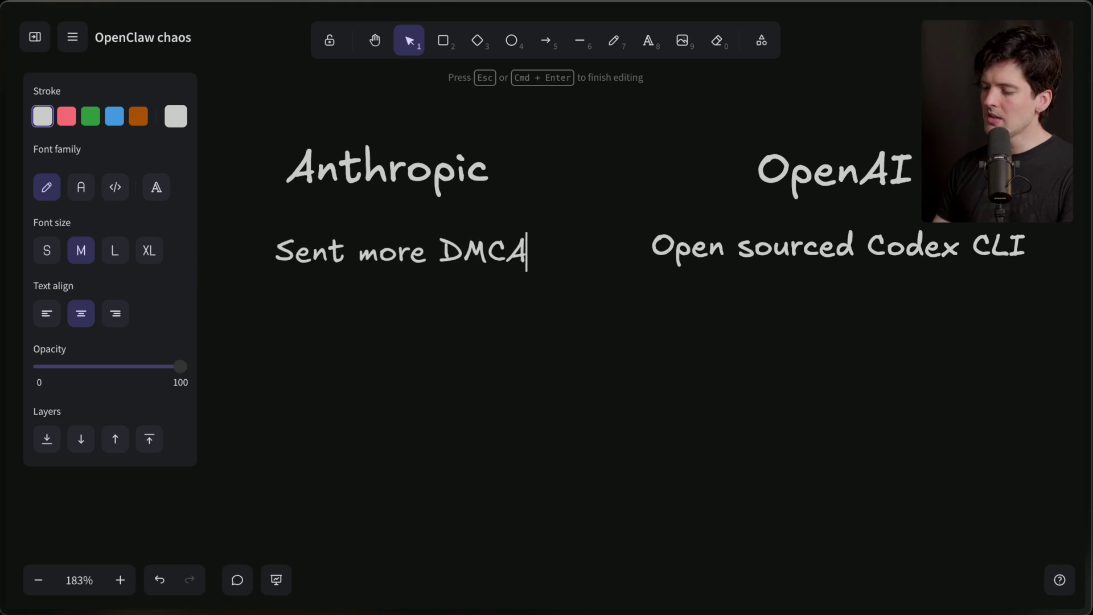
{"action": "type", "text": " requests than any other"}
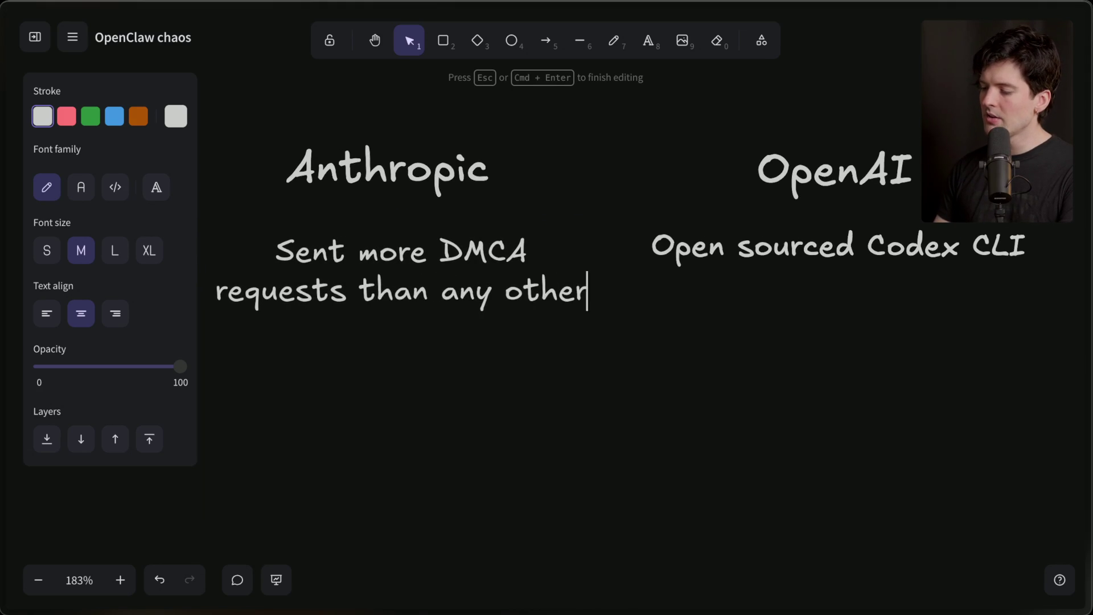
{"action": "type", "text": " company on GitHub"}
{"action": "left_click", "coordinate": [411, 349]}
{"action": "left_click", "coordinate": [420, 347]}
{"action": "left_click_drag", "start_coordinate": [418, 302], "coordinate": [412, 280]}
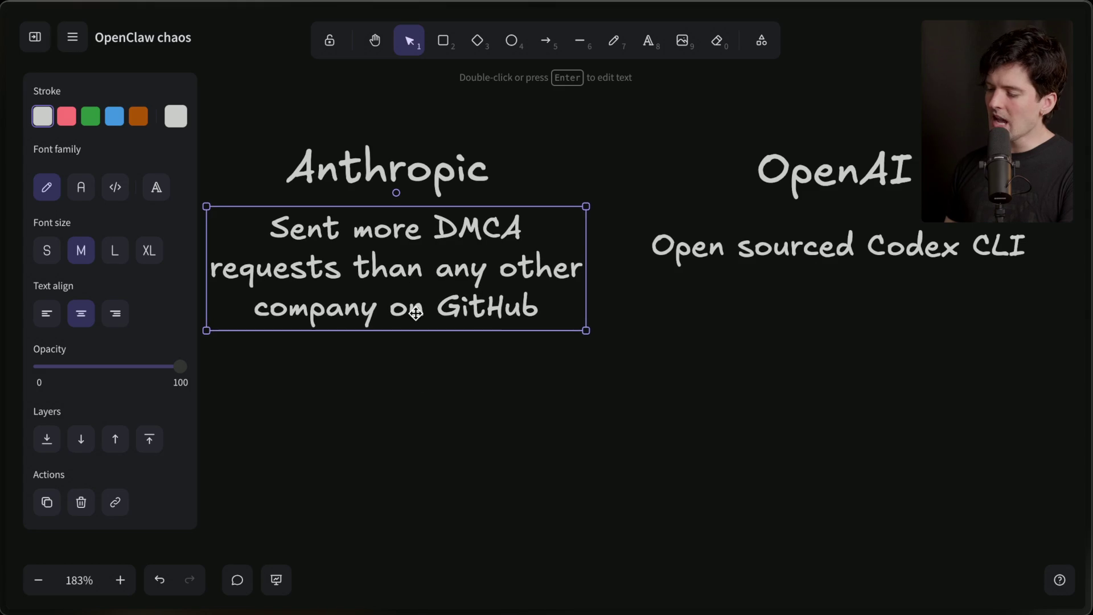
{"action": "left_click", "coordinate": [416, 396]}
Step: Shift the Anthropic heading and its DMCA note left together
{"action": "scroll", "coordinate": [414, 388], "scroll_direction": "down", "scroll_amount": 5}
{"action": "scroll", "coordinate": [414, 388], "scroll_direction": "up", "scroll_amount": 1}
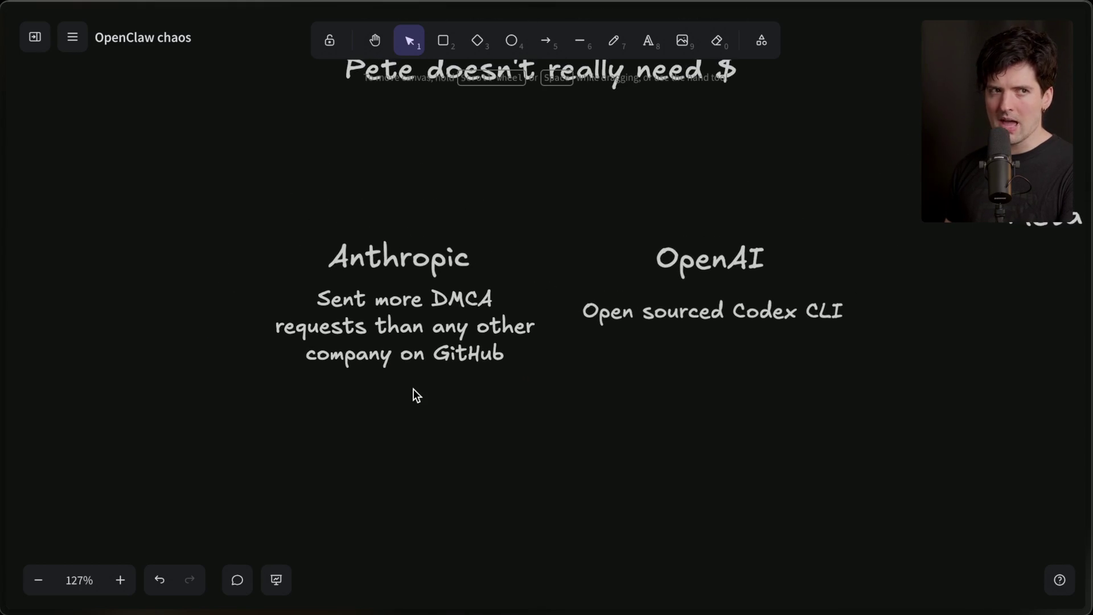
{"action": "left_click", "coordinate": [447, 365]}
{"action": "left_click_drag", "start_coordinate": [447, 364], "coordinate": [437, 364]}
{"action": "left_click", "coordinate": [431, 257], "text": "shift"}
{"action": "left_click_drag", "start_coordinate": [432, 257], "coordinate": [382, 257]}
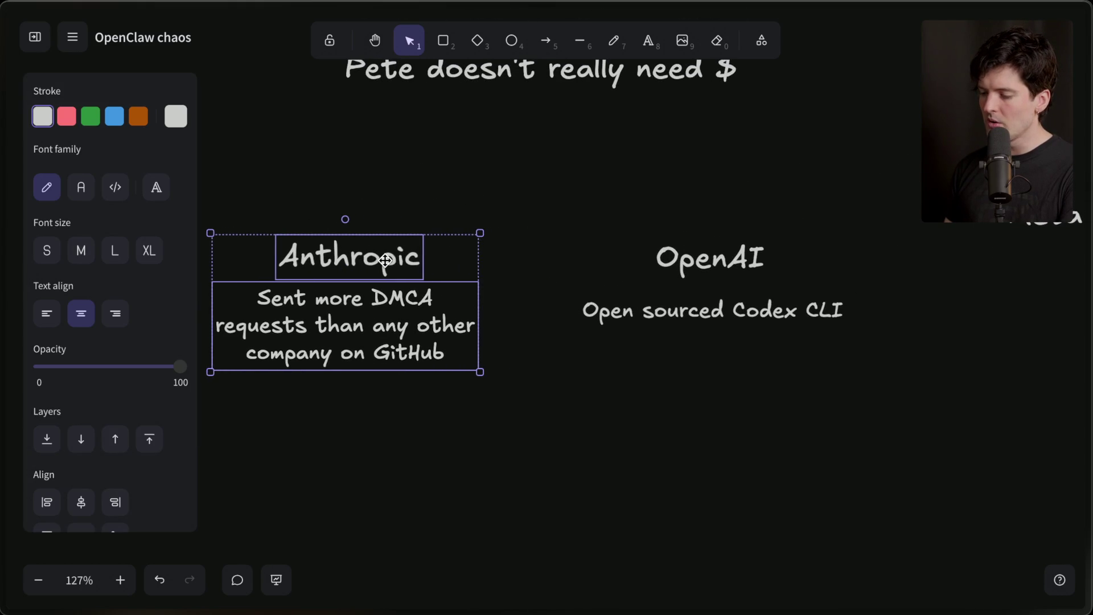
{"action": "left_click", "coordinate": [407, 423]}
Step: Shift the OpenAI heading and its Codex CLI note right together
{"action": "left_click_drag", "start_coordinate": [605, 217], "coordinate": [854, 398]}
{"action": "left_click", "coordinate": [763, 316], "text": "shift"}
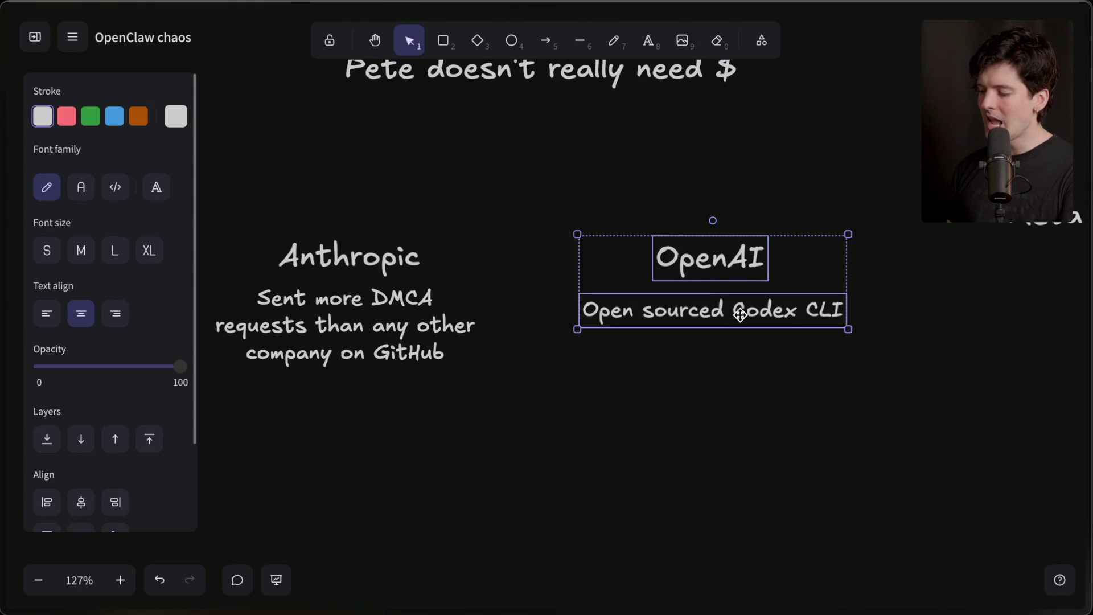
{"action": "left_click_drag", "start_coordinate": [763, 316], "coordinate": [779, 316]}
{"action": "left_click", "coordinate": [494, 436]}
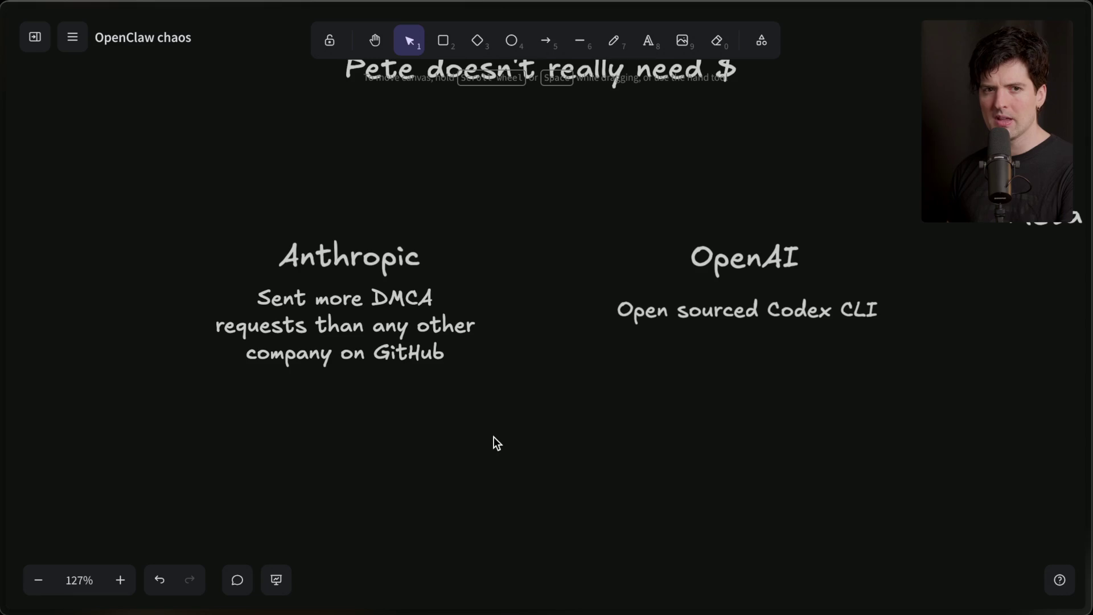
{"action": "mouse_move", "coordinate": [547, 495]}
{"action": "left_mouse_down"}
{"action": "mouse_move", "coordinate": [381, 438]}
{"action": "mouse_move", "coordinate": [233, 226]}
{"action": "left_mouse_up"}
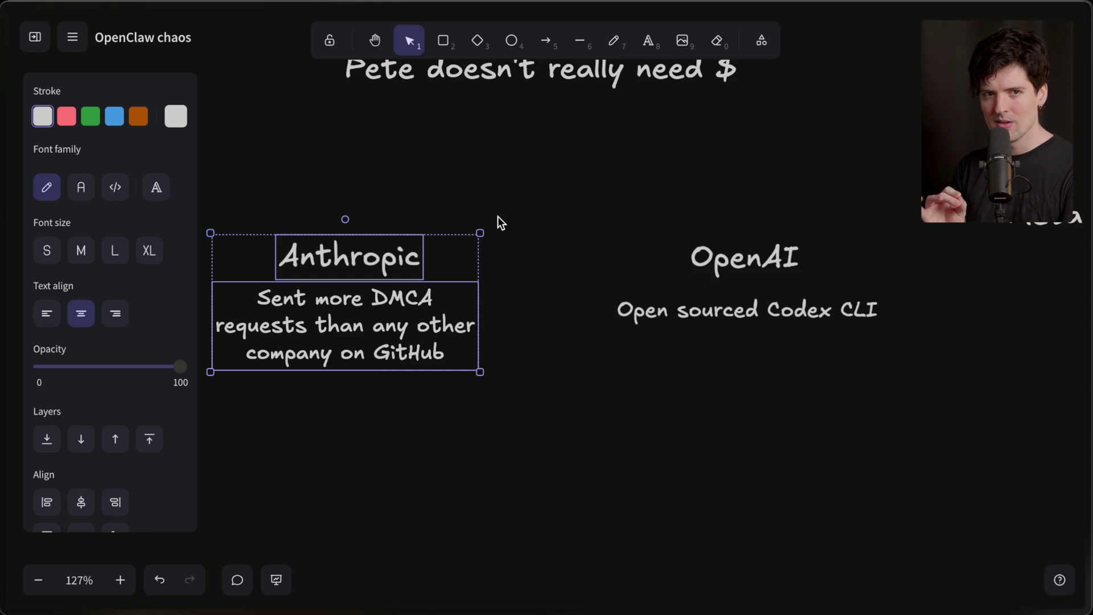
Step: Go to the Twitch Stream Manager and open the chat's GitHub DMCA search link full screen
{"action": "mouse_move", "coordinate": [960, 278]}
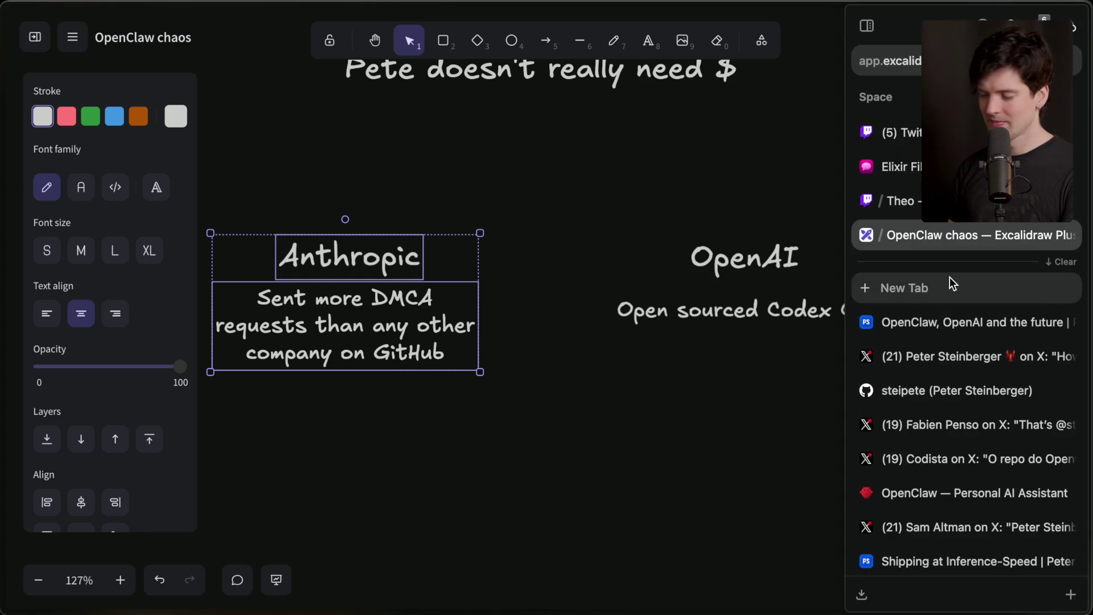
{"action": "left_click", "coordinate": [891, 135]}
{"action": "scroll", "coordinate": [309, 484], "scroll_direction": "down", "scroll_amount": 10}
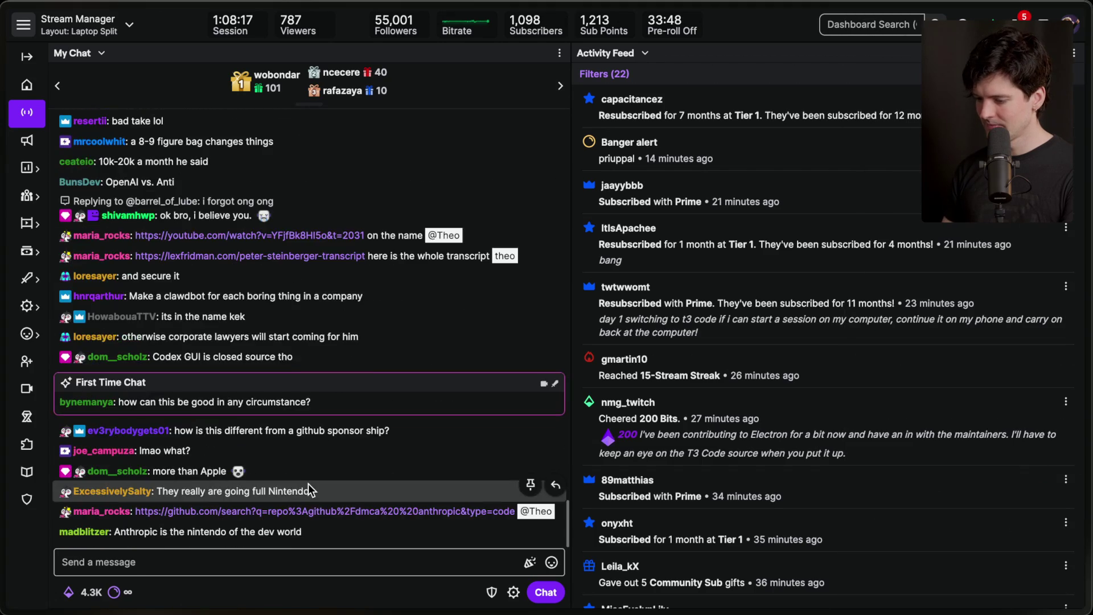
{"action": "left_click", "coordinate": [313, 504]}
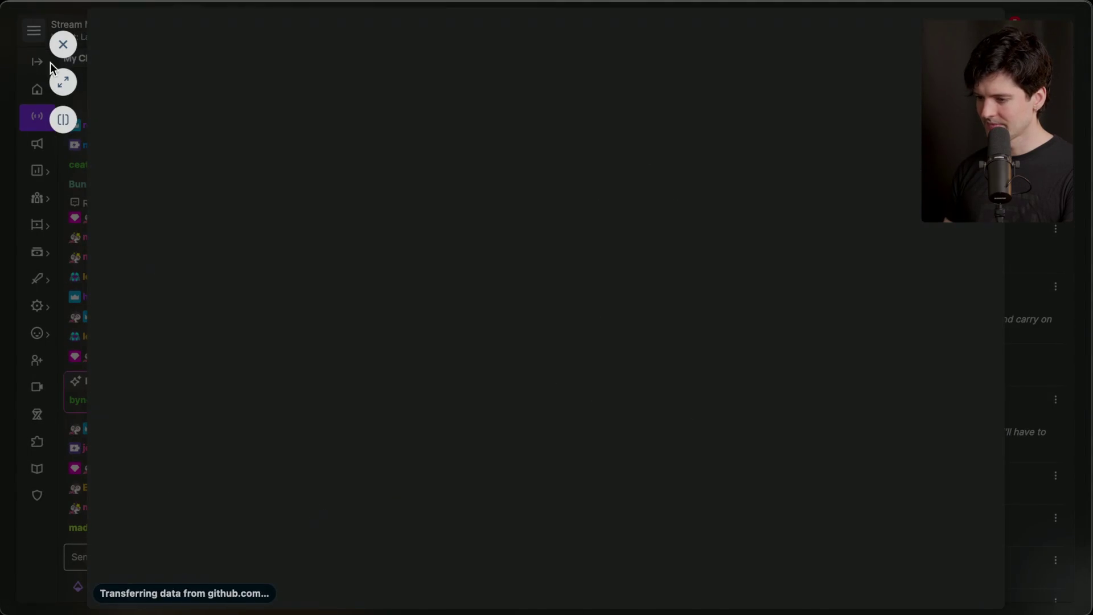
{"action": "left_click", "coordinate": [64, 84]}
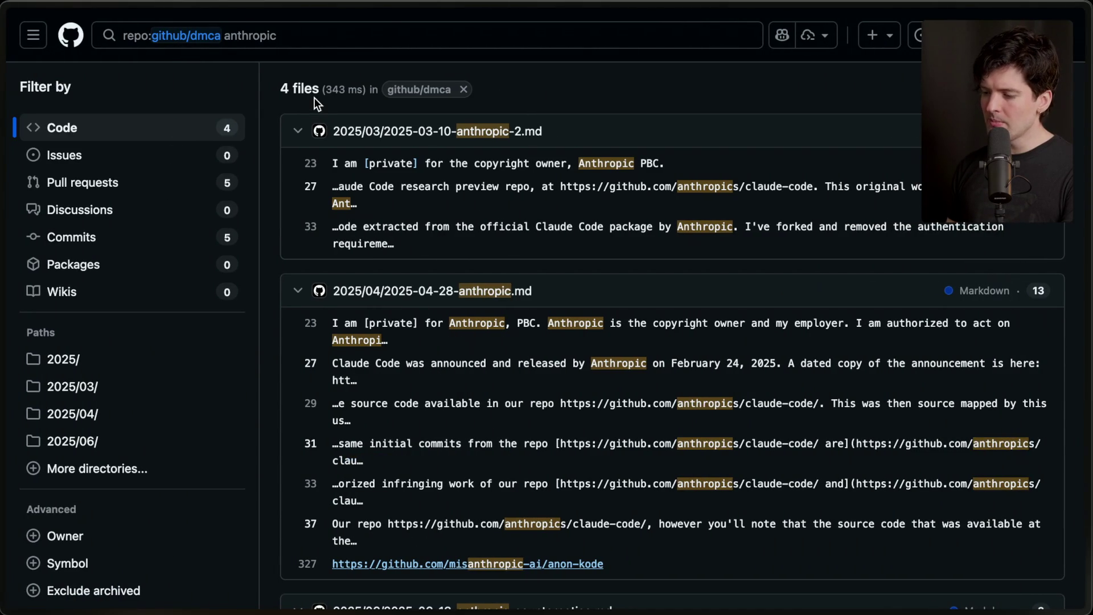
Step: Look through the four Anthropic DMCA notice results, then return to the OpenClaw chaos board
{"action": "scroll", "coordinate": [315, 98], "scroll_direction": "down", "scroll_amount": 5}
{"action": "scroll", "coordinate": [315, 97], "scroll_direction": "up", "scroll_amount": 5}
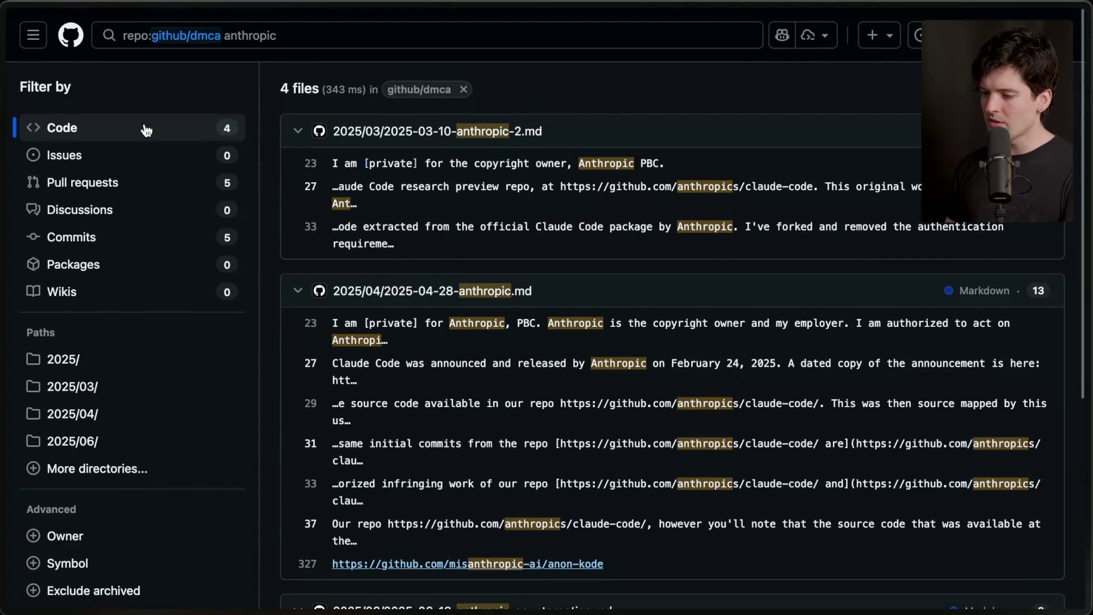
{"action": "scroll", "coordinate": [487, 306], "scroll_direction": "down", "scroll_amount": 1}
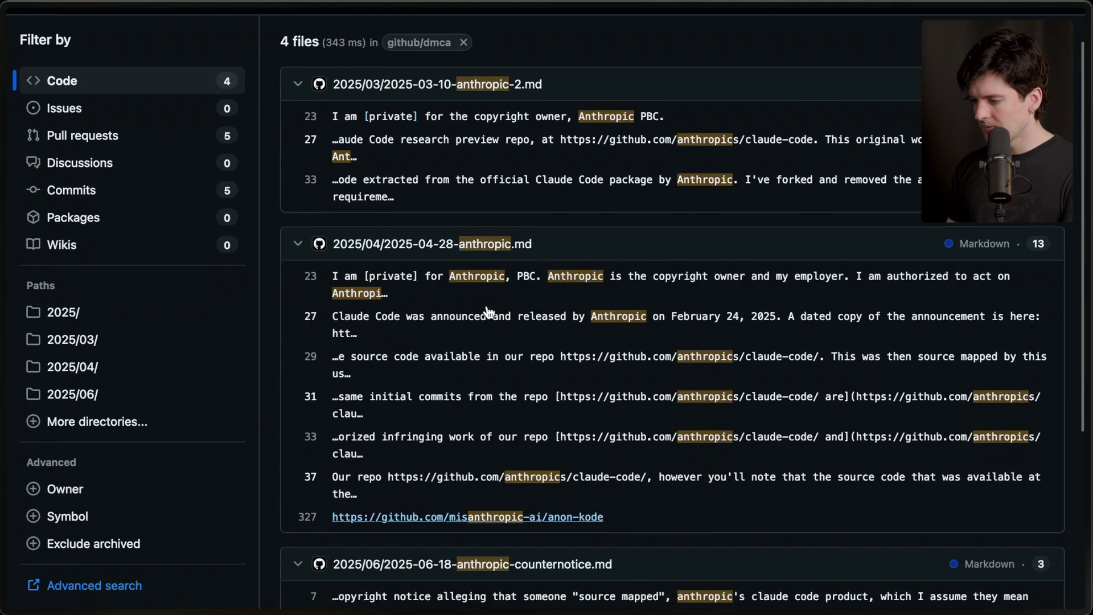
{"action": "scroll", "coordinate": [488, 311], "scroll_direction": "down", "scroll_amount": 3}
{"action": "scroll", "coordinate": [488, 311], "scroll_direction": "down", "scroll_amount": 3}
{"action": "scroll", "coordinate": [500, 447], "scroll_direction": "up", "scroll_amount": 6}
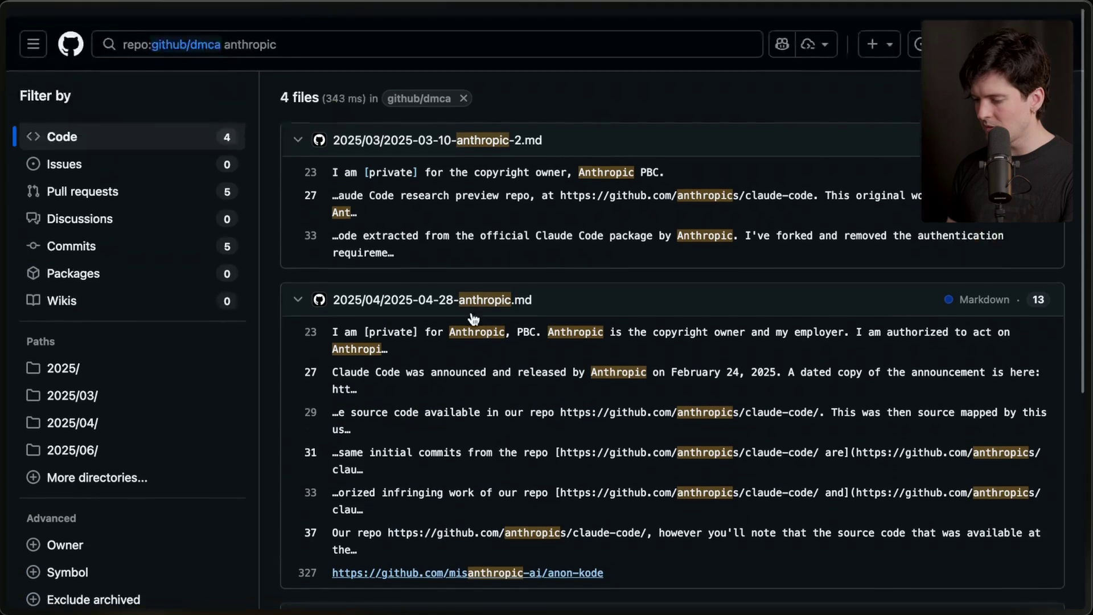
{"action": "mouse_move", "coordinate": [1088, 343]}
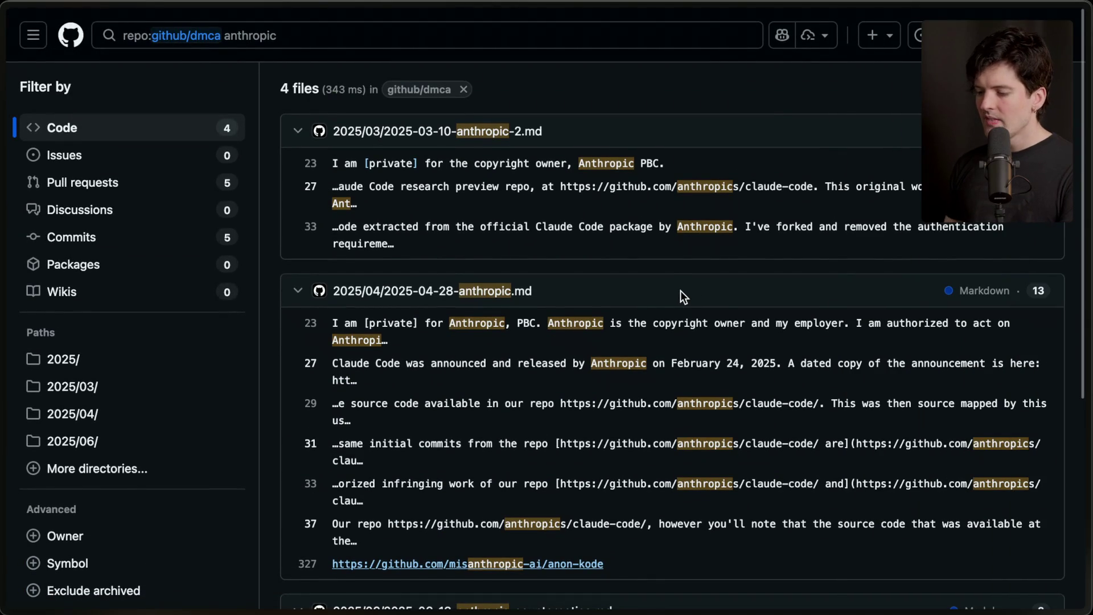
{"action": "key", "text": "super+Tab"}
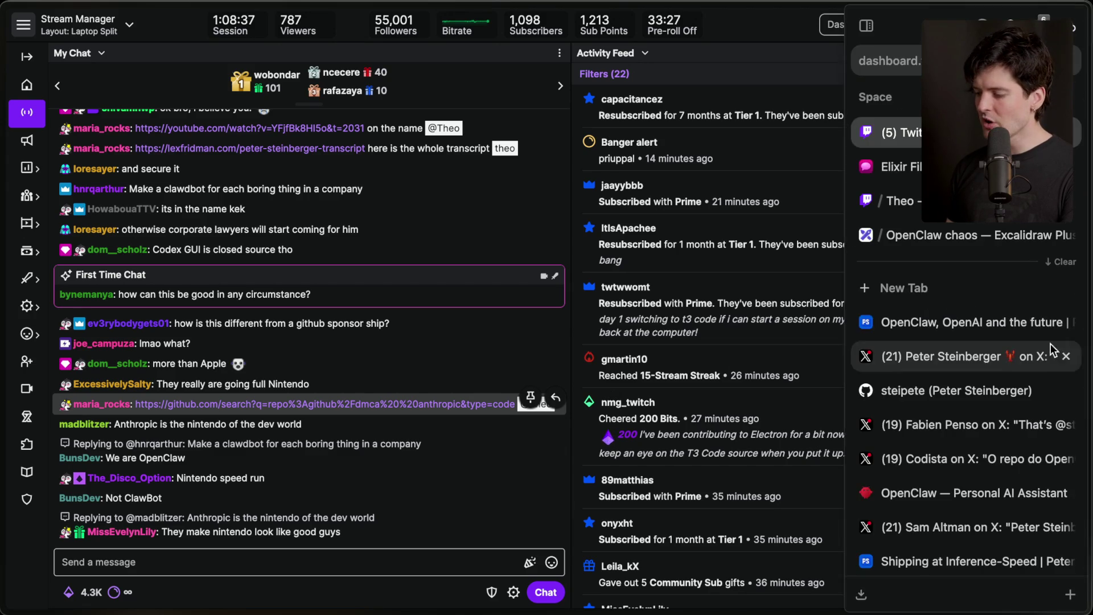
{"action": "left_click", "coordinate": [968, 164]}
Step: Nudge the Anthropic heading left and place a copy of the Codex CLI note below the DMCA note
{"action": "left_click", "coordinate": [357, 357]}
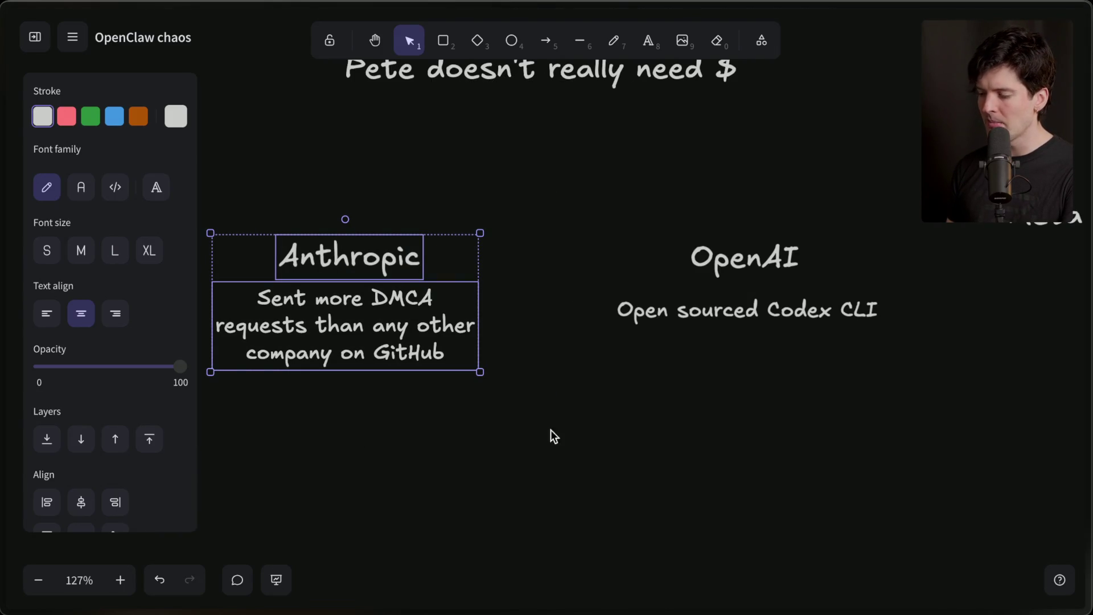
{"action": "left_click", "coordinate": [695, 397]}
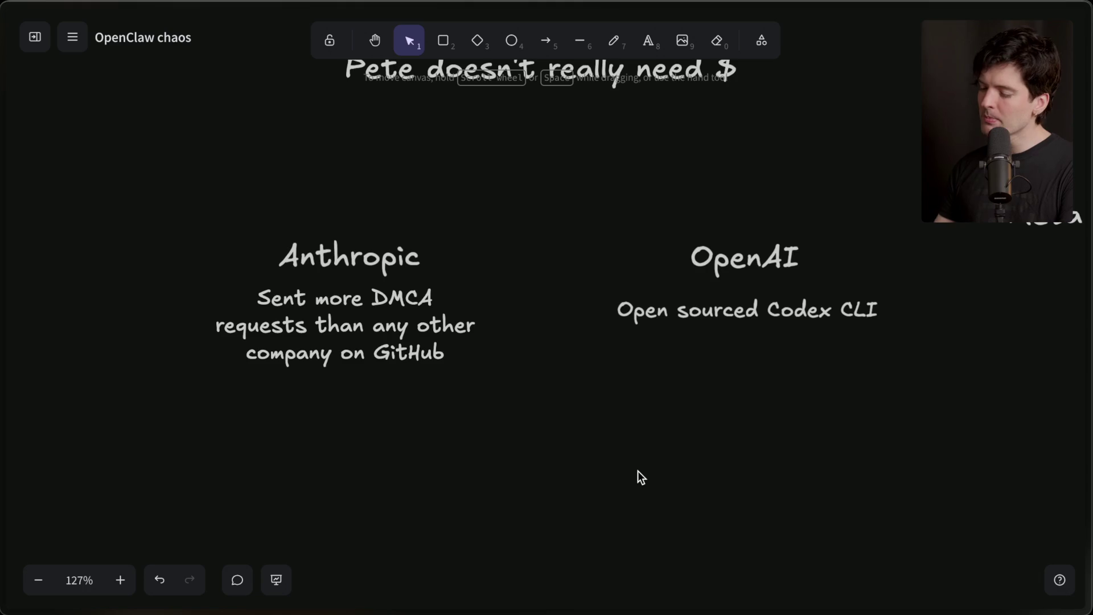
{"action": "scroll", "coordinate": [638, 470], "scroll_direction": "down", "scroll_amount": 3}
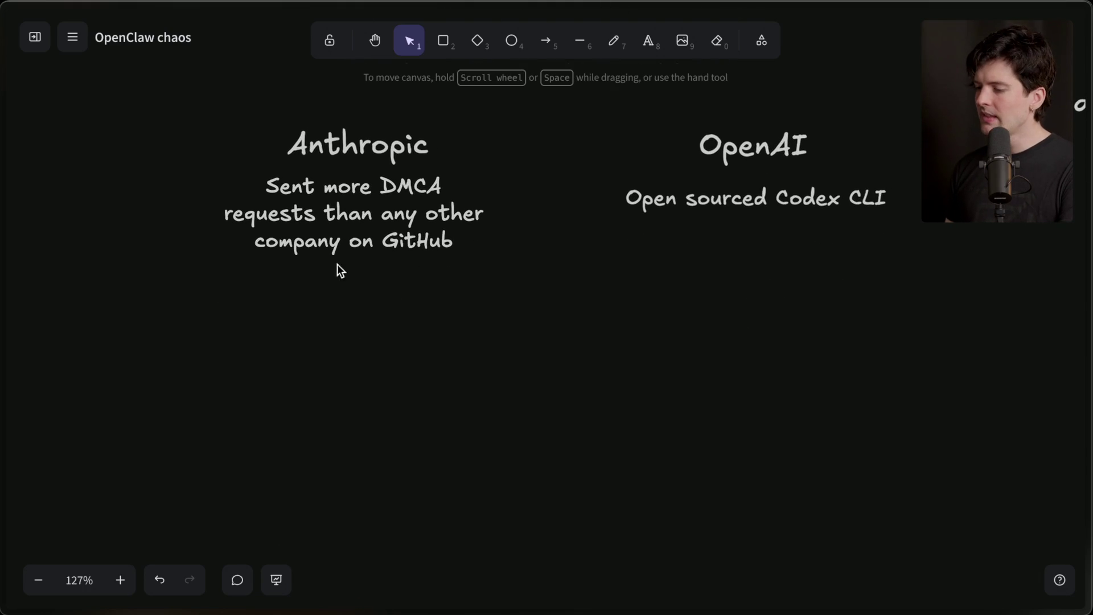
{"action": "left_click_drag", "start_coordinate": [365, 149], "coordinate": [358, 147]}
{"action": "left_click", "coordinate": [341, 219]}
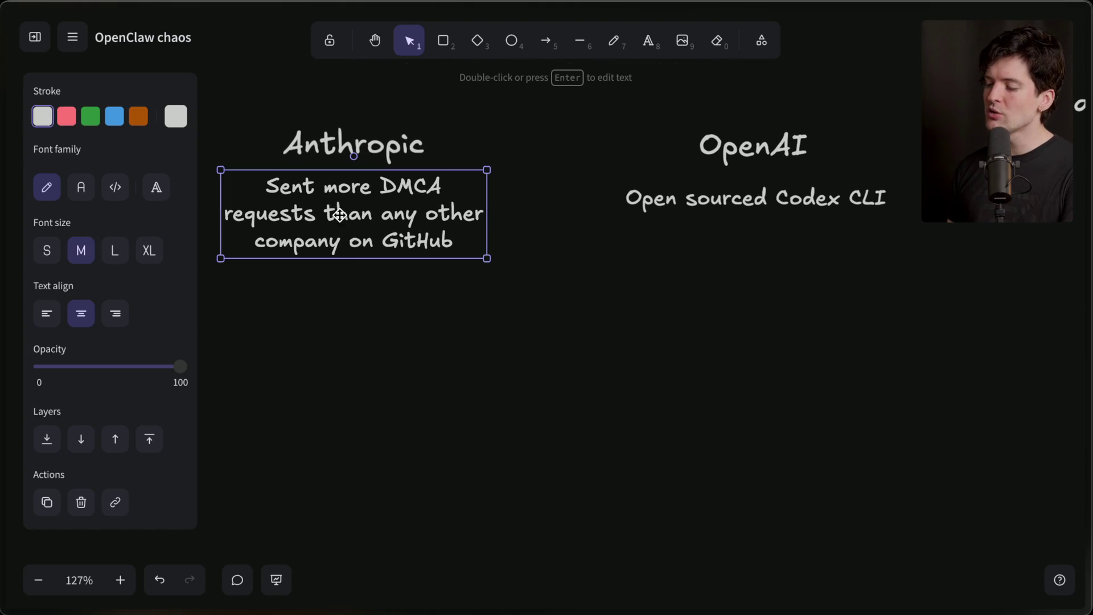
{"action": "left_click", "coordinate": [752, 204]}
{"action": "key", "text": "shift+Left"}
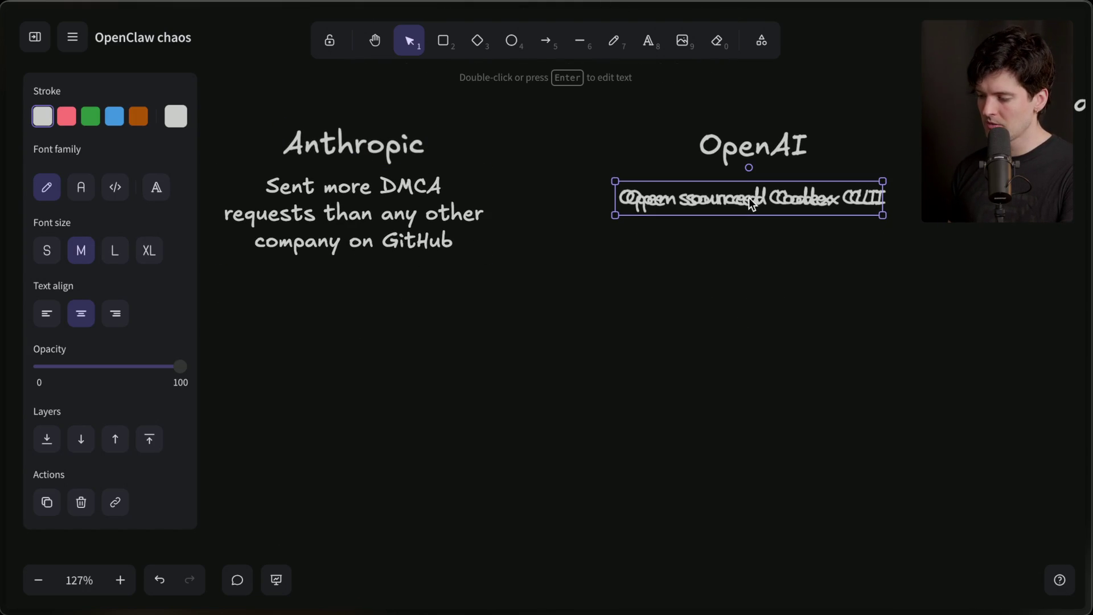
{"action": "left_click_drag", "start_coordinate": [747, 195], "coordinate": [757, 324]}
{"action": "key", "text": "Delete"}
{"action": "left_click", "coordinate": [689, 197]}
{"action": "mouse_move", "coordinate": [708, 202]}
{"action": "left_mouse_down"}
{"action": "mouse_move", "coordinate": [659, 200]}
{"action": "mouse_move", "coordinate": [541, 307]}
{"action": "mouse_move", "coordinate": [302, 320]}
{"action": "mouse_move", "coordinate": [357, 322]}
{"action": "left_mouse_up"}
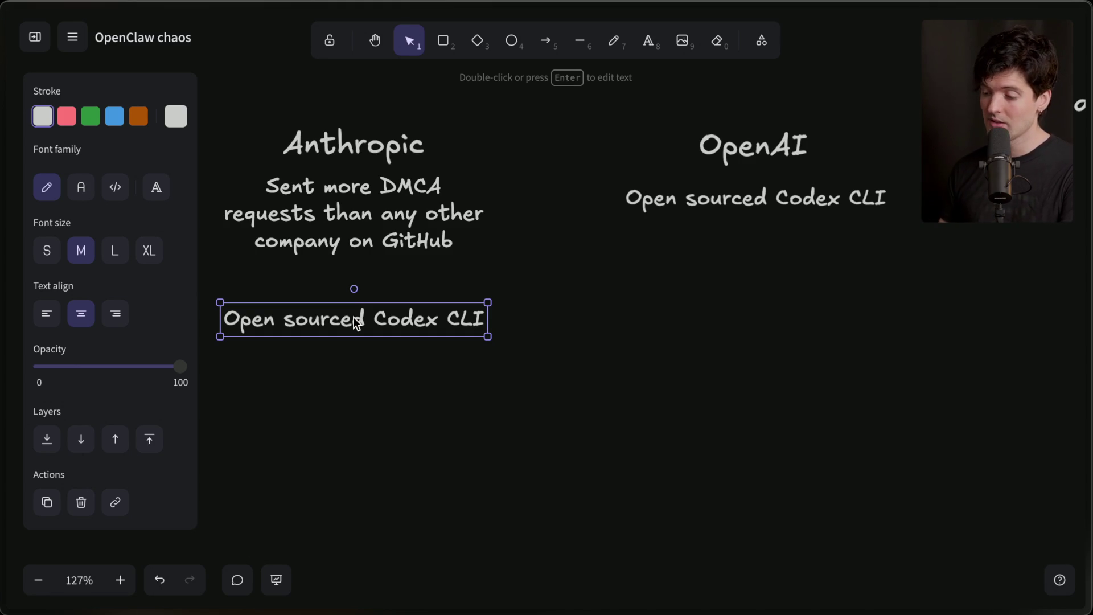
Step: Rewrite the copy as 'Subs are ONLY for their software, hard ban otherwise'
{"action": "double_click", "coordinate": [356, 322]}
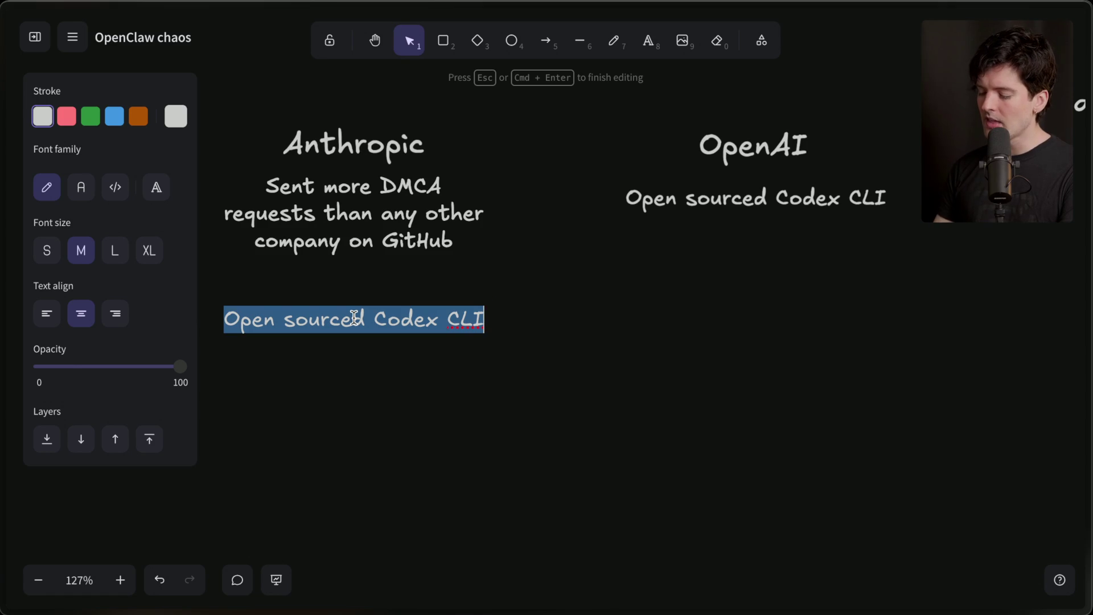
{"action": "type", "text": "Subs are ONLY for theirfot"}
{"action": "key", "text": "BackSpace"}
{"action": "key", "text": "BackSpace"}
{"action": "key", "text": "BackSpace"}
{"action": "type", "text": "oftware, hard ban otherwise"}
{"action": "left_click", "coordinate": [334, 482]}
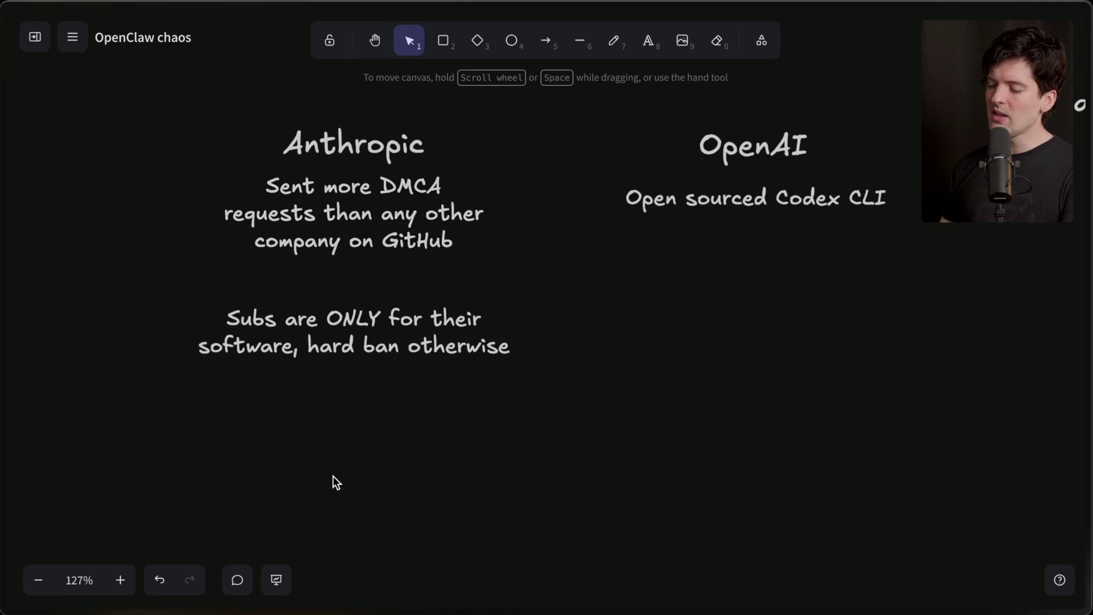
{"action": "left_click_drag", "start_coordinate": [537, 466], "coordinate": [195, 73]}
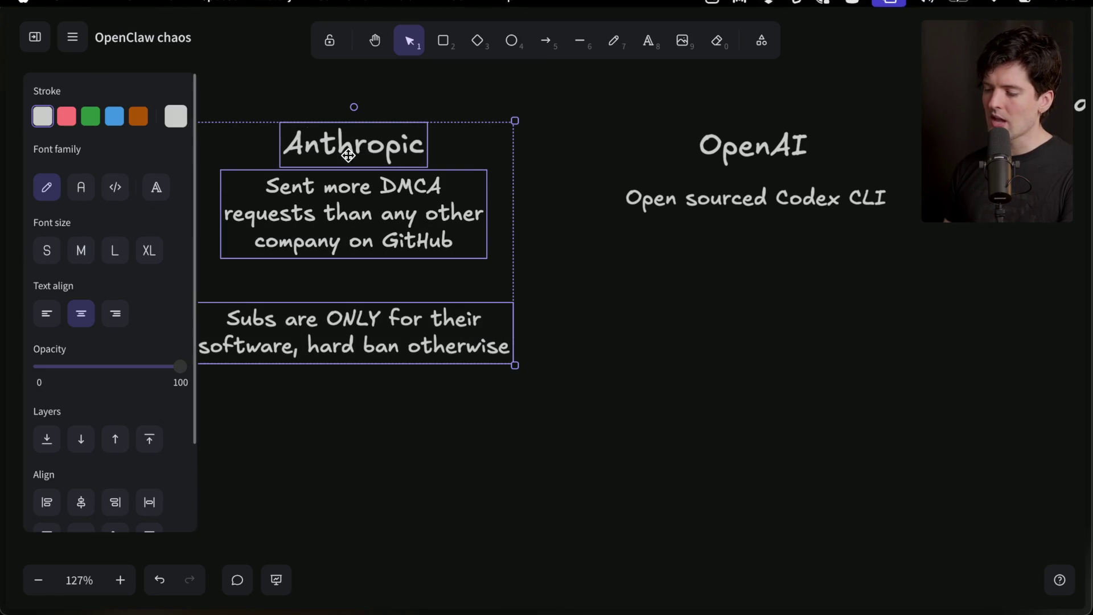
{"action": "left_click", "coordinate": [546, 132]}
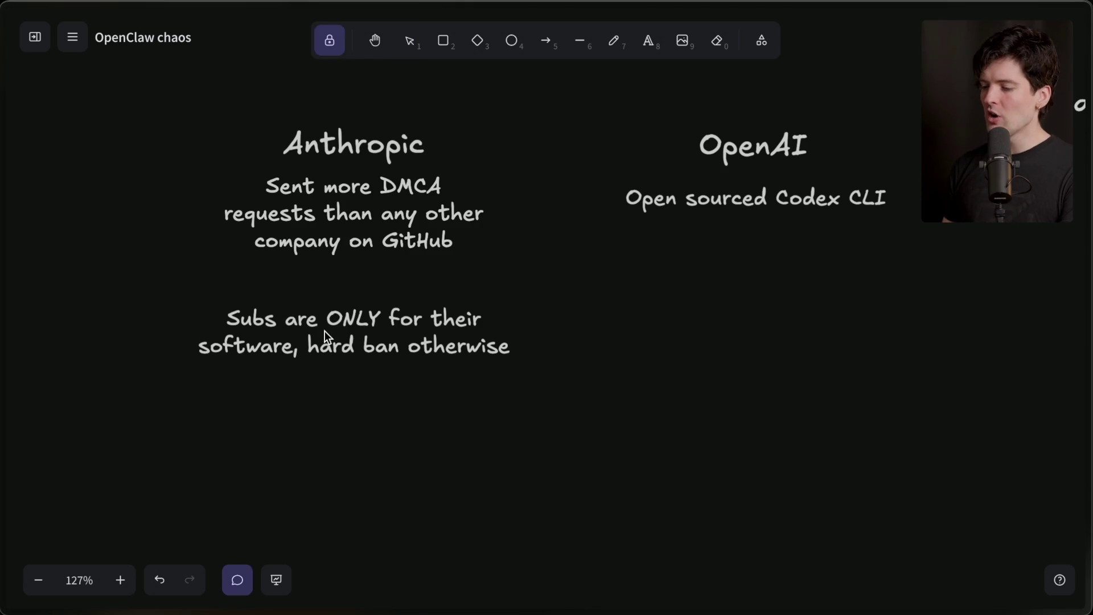
Step: Paste a note under OpenAI and rewrite it as 'Contributes to OpenCode and other harnesses'
{"action": "key", "text": "ctrl+v"}
{"action": "left_click_drag", "start_coordinate": [336, 333], "coordinate": [768, 328]}
{"action": "double_click", "coordinate": [769, 327]}
{"action": "type", "text": "Contributes to OpenCod"}
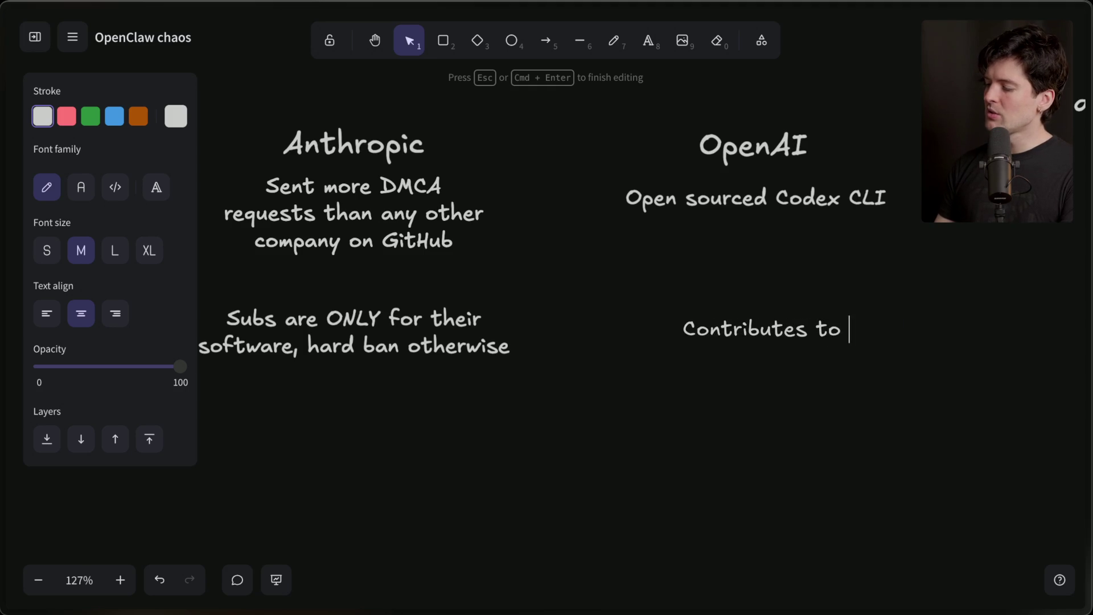
{"action": "type", "text": "e and other"}
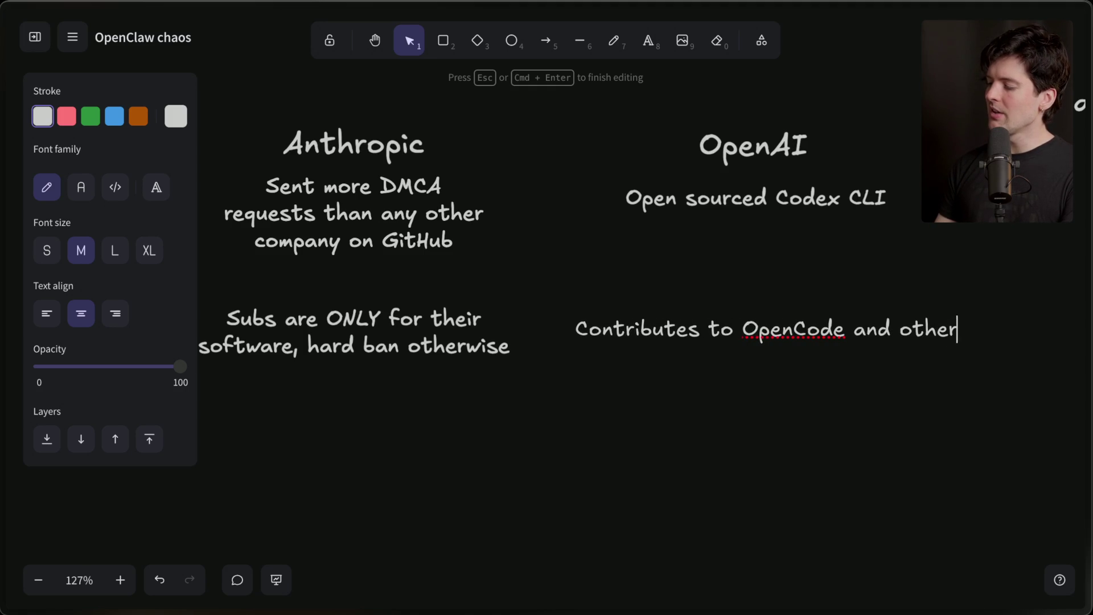
{"action": "type", "text": "harnesses "}
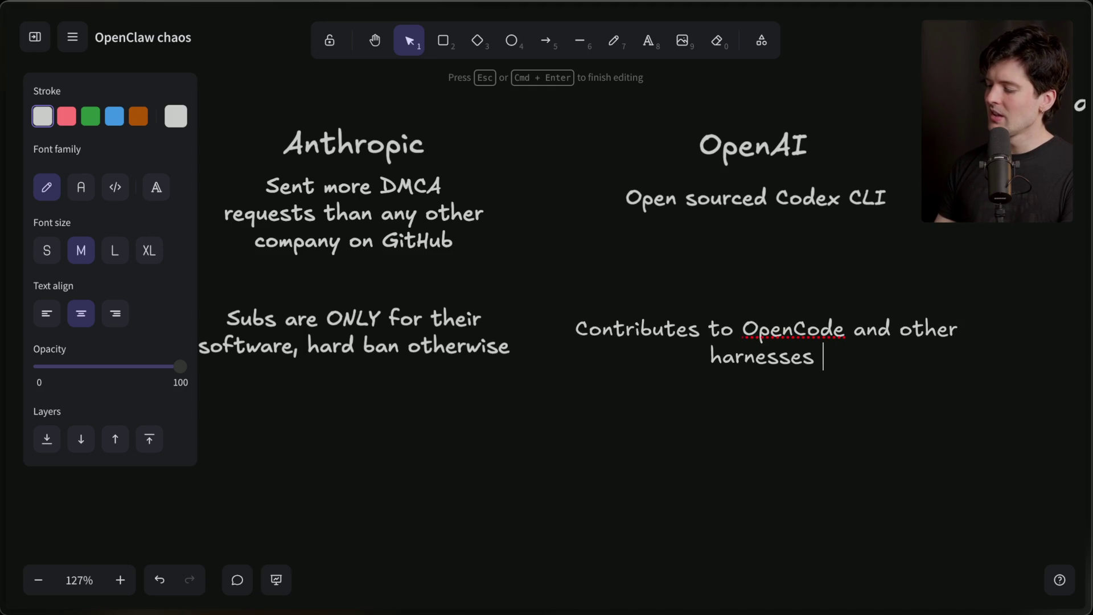
{"action": "type", "text": "with h"}
{"action": "key", "text": "BackSpace"}
{"action": "key", "text": "BackSpace"}
{"action": "key", "text": "BackSpace"}
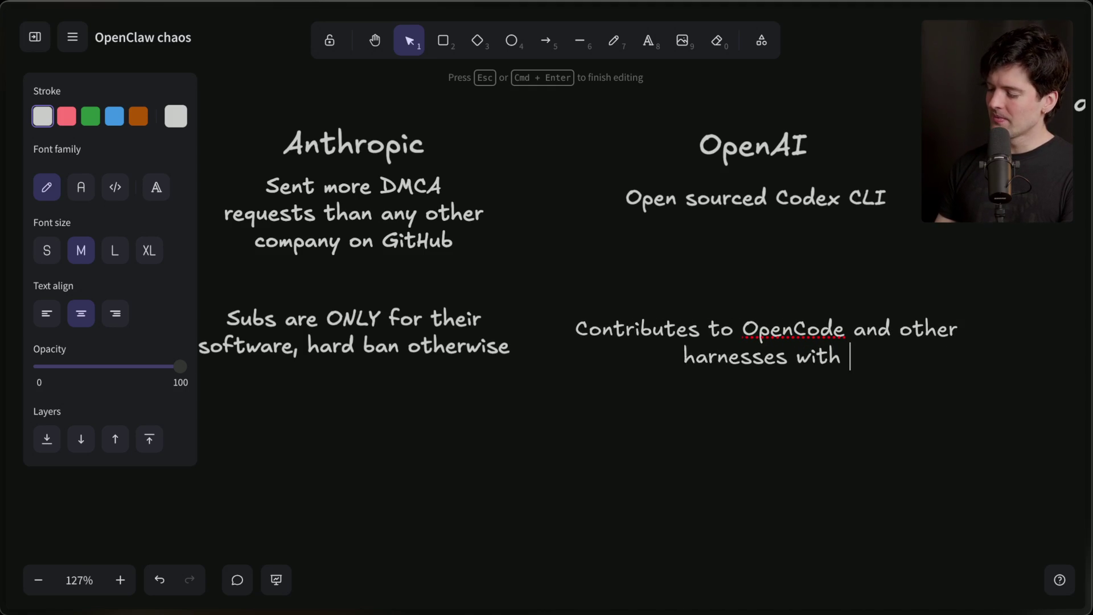
{"action": "key", "text": "Escape"}
Step: Nudge the new OpenAI note up into line with the column
{"action": "left_click_drag", "start_coordinate": [788, 351], "coordinate": [786, 342]}
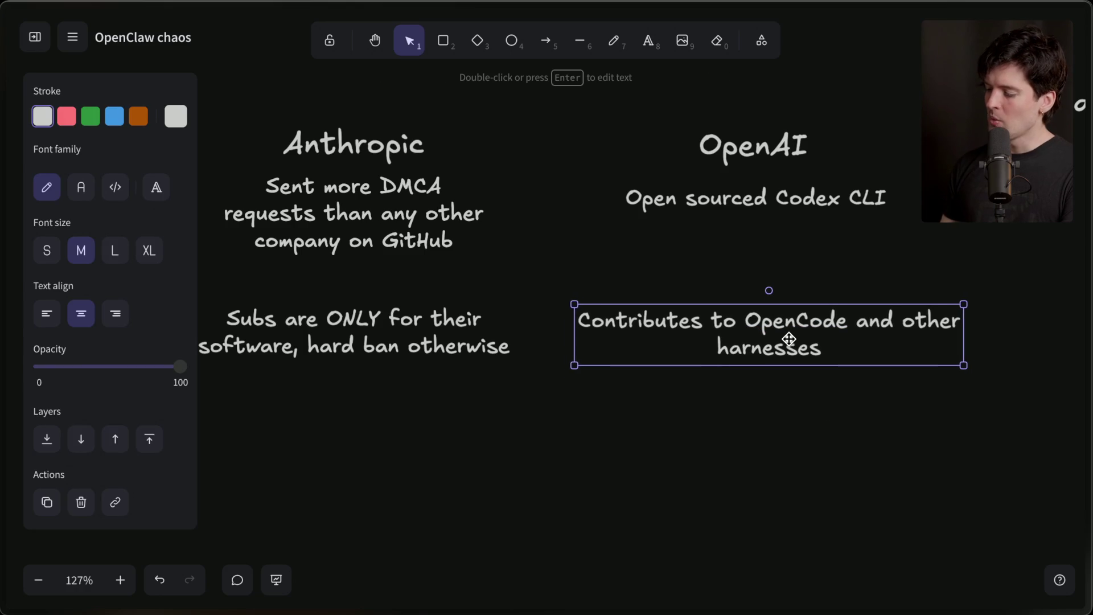
{"action": "key", "text": "Escape"}
{"action": "left_click", "coordinate": [738, 355]}
{"action": "key", "text": "Escape"}
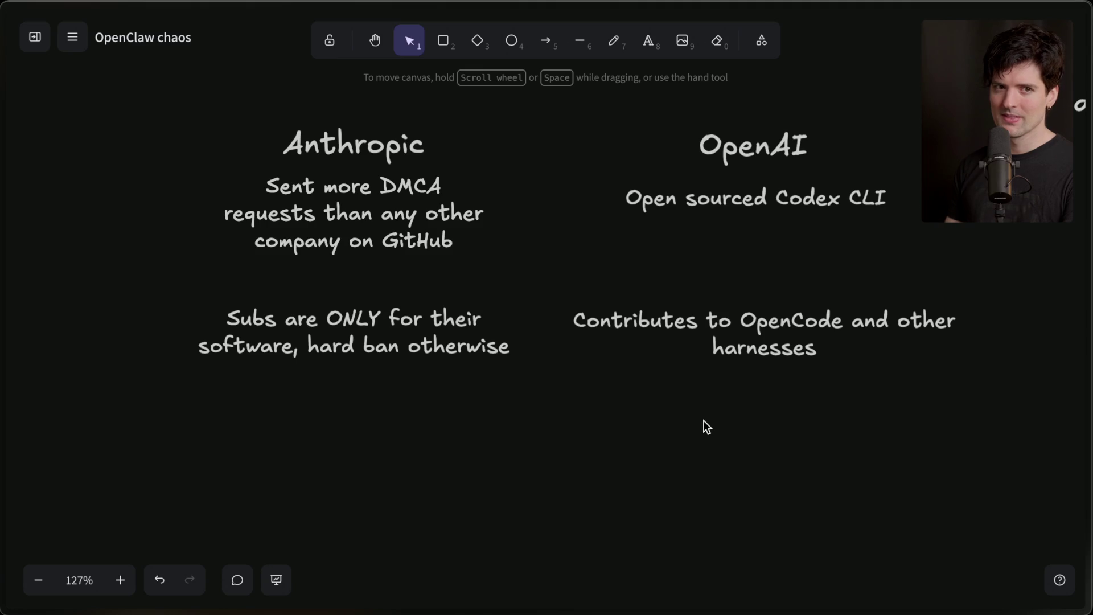
{"action": "left_click", "coordinate": [547, 41]}
Step: Draw trial arrows toward the Subs note and the OpenAI notes, then delete them
{"action": "mouse_move", "coordinate": [540, 213]}
{"action": "left_mouse_down"}
{"action": "mouse_move", "coordinate": [462, 305]}
{"action": "mouse_move", "coordinate": [471, 295]}
{"action": "left_mouse_up"}
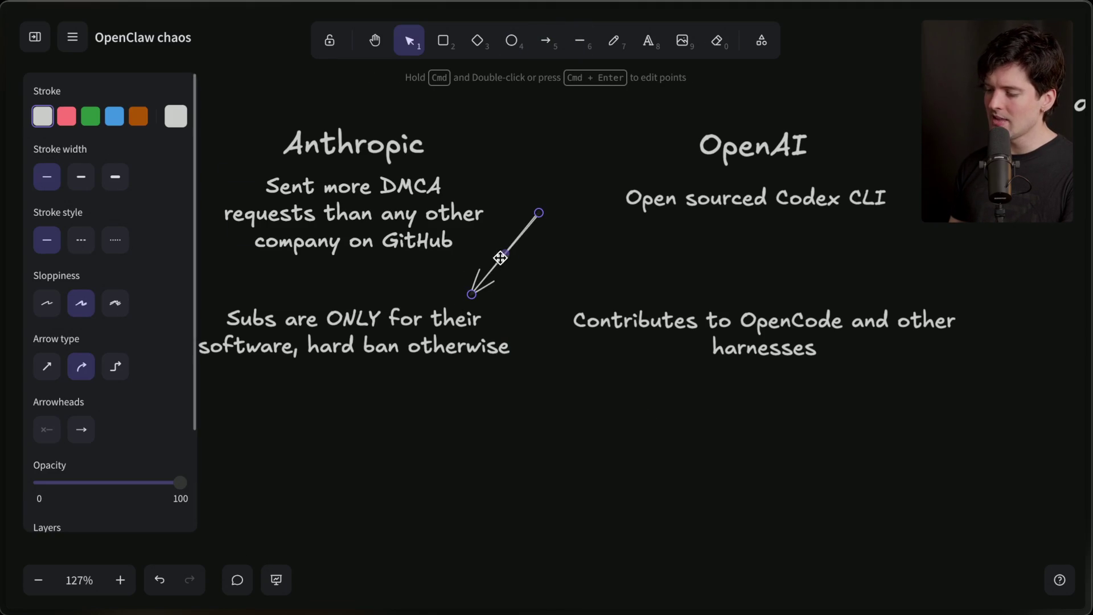
{"action": "mouse_move", "coordinate": [516, 245]}
{"action": "left_mouse_down"}
{"action": "mouse_move", "coordinate": [500, 251]}
{"action": "mouse_move", "coordinate": [1060, 234]}
{"action": "mouse_move", "coordinate": [927, 235]}
{"action": "left_mouse_up"}
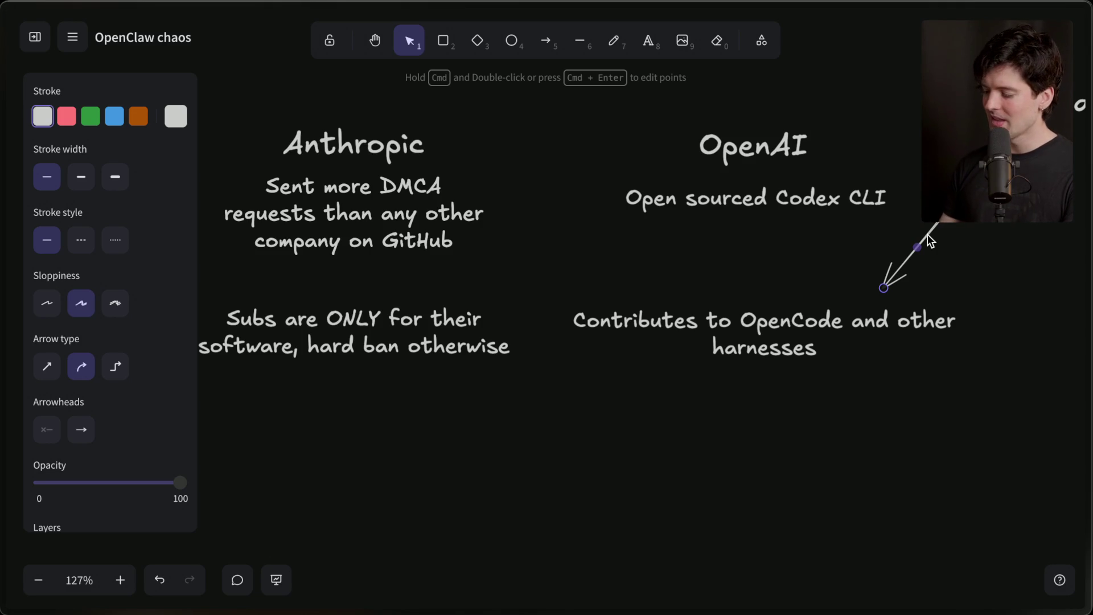
{"action": "key", "text": "Delete"}
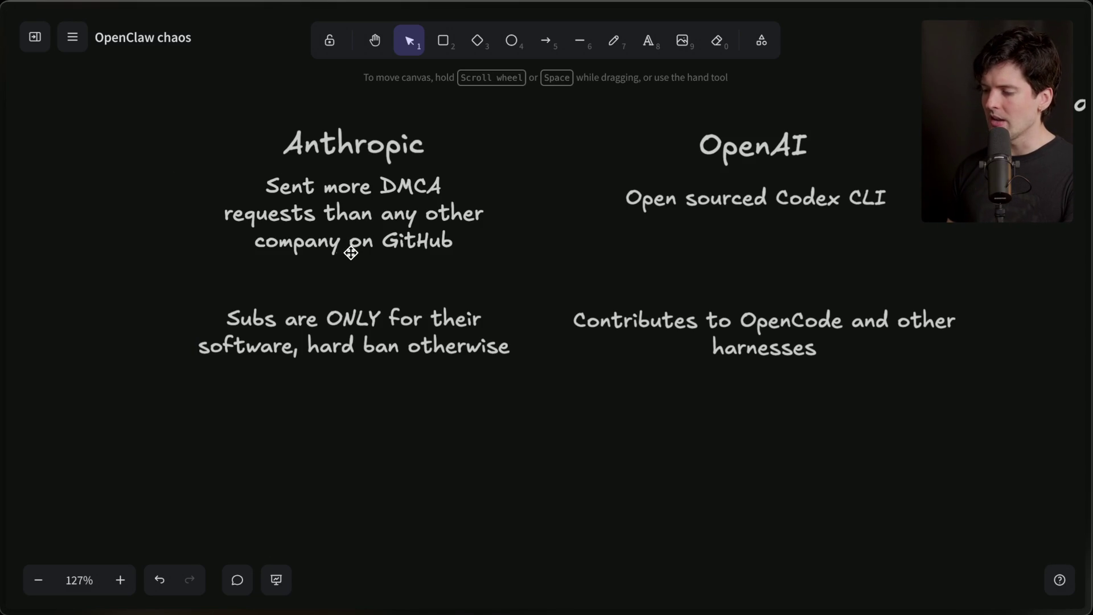
{"action": "left_click", "coordinate": [546, 41]}
{"action": "mouse_move", "coordinate": [534, 120]}
{"action": "left_mouse_down"}
{"action": "mouse_move", "coordinate": [619, 193]}
{"action": "mouse_move", "coordinate": [601, 160]}
{"action": "mouse_move", "coordinate": [228, 157]}
{"action": "mouse_move", "coordinate": [504, 139]}
{"action": "mouse_move", "coordinate": [594, 163]}
{"action": "mouse_move", "coordinate": [239, 282]}
{"action": "mouse_move", "coordinate": [589, 272]}
{"action": "mouse_move", "coordinate": [599, 284]}
{"action": "left_mouse_up"}
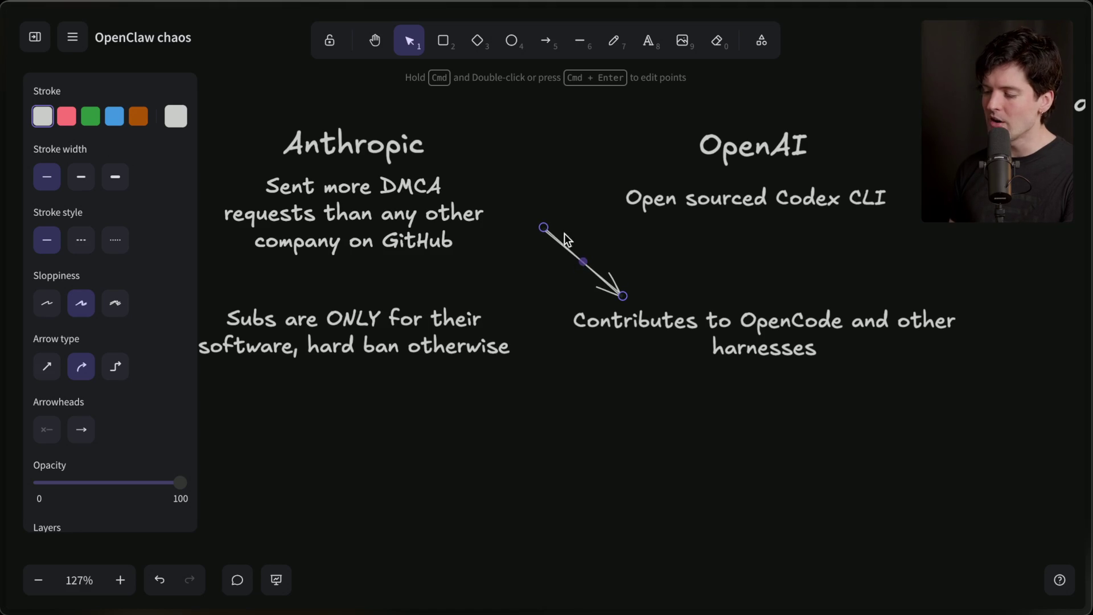
{"action": "left_click_drag", "start_coordinate": [544, 230], "coordinate": [574, 227]}
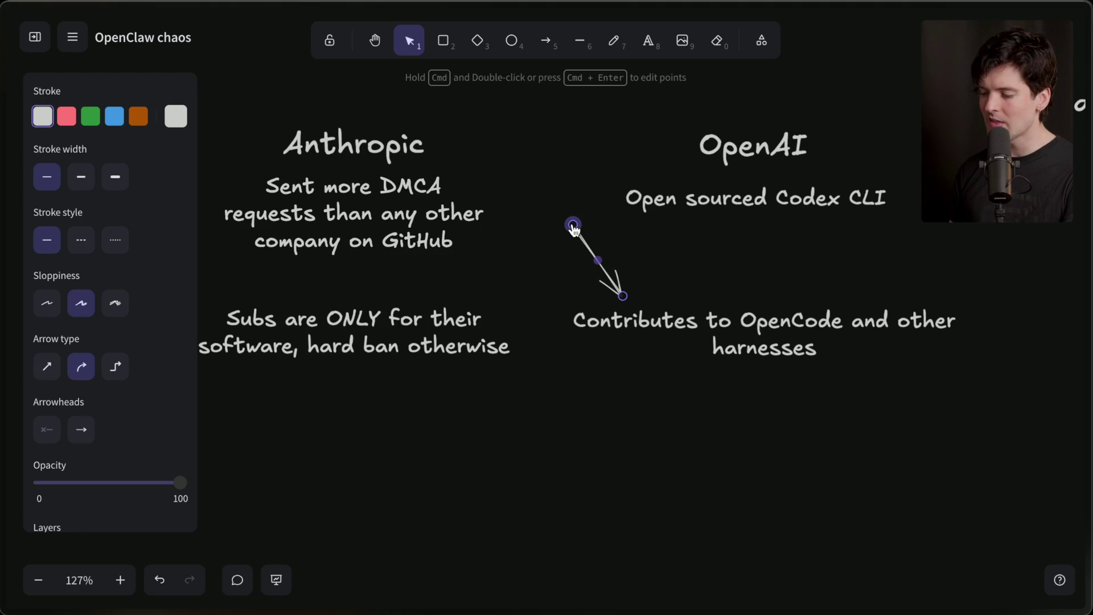
{"action": "key", "text": "Delete"}
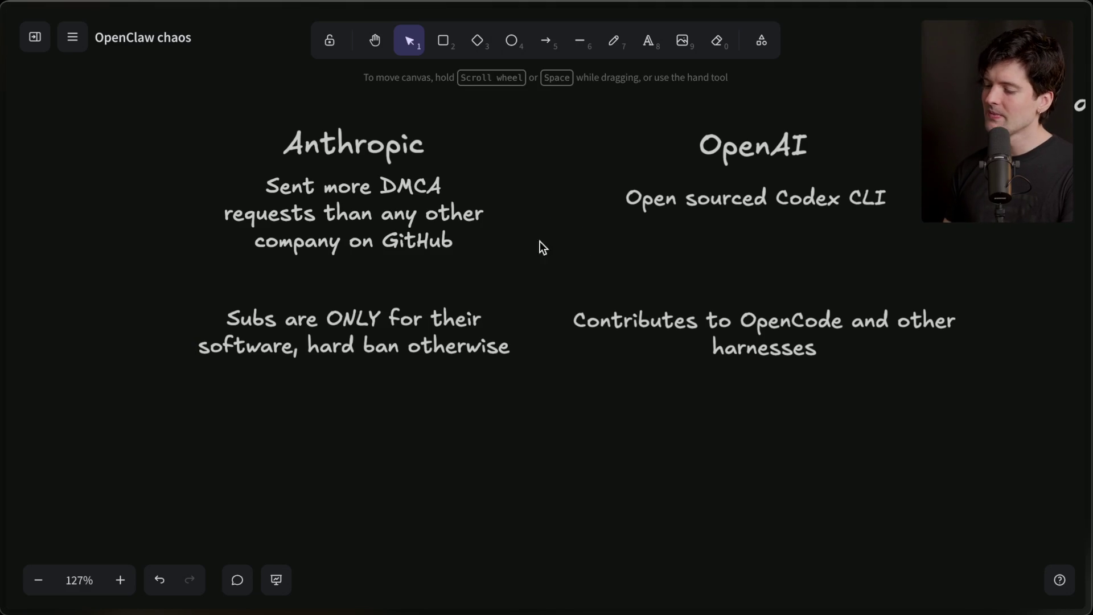
Step: Duplicate the 'Subs are ONLY' note below itself, then remove the copy
{"action": "left_click", "coordinate": [333, 353]}
{"action": "scroll", "coordinate": [333, 353], "scroll_direction": "down", "scroll_amount": 3}
{"action": "scroll", "coordinate": [333, 353], "scroll_direction": "up", "scroll_amount": 2}
{"action": "mouse_move", "coordinate": [400, 237]}
{"action": "left_mouse_down"}
{"action": "mouse_move", "coordinate": [341, 336]}
{"action": "mouse_move", "coordinate": [425, 331]}
{"action": "mouse_move", "coordinate": [402, 342]}
{"action": "left_mouse_up"}
{"action": "key", "text": "Delete"}
{"action": "scroll", "coordinate": [401, 341], "scroll_direction": "up", "scroll_amount": 1}
{"action": "scroll", "coordinate": [401, 341], "scroll_direction": "up", "scroll_amount": 2}
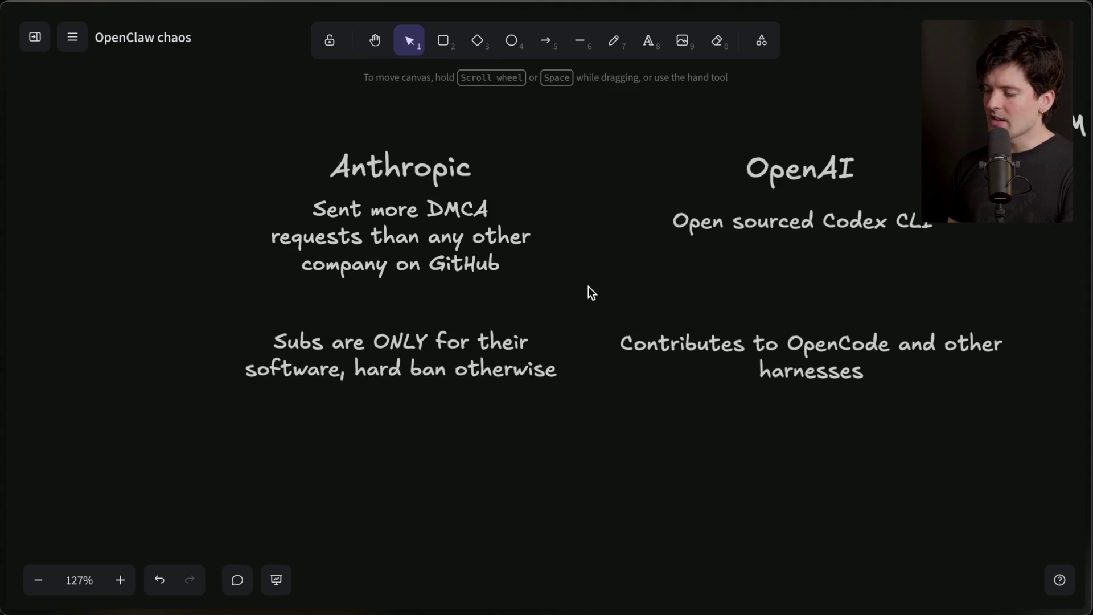
Step: Draw an arrow pointing at the OpenAI heading, then delete it
{"action": "left_click", "coordinate": [546, 40]}
{"action": "left_click_drag", "start_coordinate": [565, 138], "coordinate": [734, 169]}
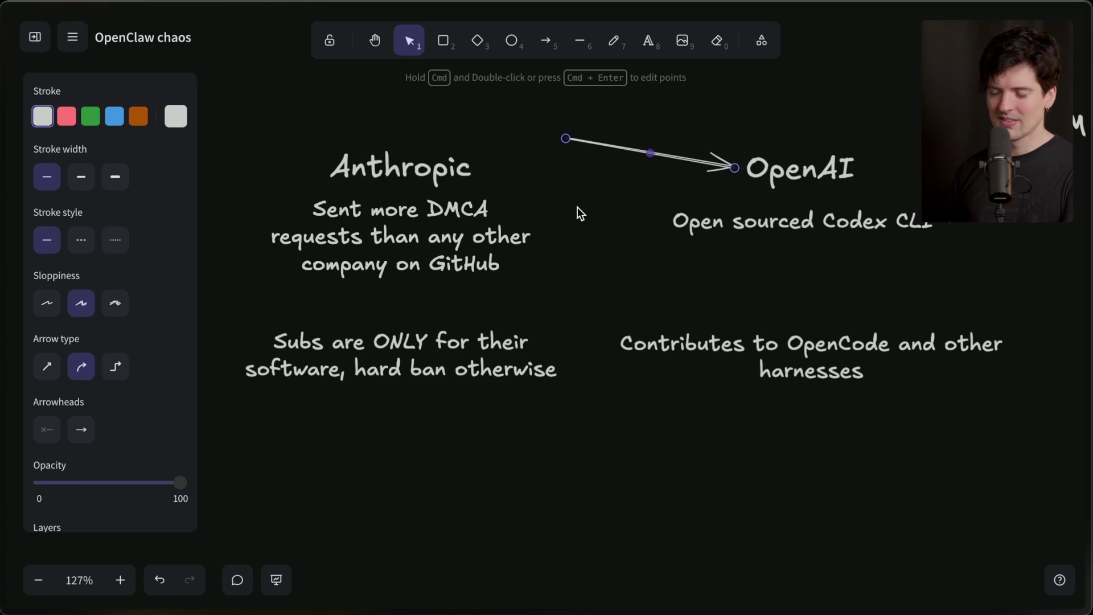
{"action": "key", "text": "Delete"}
Step: Duplicate the 'Subs are ONLY' note below it and retype it as 'contacted Clawdbot via lawyers'
{"action": "scroll", "coordinate": [578, 206], "scroll_direction": "down", "scroll_amount": 4}
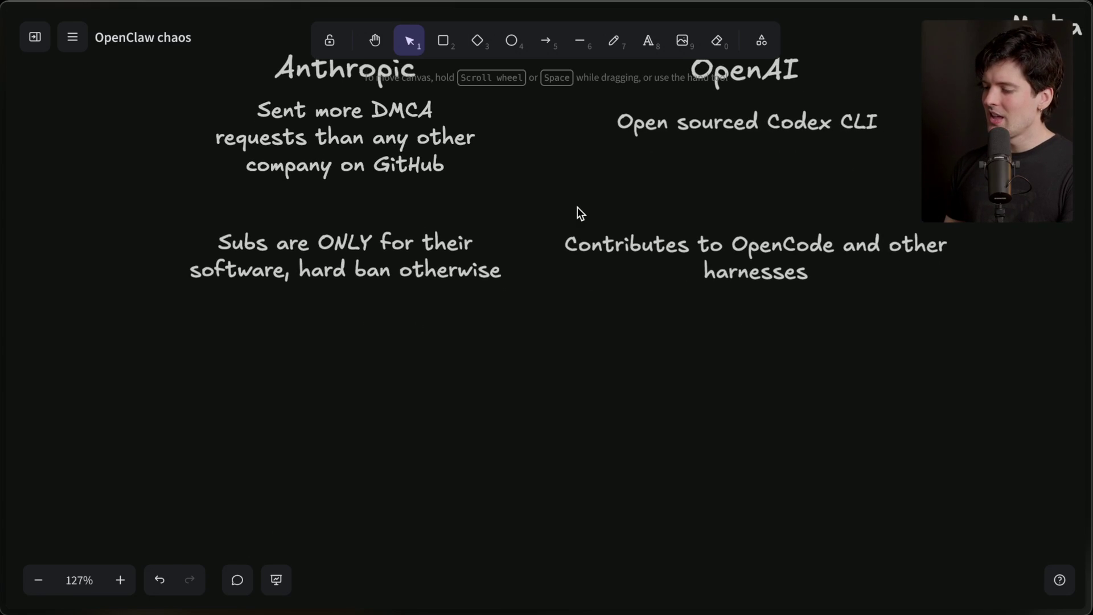
{"action": "left_click", "coordinate": [362, 285]}
{"action": "left_click", "coordinate": [690, 254], "text": "shift"}
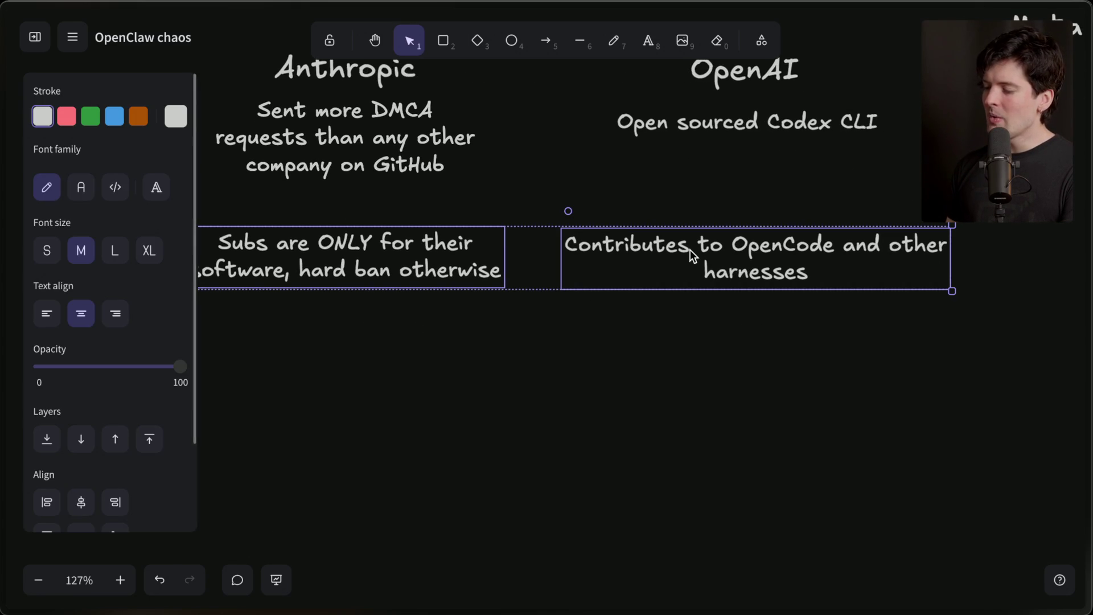
{"action": "left_click", "coordinate": [356, 366]}
{"action": "left_click", "coordinate": [353, 279]}
{"action": "key", "text": "ctrl+d"}
{"action": "left_click_drag", "start_coordinate": [352, 275], "coordinate": [353, 364]}
{"action": "key", "text": "Return"}
{"action": "type", "text": "contacted Clawdbot via"}
{"action": "key", "text": "Return"}
{"action": "type", "text": "lw"}
{"action": "key", "text": "BackSpace"}
{"action": "type", "text": "awyers"}
{"action": "key", "text": "Escape"}
Step: Copy that note under OpenAI and rewrite it as the phone-number note
{"action": "left_click_drag", "start_coordinate": [336, 385], "coordinate": [747, 378]}
{"action": "key", "text": "Return"}
{"action": "type", "text": "Sam altm"}
{"action": "key", "text": "ctrl+a"}
{"action": "type", "text": "Pete has sam's phone number"}
{"action": "left_click", "coordinate": [749, 438]}
{"action": "scroll", "coordinate": [751, 467], "scroll_direction": "up", "scroll_amount": 2}
{"action": "scroll", "coordinate": [751, 468], "scroll_direction": "up", "scroll_amount": 3}
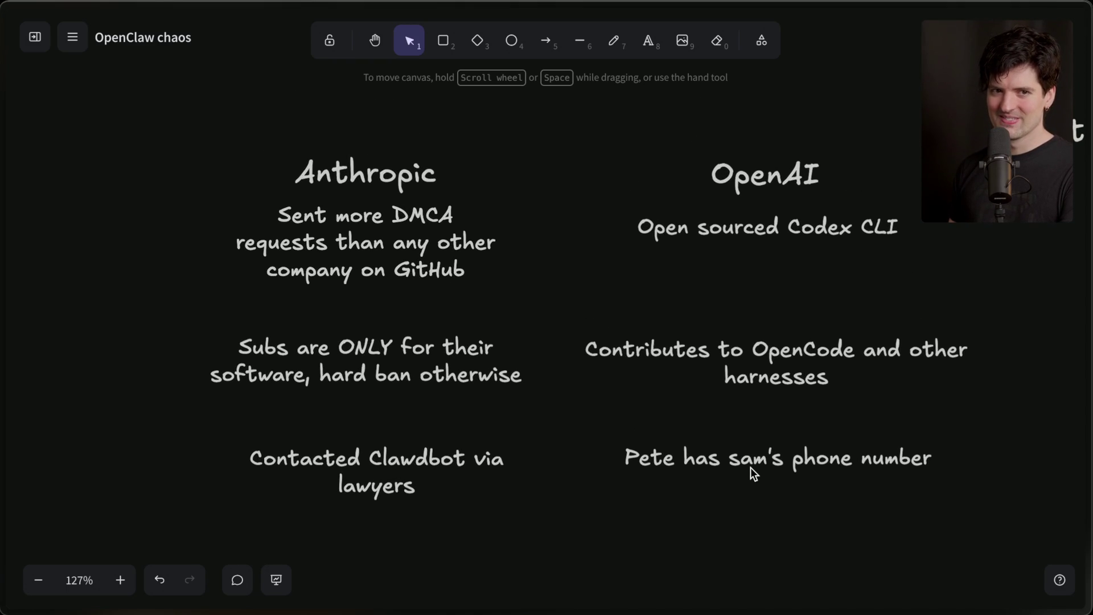
{"action": "mouse_move", "coordinate": [981, 268]}
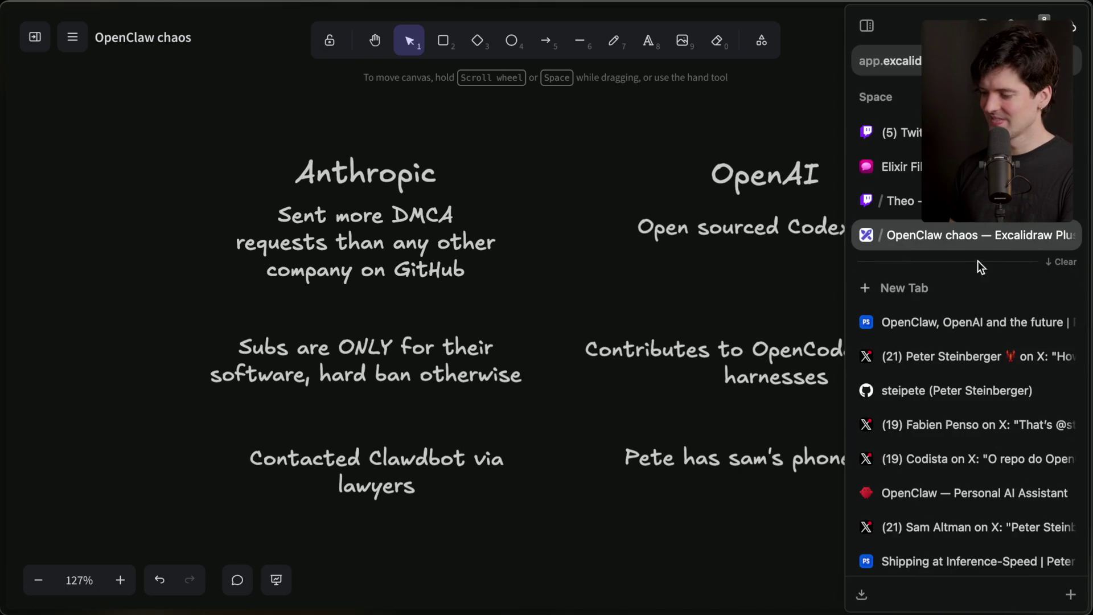
{"action": "left_click", "coordinate": [915, 128]}
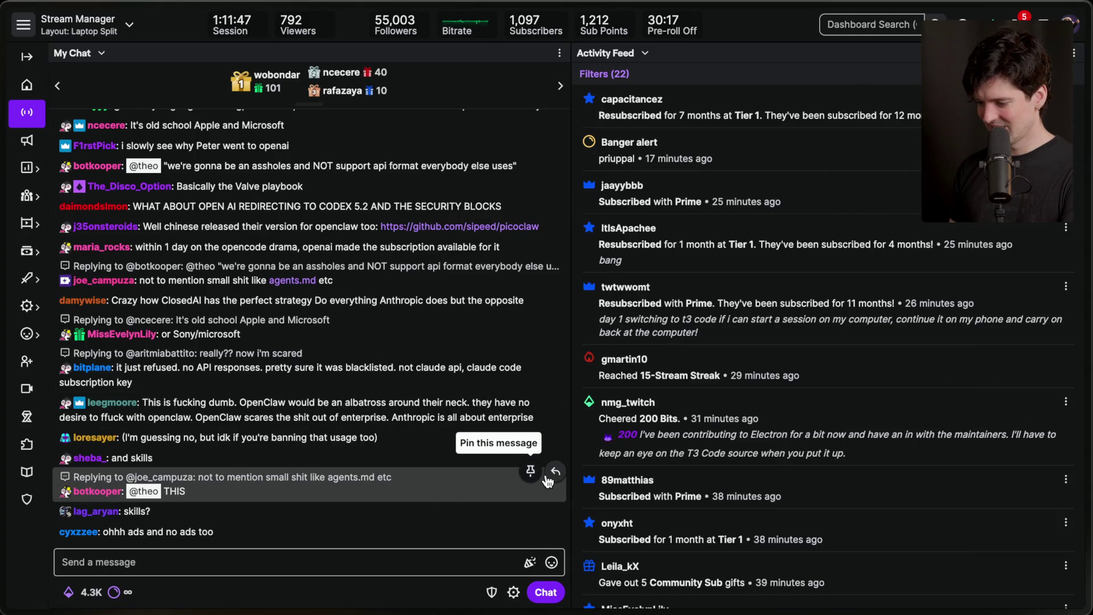
{"action": "left_click", "coordinate": [553, 472]}
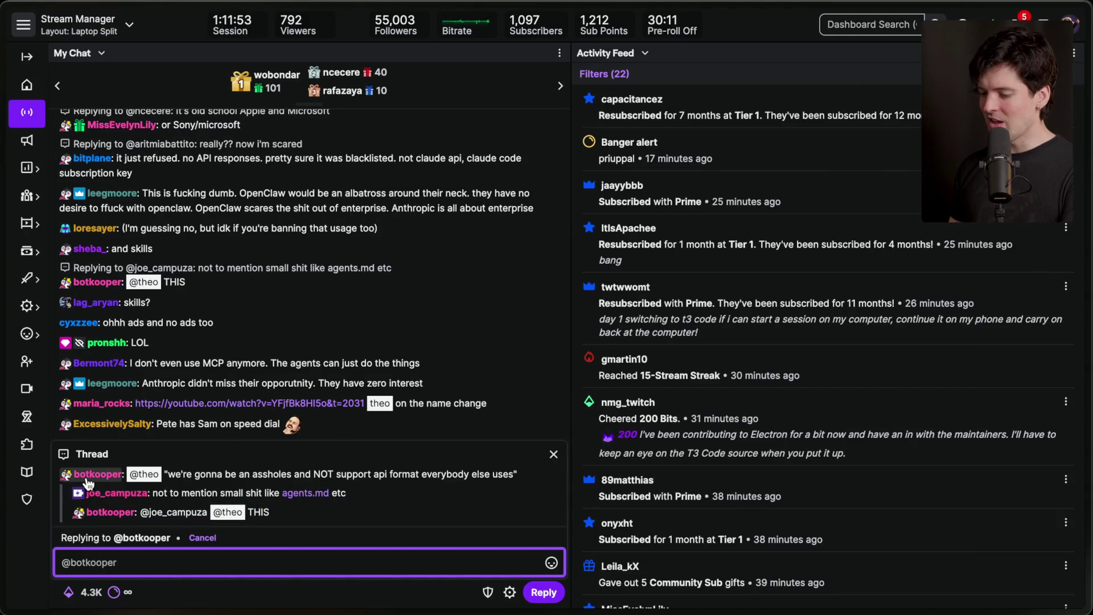
{"action": "left_click", "coordinate": [280, 492]}
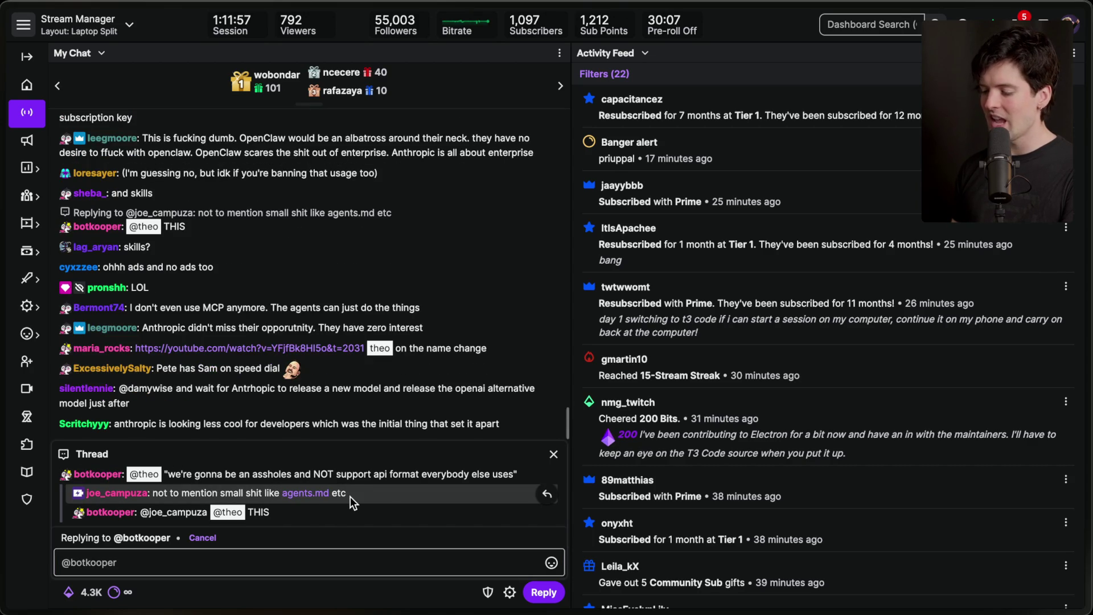
{"action": "left_click", "coordinate": [554, 455]}
{"action": "mouse_move", "coordinate": [968, 391]}
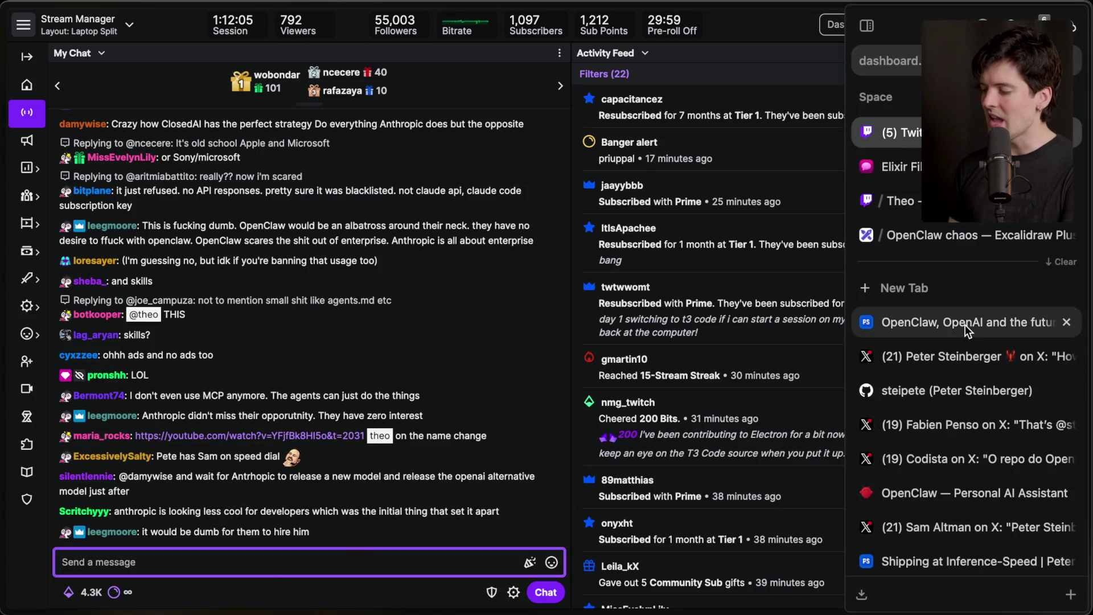
{"action": "left_click", "coordinate": [966, 330]}
{"action": "left_click", "coordinate": [941, 233]}
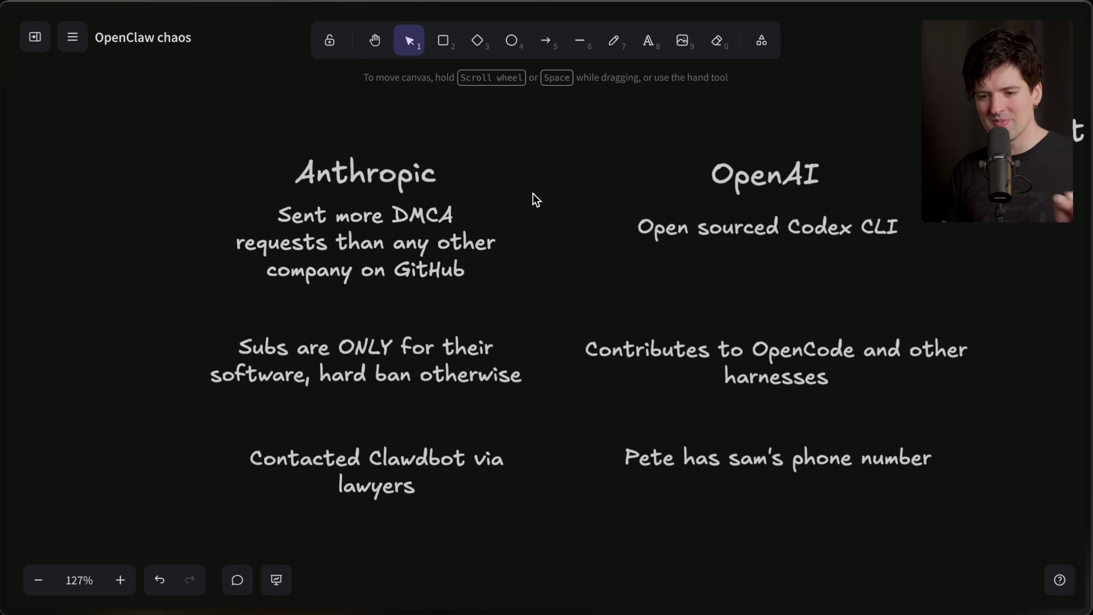
{"action": "mouse_move", "coordinate": [549, 135]}
{"action": "left_mouse_down"}
{"action": "mouse_move", "coordinate": [1020, 512]}
{"action": "mouse_move", "coordinate": [992, 507]}
{"action": "left_mouse_up"}
{"action": "left_click", "coordinate": [991, 503]}
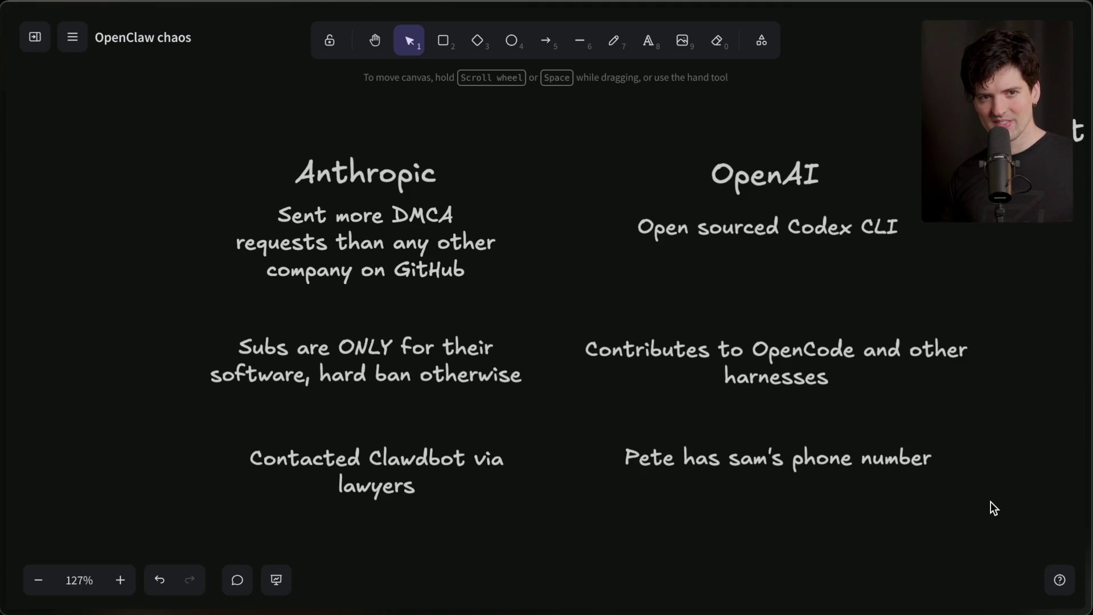
{"action": "scroll", "coordinate": [991, 502], "scroll_direction": "down", "scroll_amount": 1}
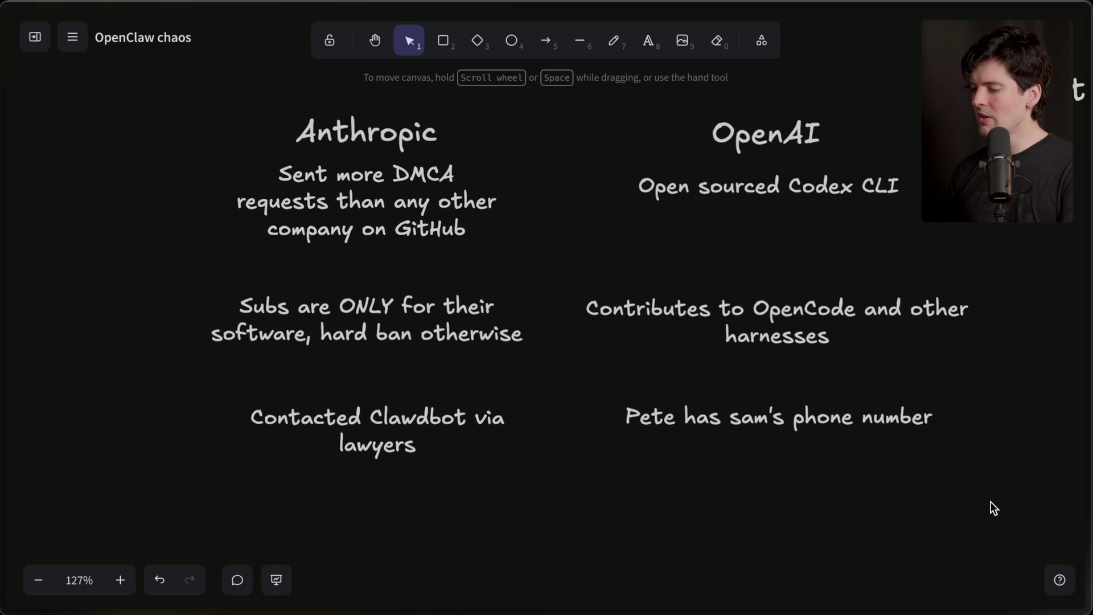
{"action": "scroll", "coordinate": [991, 502], "scroll_direction": "down", "scroll_amount": 1}
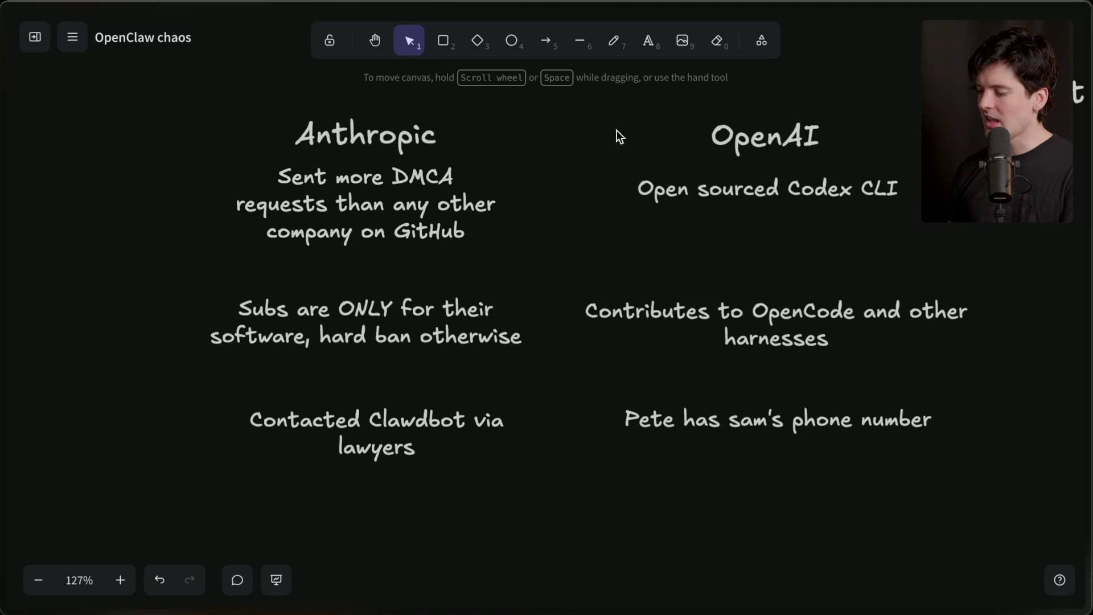
{"action": "mouse_move", "coordinate": [937, 476]}
{"action": "left_mouse_down"}
{"action": "mouse_move", "coordinate": [617, 231]}
{"action": "mouse_move", "coordinate": [543, 78]}
{"action": "mouse_move", "coordinate": [537, 91]}
{"action": "mouse_move", "coordinate": [558, 88]}
{"action": "mouse_move", "coordinate": [141, 542]}
{"action": "left_mouse_up"}
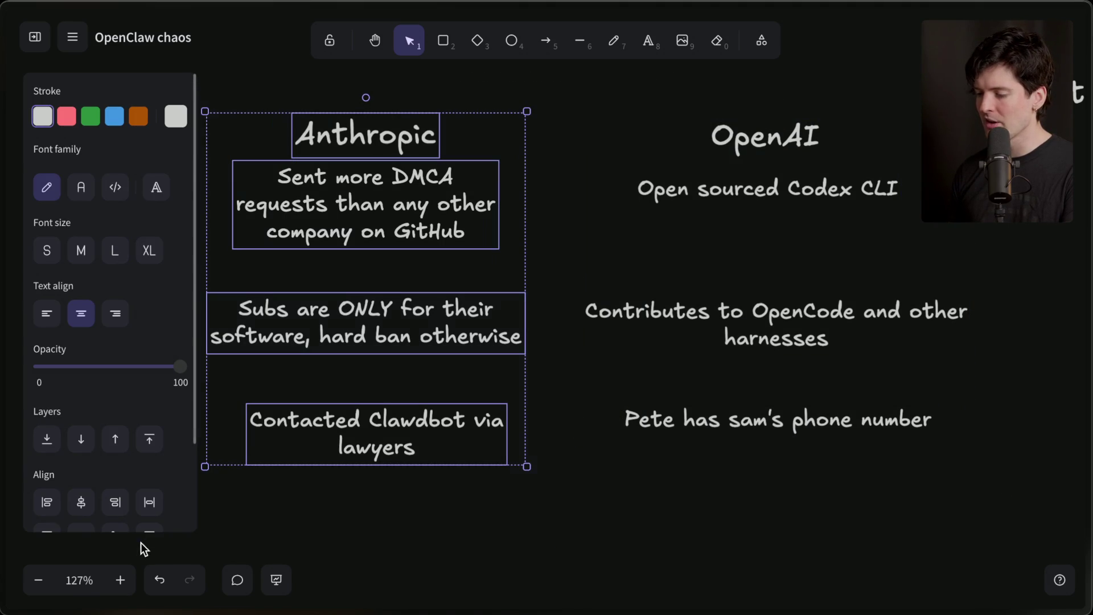
{"action": "left_click", "coordinate": [399, 510]}
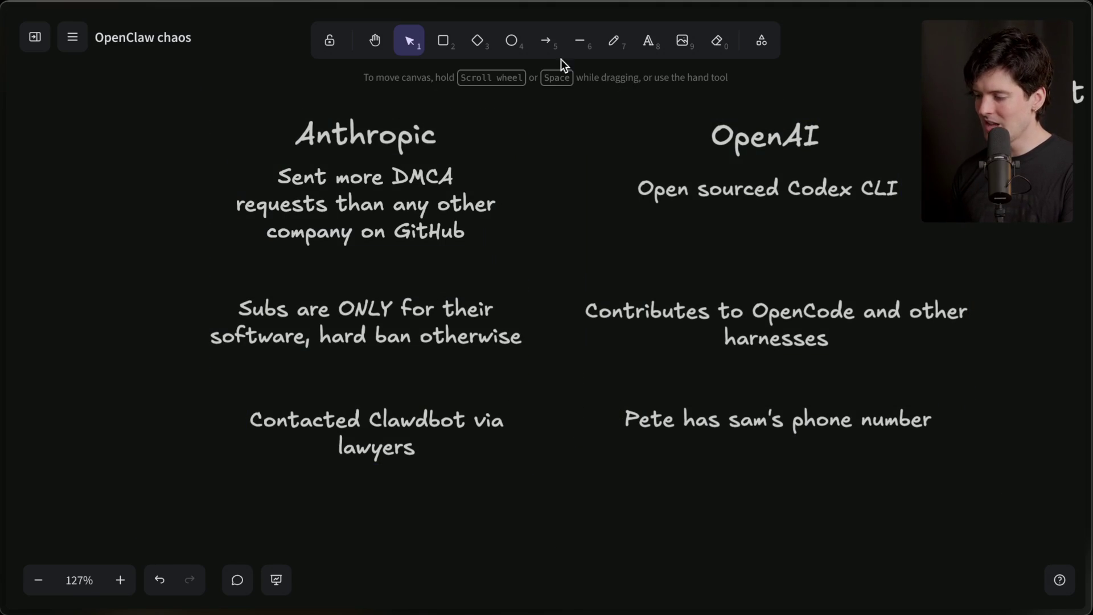
{"action": "left_click", "coordinate": [545, 41]}
{"action": "mouse_move", "coordinate": [542, 117]}
{"action": "left_mouse_down"}
{"action": "mouse_move", "coordinate": [578, 183]}
{"action": "mouse_move", "coordinate": [658, 128]}
{"action": "left_mouse_up"}
Step: Position the short arrow above-left of the Anthropic heading, glancing at the Twitch dashboard
{"action": "scroll", "coordinate": [573, 185], "scroll_direction": "up", "scroll_amount": 2}
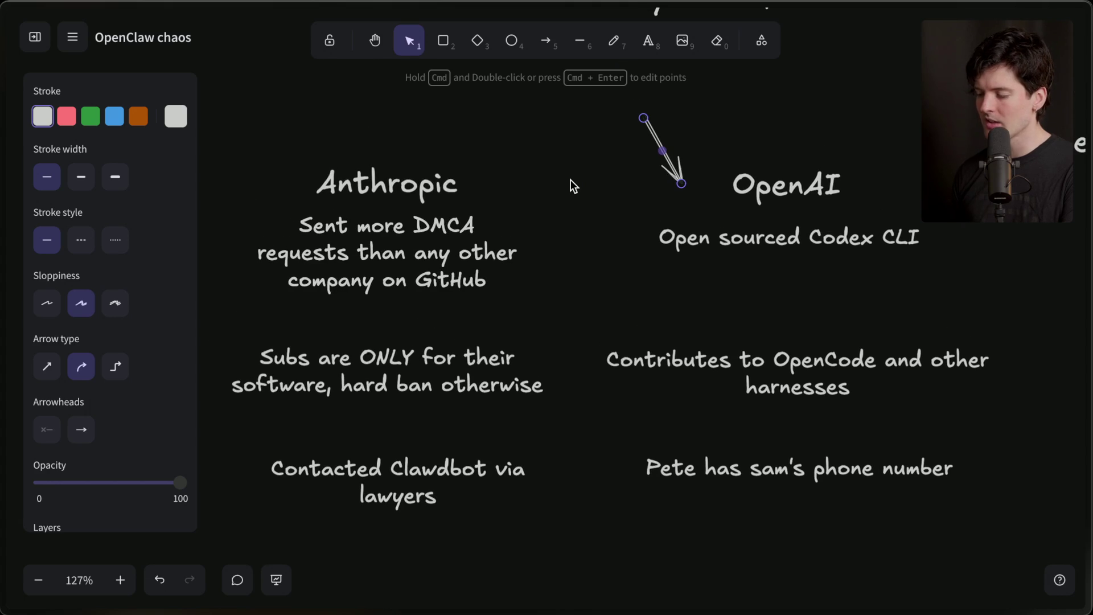
{"action": "mouse_move", "coordinate": [679, 170]}
{"action": "left_mouse_down"}
{"action": "mouse_move", "coordinate": [291, 153]}
{"action": "mouse_move", "coordinate": [774, 149]}
{"action": "mouse_move", "coordinate": [715, 160]}
{"action": "left_mouse_up"}
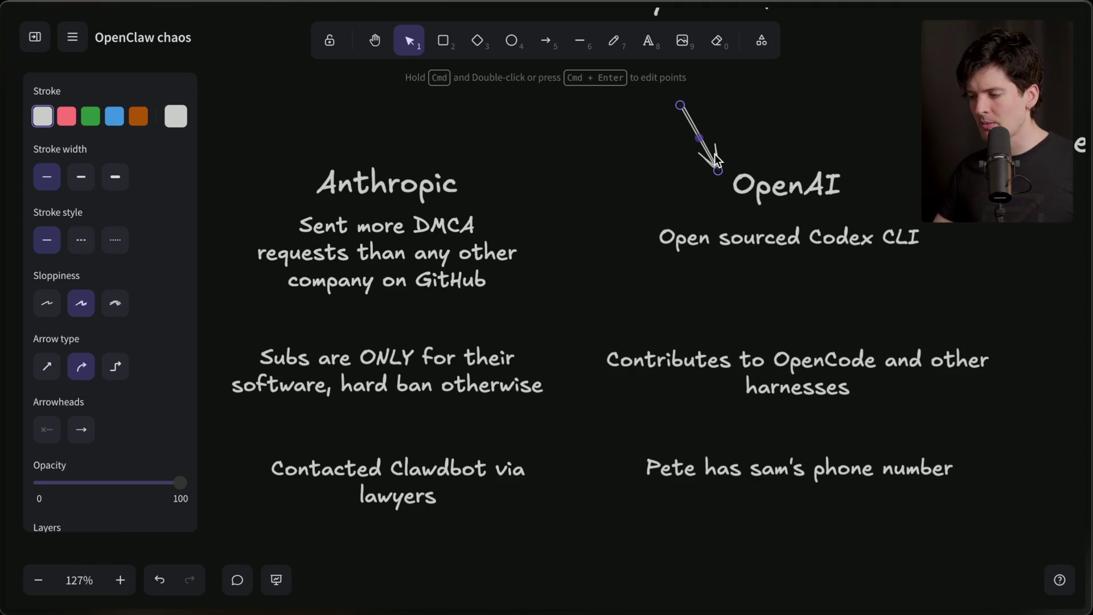
{"action": "mouse_move", "coordinate": [716, 160]}
{"action": "left_mouse_down"}
{"action": "mouse_move", "coordinate": [430, 159]}
{"action": "mouse_move", "coordinate": [343, 153]}
{"action": "mouse_move", "coordinate": [322, 139]}
{"action": "mouse_move", "coordinate": [713, 161]}
{"action": "left_mouse_up"}
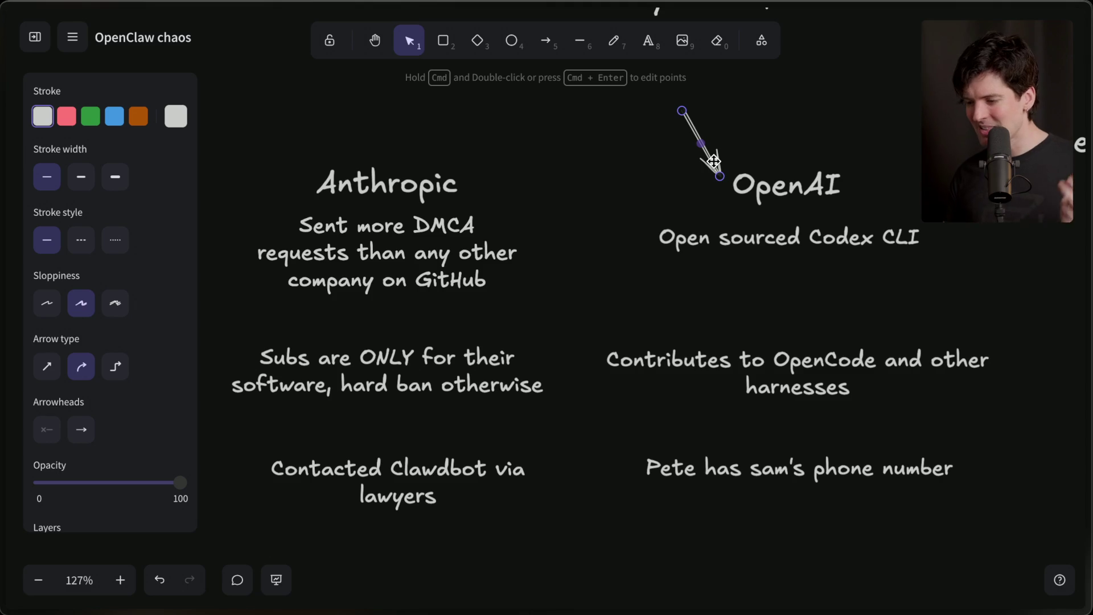
{"action": "left_click", "coordinate": [1019, 196]}
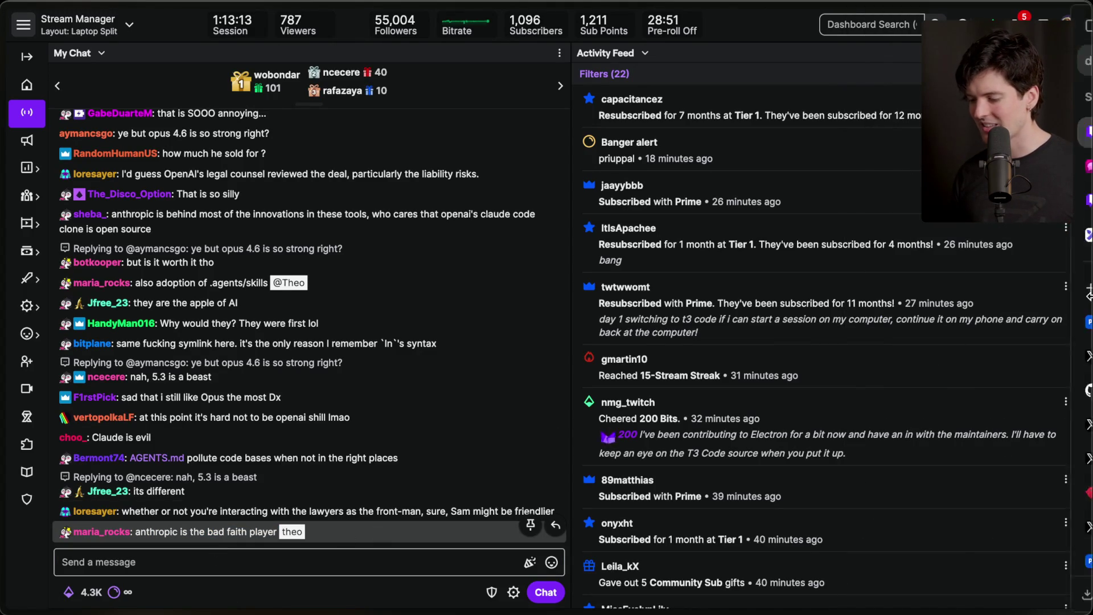
{"action": "mouse_move", "coordinate": [935, 307]}
{"action": "left_click", "coordinate": [951, 237]}
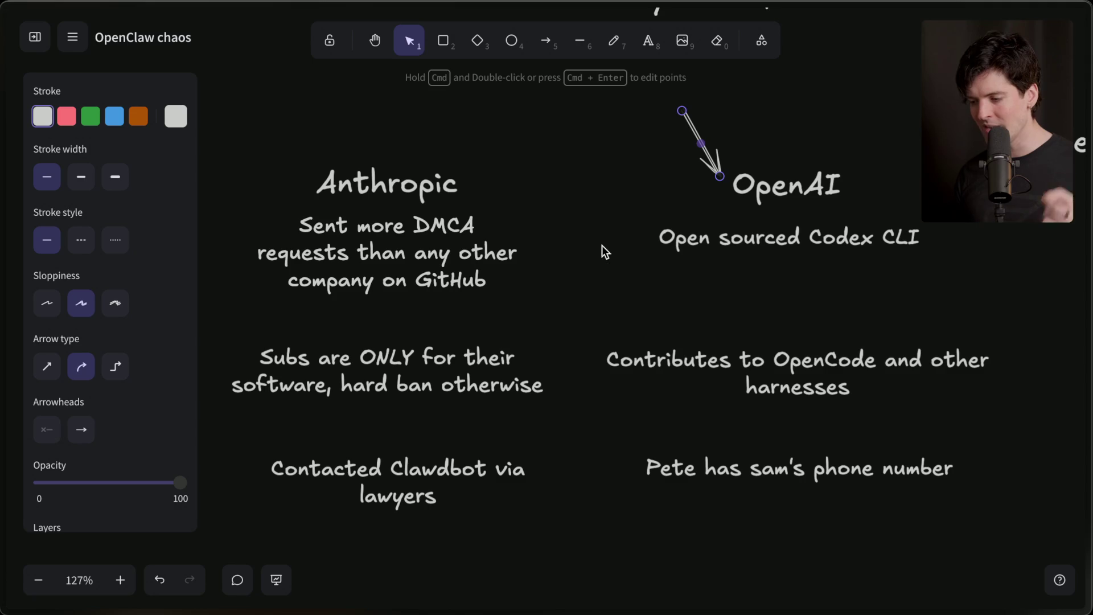
{"action": "left_click_drag", "start_coordinate": [712, 163], "coordinate": [299, 155]}
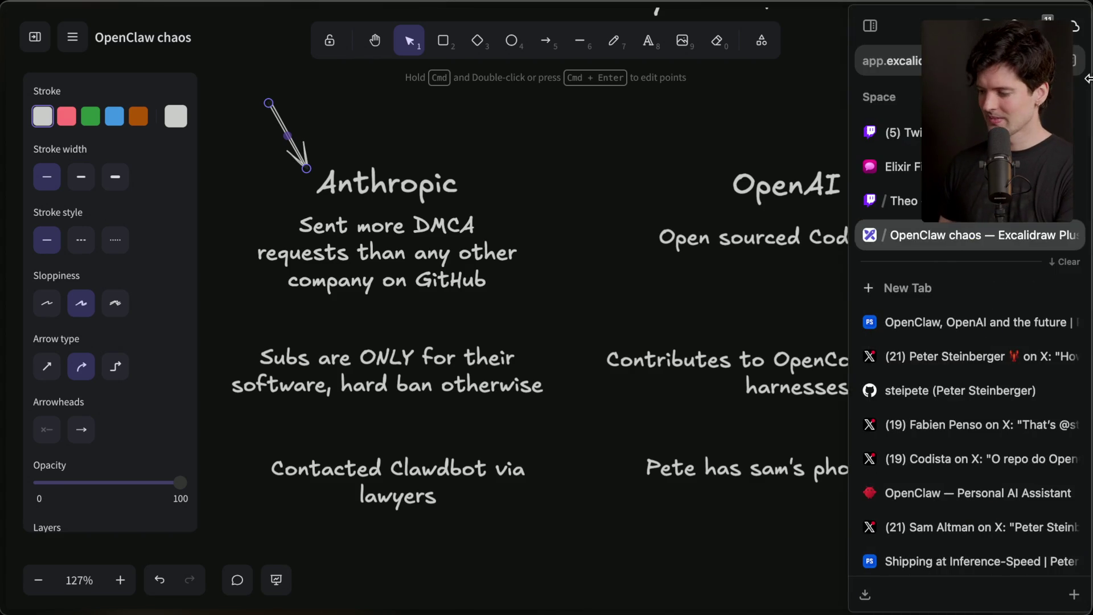
{"action": "left_click", "coordinate": [905, 129]}
{"action": "left_click", "coordinate": [280, 396]}
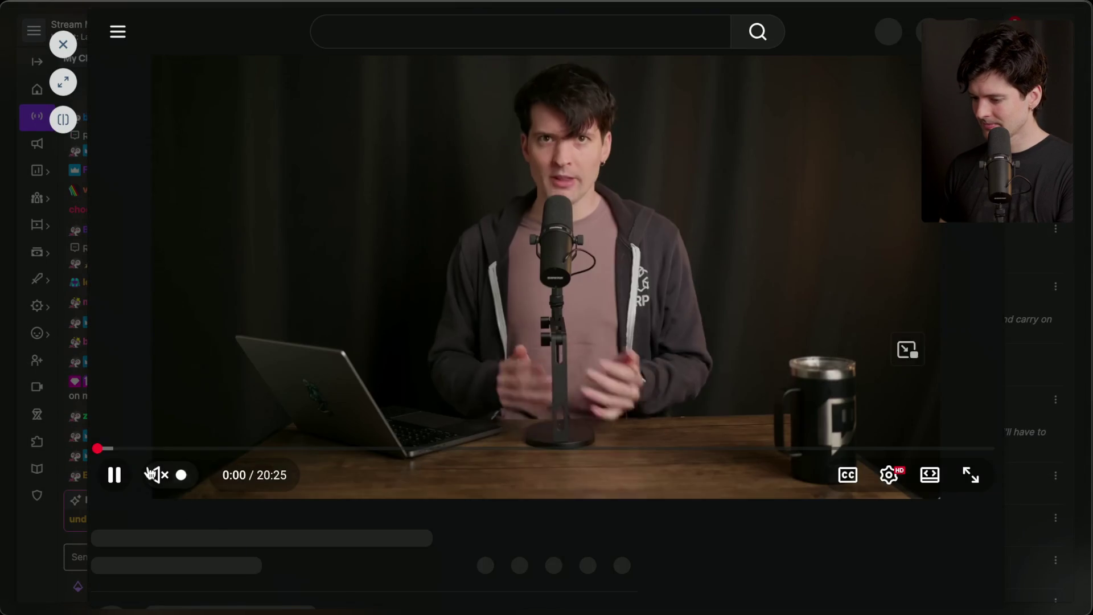
{"action": "left_click", "coordinate": [114, 488]}
{"action": "scroll", "coordinate": [194, 538], "scroll_direction": "down", "scroll_amount": 2}
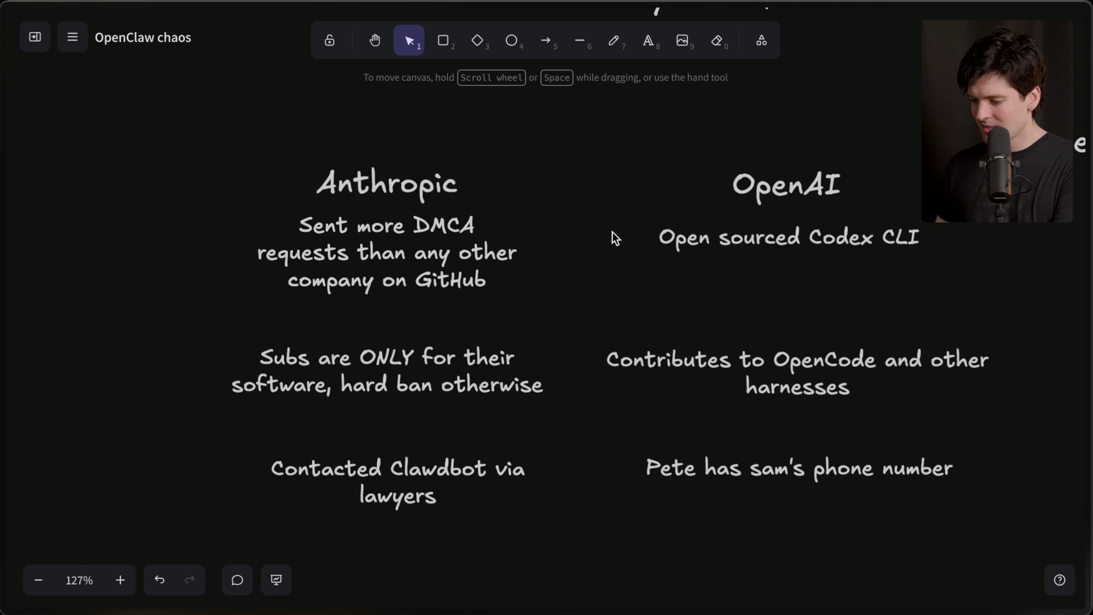
Step: Move the Anthropic column far left and the OpenAI column into its place
{"action": "left_click_drag", "start_coordinate": [177, 145], "coordinate": [586, 588]}
{"action": "left_click_drag", "start_coordinate": [471, 373], "coordinate": [3, 373]}
{"action": "mouse_move", "coordinate": [491, 144]}
{"action": "left_mouse_down"}
{"action": "mouse_move", "coordinate": [998, 547]}
{"action": "mouse_move", "coordinate": [479, 90]}
{"action": "left_mouse_up"}
{"action": "left_click", "coordinate": [797, 371]}
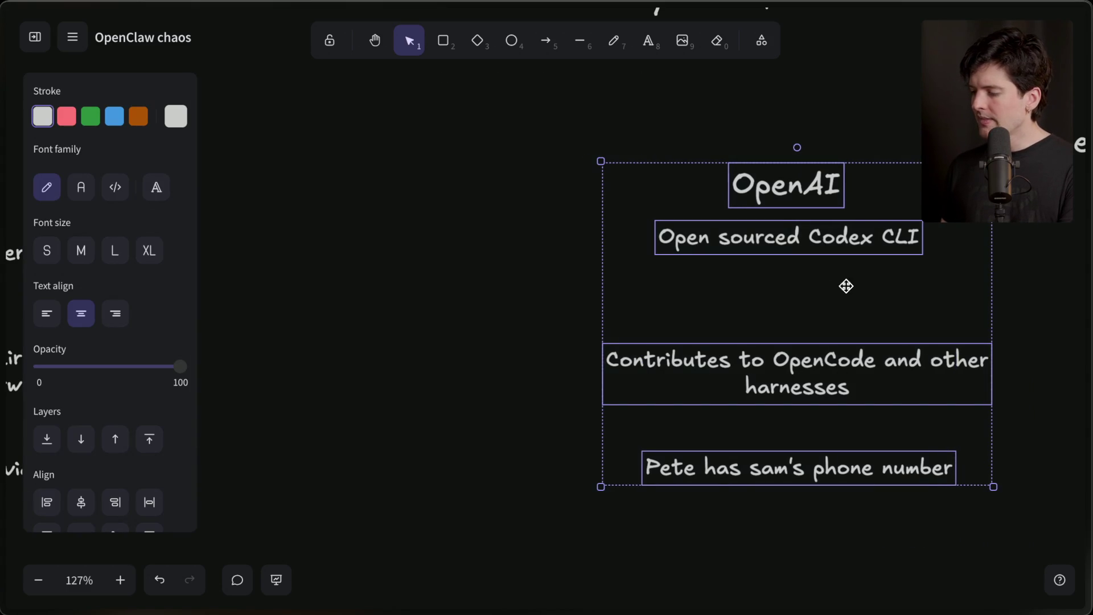
{"action": "left_click_drag", "start_coordinate": [854, 286], "coordinate": [513, 283]}
Step: Bring the Meta heading into view and copy the Codex CLI note beneath it
{"action": "left_click", "coordinate": [997, 194]}
{"action": "mouse_move", "coordinate": [996, 194]}
{"action": "left_mouse_down"}
{"action": "mouse_move", "coordinate": [784, 192]}
{"action": "mouse_move", "coordinate": [823, 196]}
{"action": "mouse_move", "coordinate": [812, 188]}
{"action": "left_mouse_up"}
{"action": "scroll", "coordinate": [827, 203], "scroll_direction": "right", "scroll_amount": 3}
{"action": "left_click", "coordinate": [398, 239]}
{"action": "mouse_move", "coordinate": [397, 240]}
{"action": "left_mouse_down", "text": "alt"}
{"action": "mouse_move", "coordinate": [417, 250]}
{"action": "mouse_move", "coordinate": [802, 229]}
{"action": "left_mouse_up", "text": "alt"}
Step: Replace the copied Meta note text with 'Open source models' and 'Open source lineage' lines
{"action": "key", "text": "Return"}
{"action": "type", "text": "Open "}
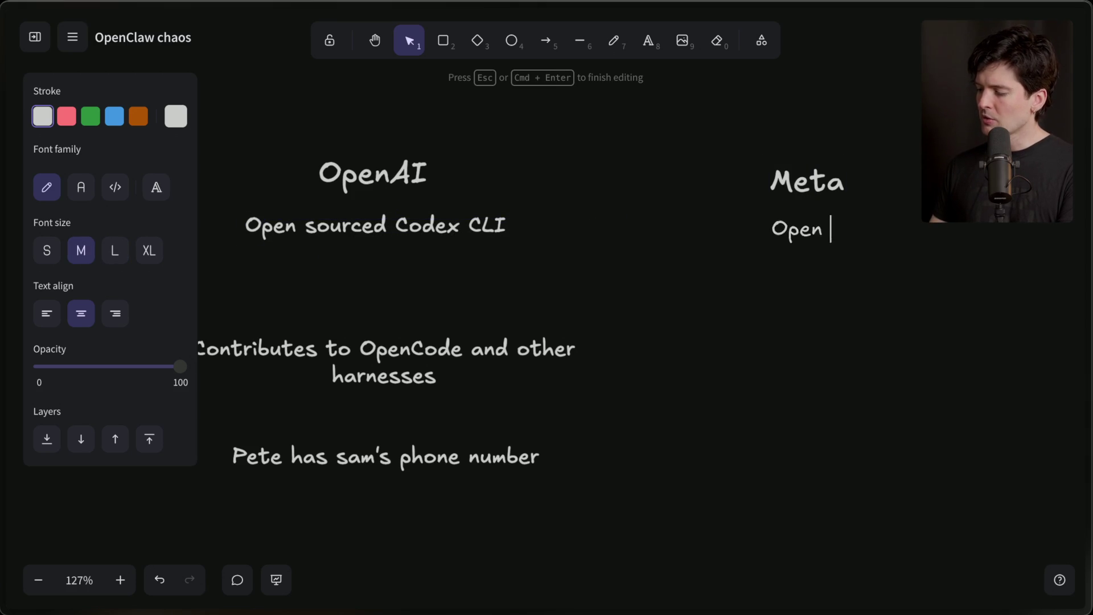
{"action": "type", "text": "source models"}
{"action": "key", "text": "Return"}
{"action": "key", "text": "Return"}
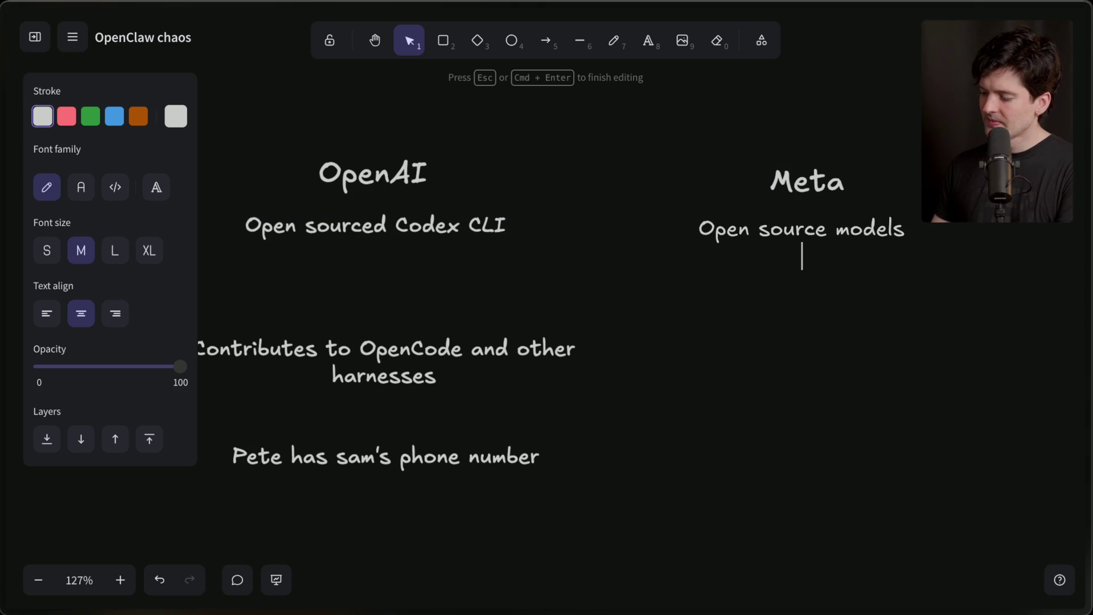
{"action": "type", "text": "Open source "}
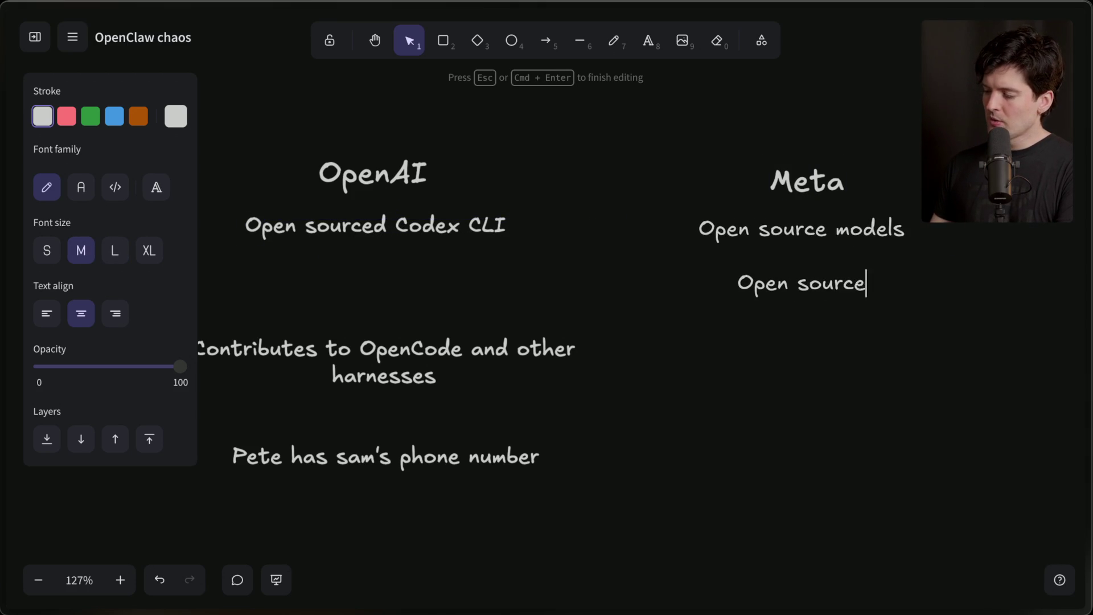
{"action": "type", "text": "c"}
{"action": "key", "text": "BackSpace"}
{"action": "type", "text": "lineage"}
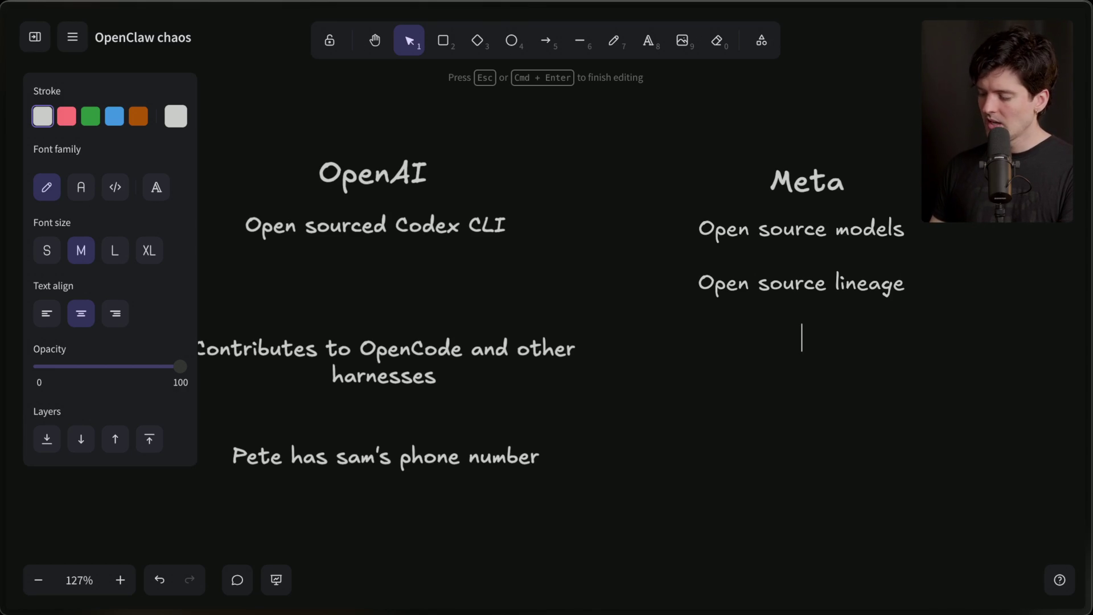
Step: Add 'Willing to pay more' as the third line of the Meta notes
{"action": "key", "text": "Return"}
{"action": "key", "text": "Return"}
{"action": "type", "text": "Willing to pay omo"}
{"action": "key", "text": "BackSpace"}
{"action": "key", "text": "BackSpace"}
{"action": "key", "text": "BackSpace"}
{"action": "type", "text": "more"}
{"action": "key", "text": "Up"}
{"action": "key", "text": "Home"}
{"action": "key", "text": "Down"}
{"action": "key", "text": "shift+End"}
{"action": "key", "text": "Right"}
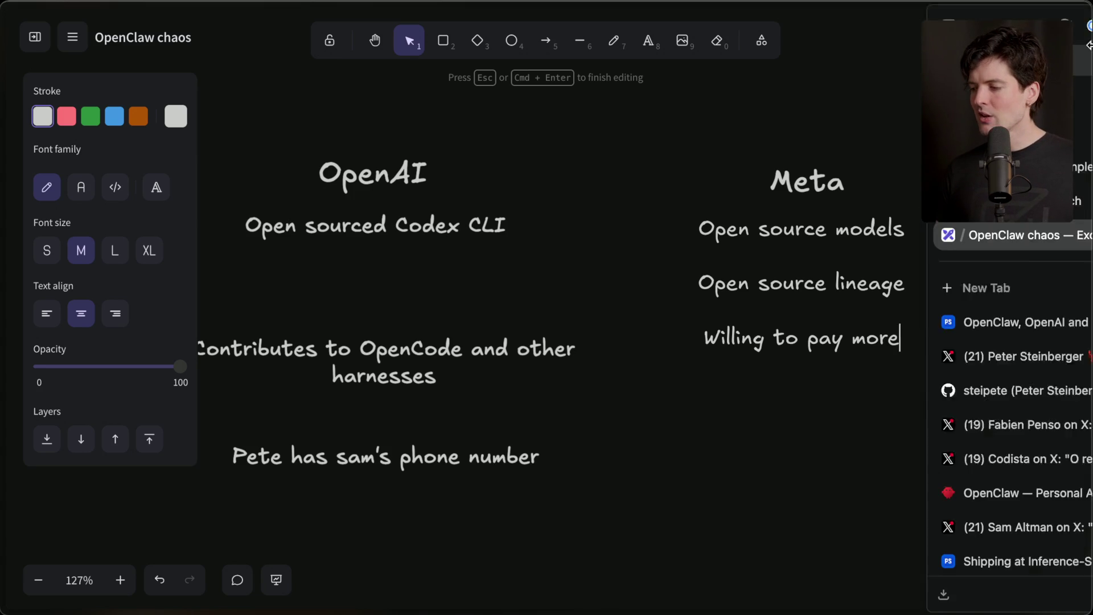
{"action": "left_click", "coordinate": [911, 135]}
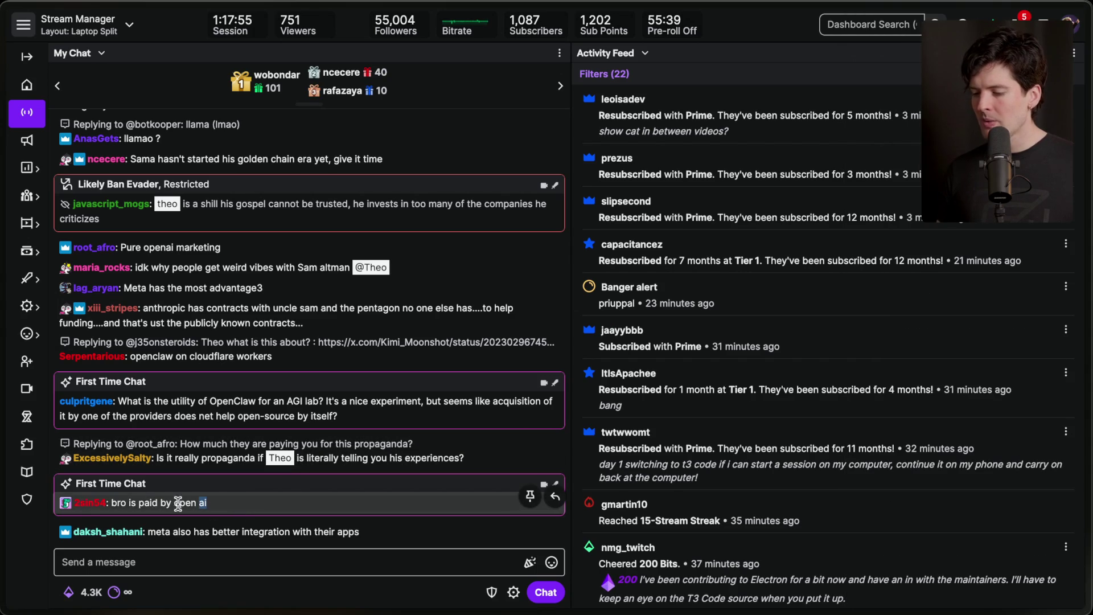
Step: Open a chatter's profile card from the stream chat, move it aside, check its options, then close it
{"action": "left_click", "coordinate": [90, 503]}
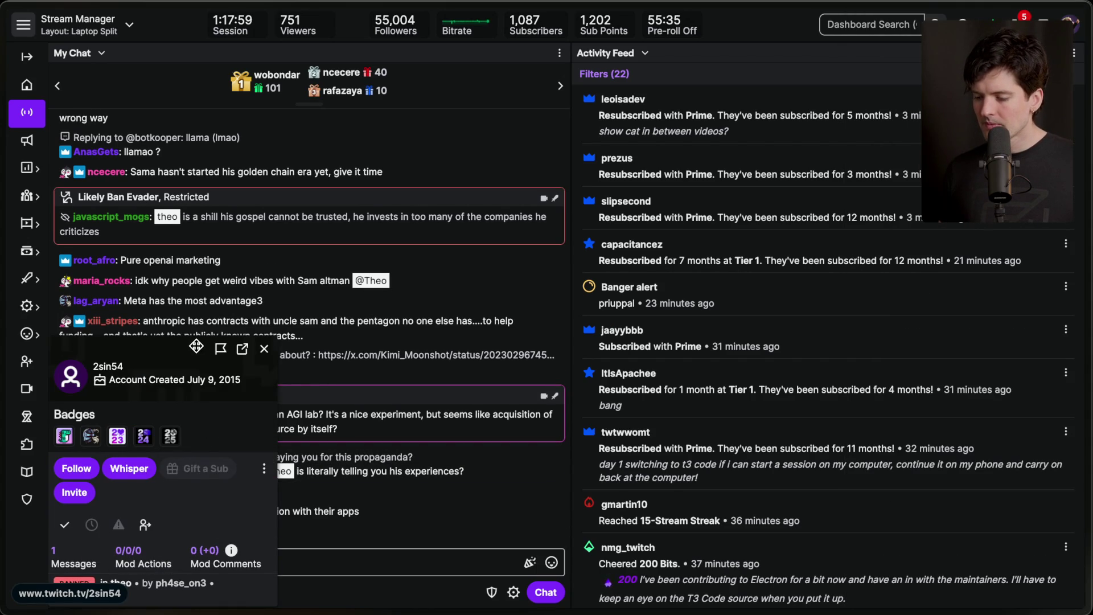
{"action": "left_click_drag", "start_coordinate": [193, 349], "coordinate": [240, 247]}
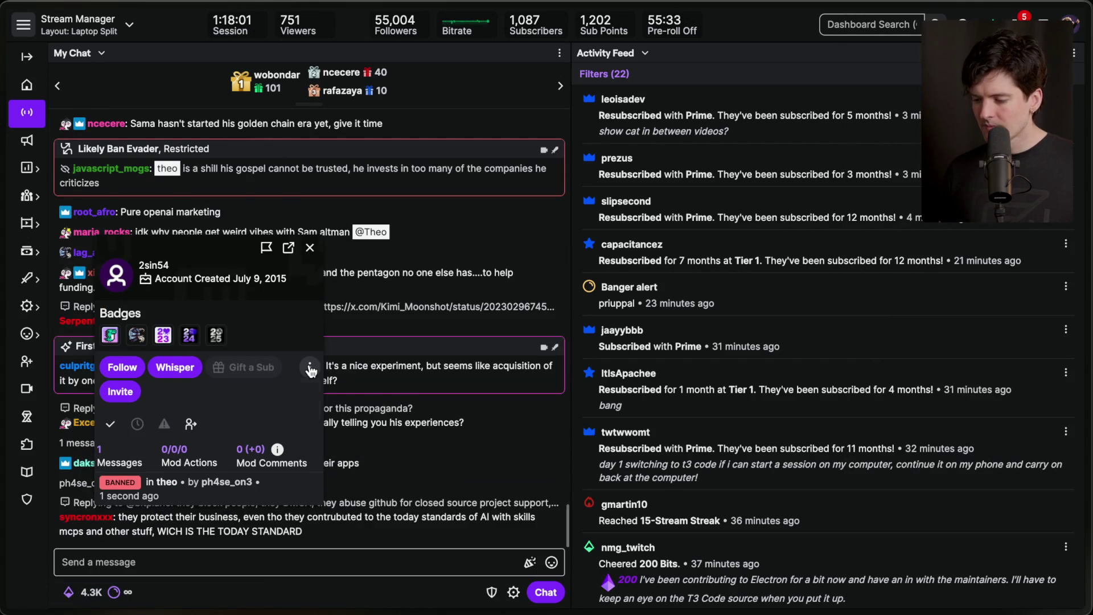
{"action": "left_click", "coordinate": [310, 367]}
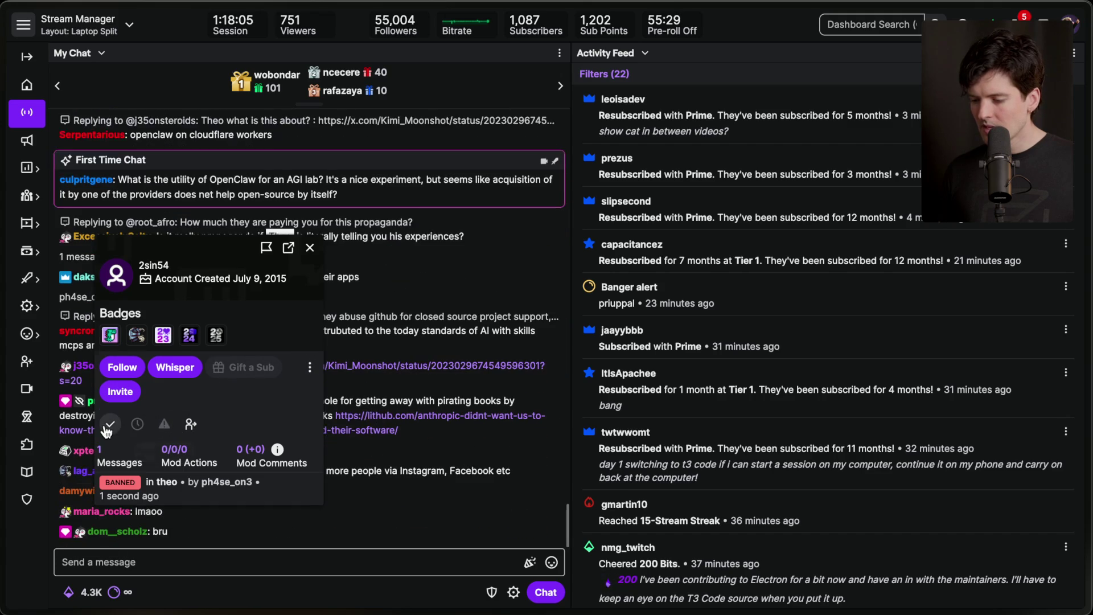
{"action": "left_click", "coordinate": [310, 247]}
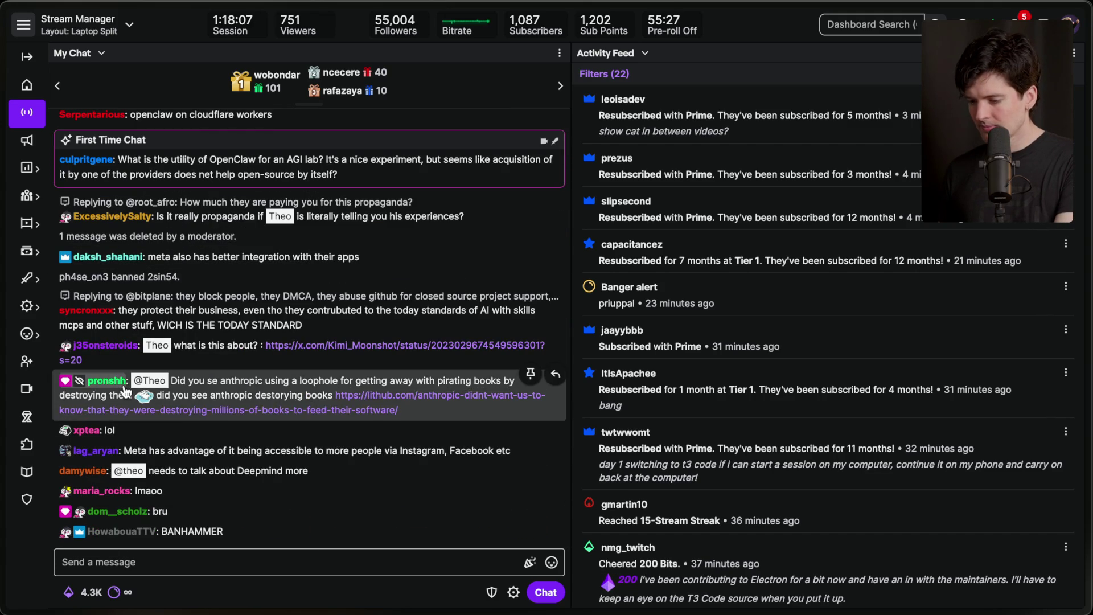
Step: Scroll back through recent chat messages, then return to the OpenClaw chaos board
{"action": "scroll", "coordinate": [119, 347], "scroll_direction": "up", "scroll_amount": 3}
{"action": "scroll", "coordinate": [119, 348], "scroll_direction": "up", "scroll_amount": 5}
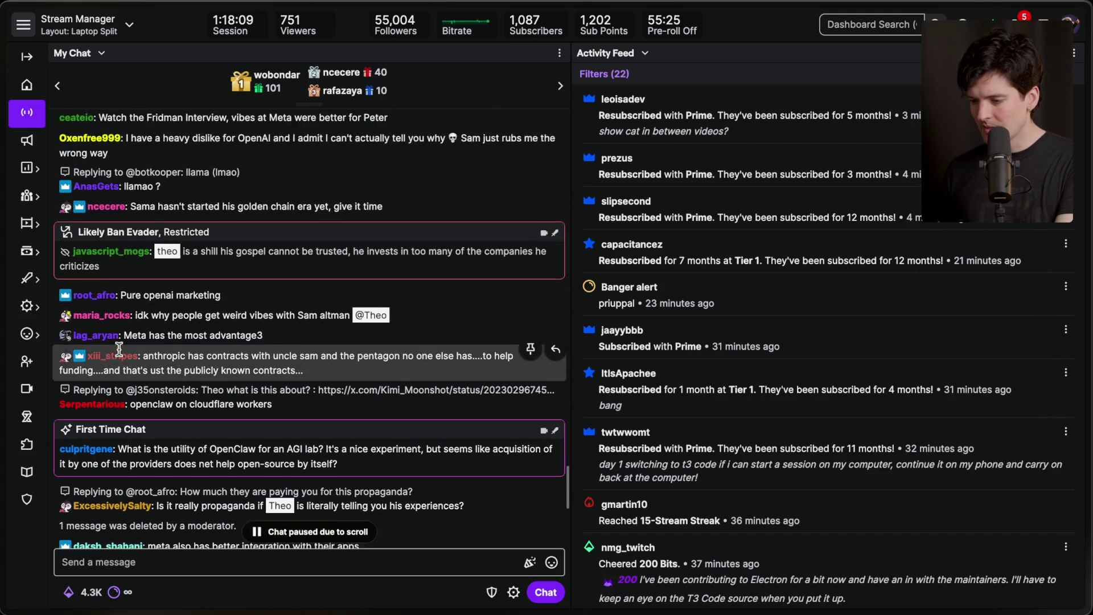
{"action": "scroll", "coordinate": [119, 349], "scroll_direction": "down", "scroll_amount": 10}
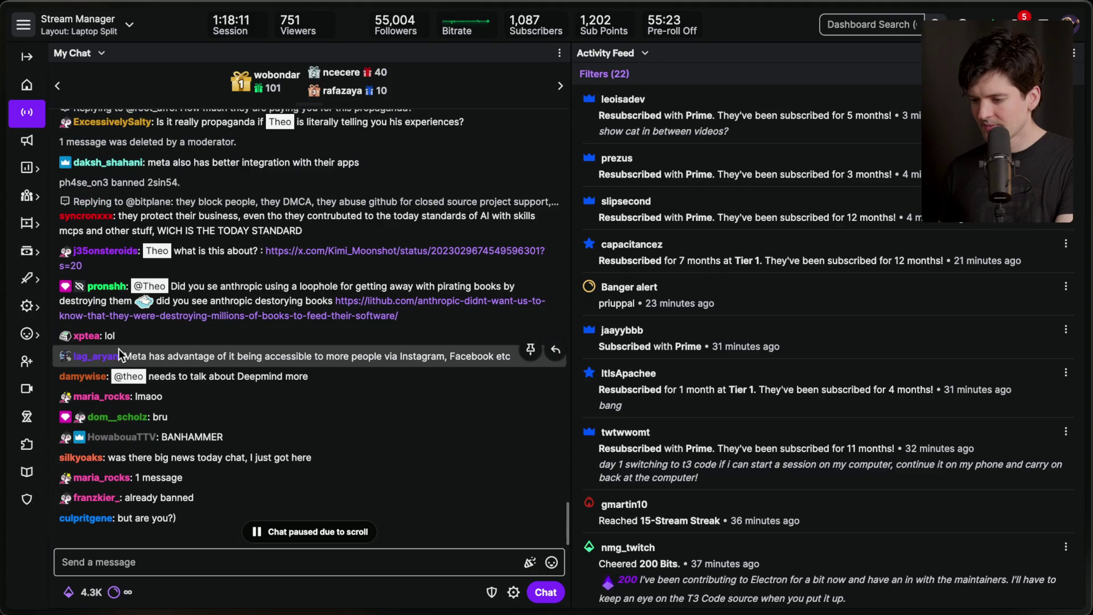
{"action": "scroll", "coordinate": [119, 348], "scroll_direction": "up", "scroll_amount": 6}
{"action": "scroll", "coordinate": [182, 297], "scroll_direction": "down", "scroll_amount": 1}
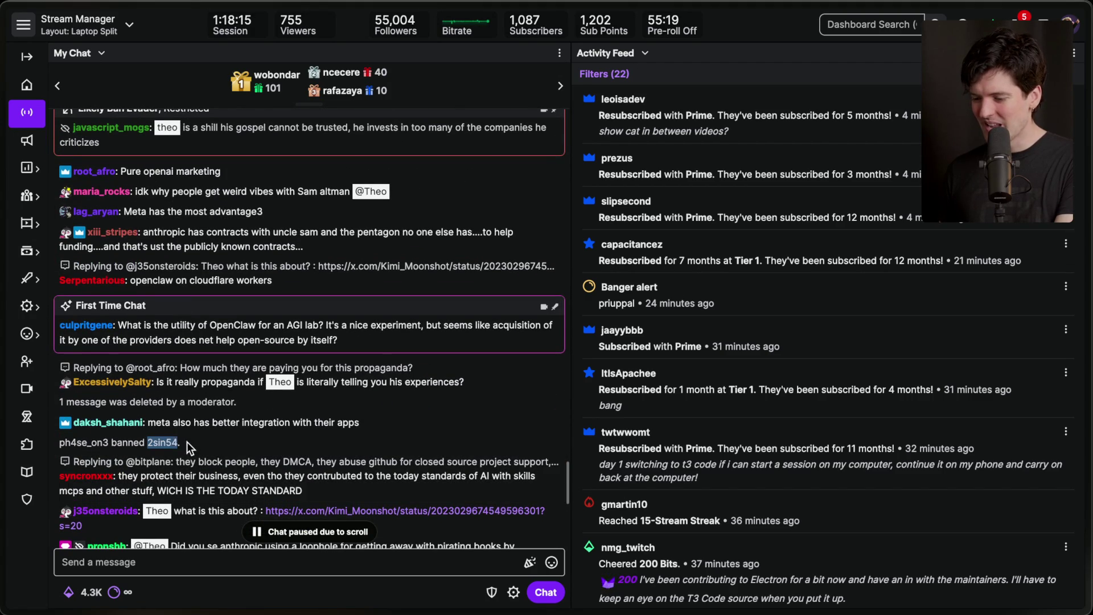
{"action": "scroll", "coordinate": [168, 444], "scroll_direction": "down", "scroll_amount": 10}
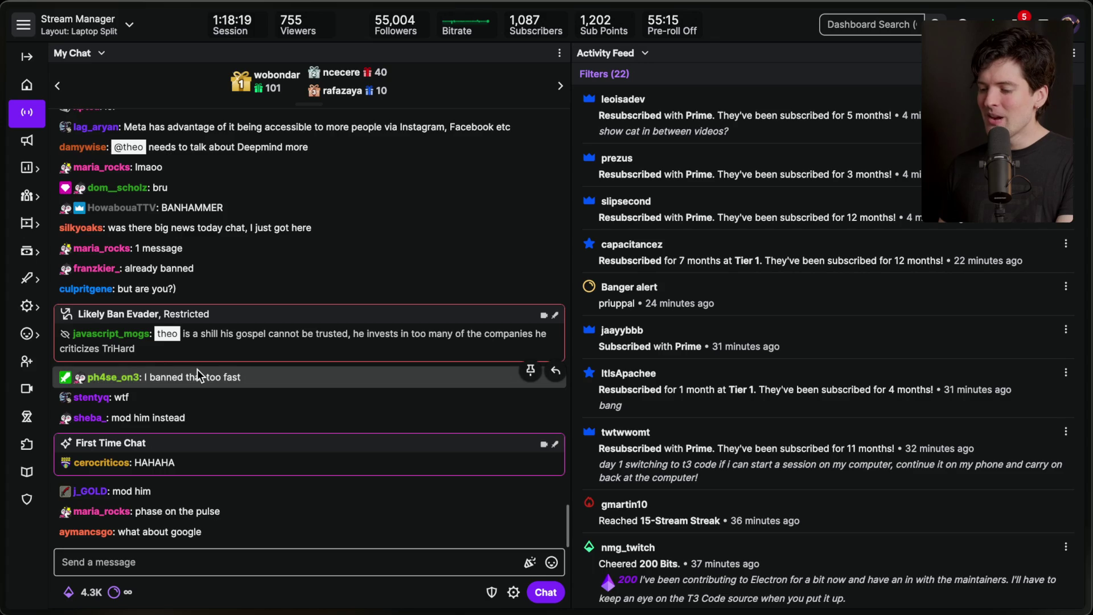
{"action": "scroll", "coordinate": [197, 369], "scroll_direction": "up", "scroll_amount": 7}
{"action": "scroll", "coordinate": [197, 369], "scroll_direction": "down", "scroll_amount": 7}
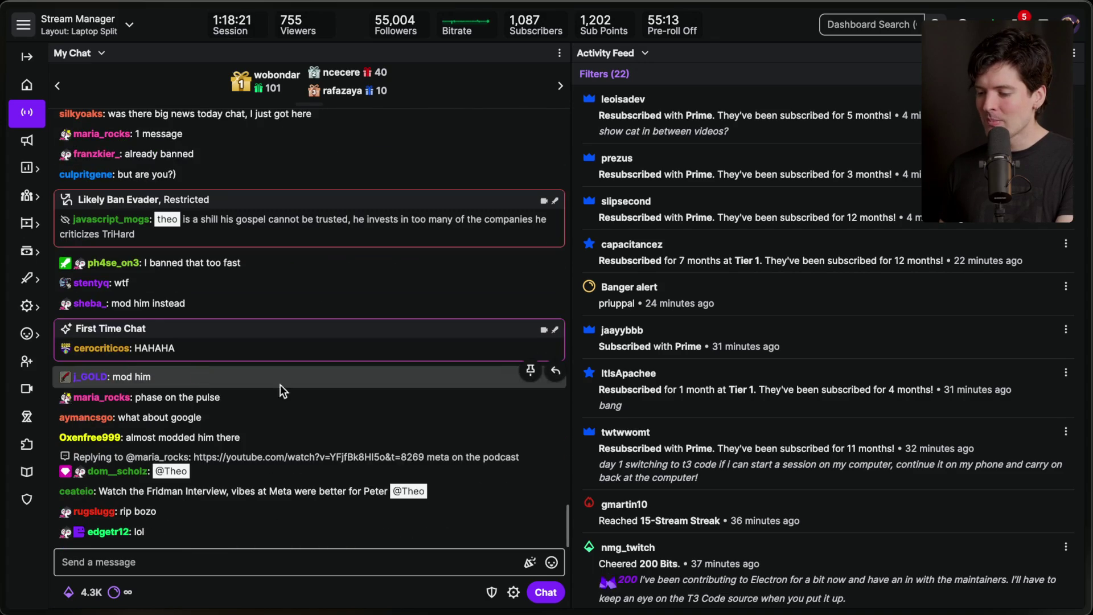
{"action": "mouse_move", "coordinate": [1088, 370]}
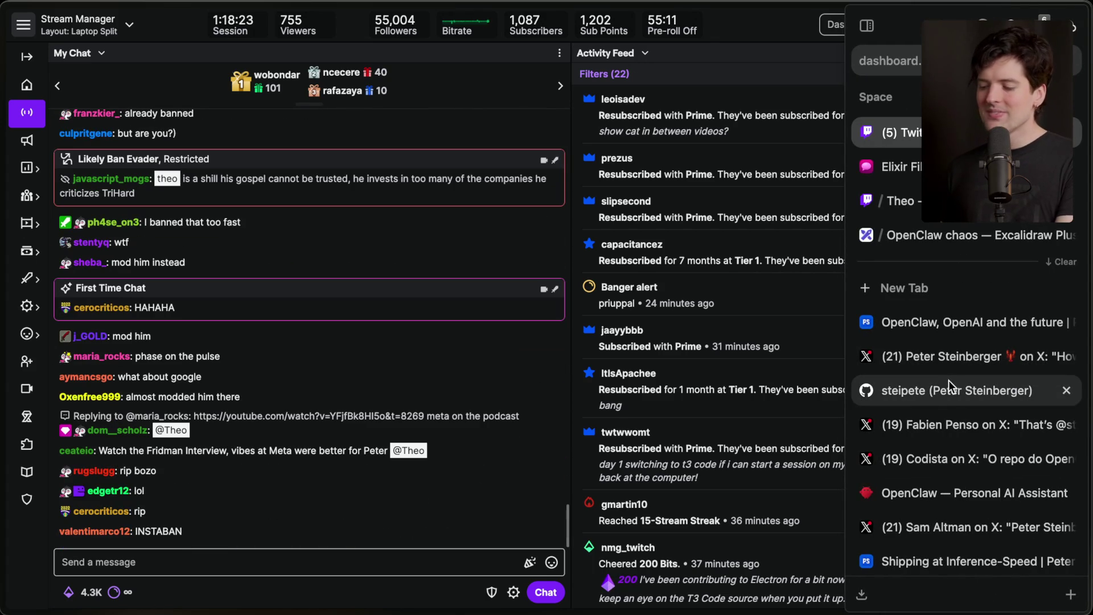
{"action": "left_click", "coordinate": [930, 237]}
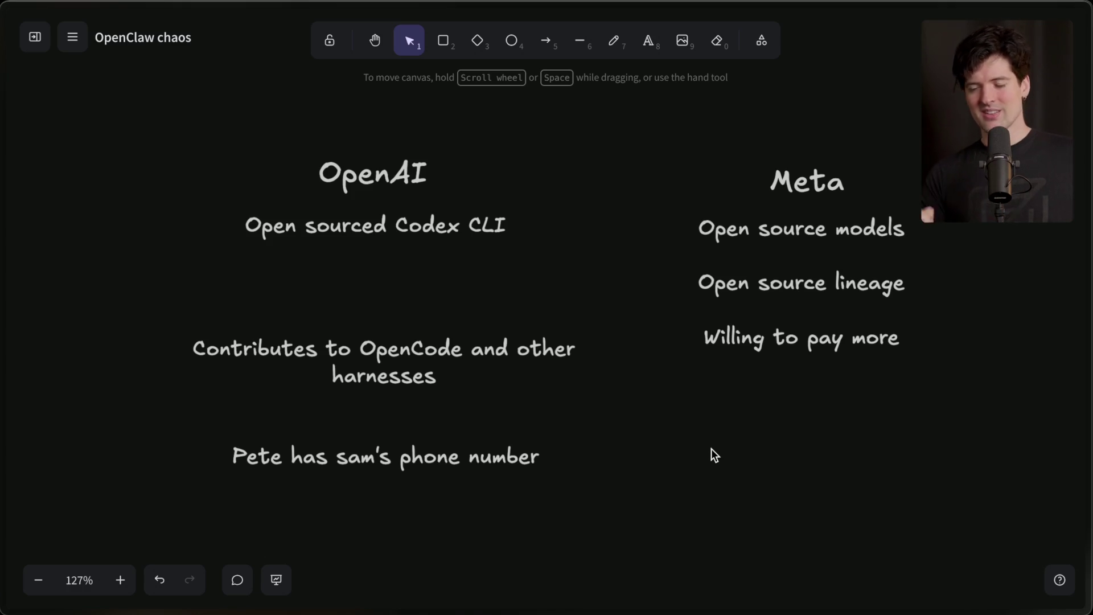
Step: Select the 'Contributes to OpenCode' note in the OpenAI column
{"action": "left_click", "coordinate": [242, 367]}
Step: Move the 'Contributes to OpenCode' and phone-number notes up under Codex CLI
{"action": "left_click_drag", "start_coordinate": [383, 366], "coordinate": [382, 290]}
{"action": "left_click_drag", "start_coordinate": [379, 455], "coordinate": [378, 347]}
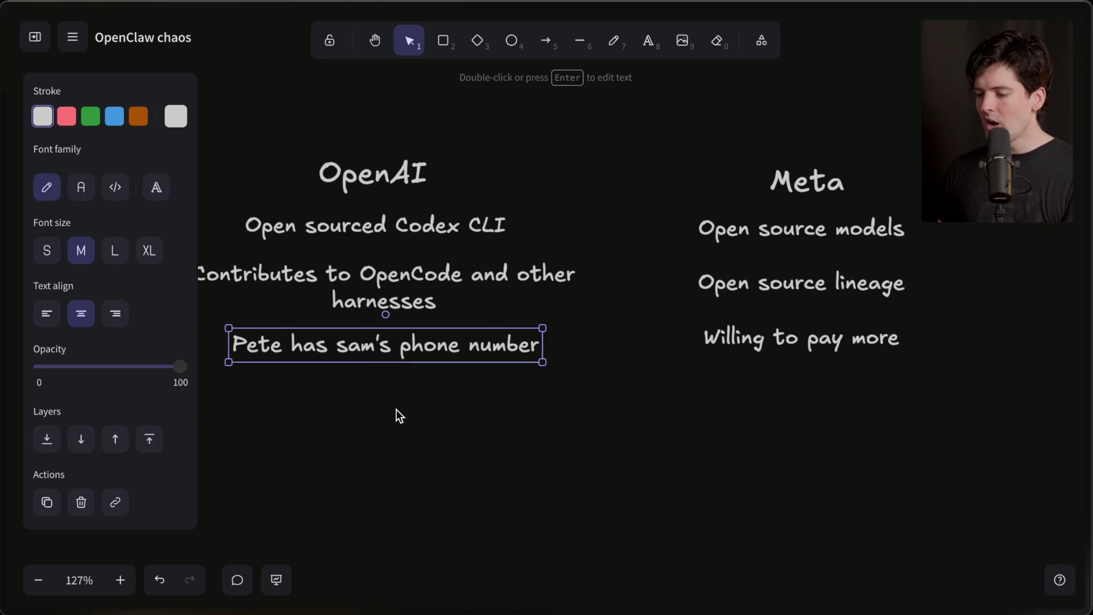
{"action": "left_click", "coordinate": [395, 409]}
Step: Marquee-select the whole OpenAI column to check it, then open the 'OpenClaw, OpenAI and the future' post
{"action": "scroll", "coordinate": [398, 415], "scroll_direction": "left", "scroll_amount": 3}
{"action": "left_click_drag", "start_coordinate": [694, 439], "coordinate": [208, 86]}
{"action": "mouse_move", "coordinate": [230, 133]}
{"action": "left_mouse_down"}
{"action": "mouse_move", "coordinate": [354, 187]}
{"action": "mouse_move", "coordinate": [702, 479]}
{"action": "left_mouse_up"}
{"action": "left_click", "coordinate": [703, 479]}
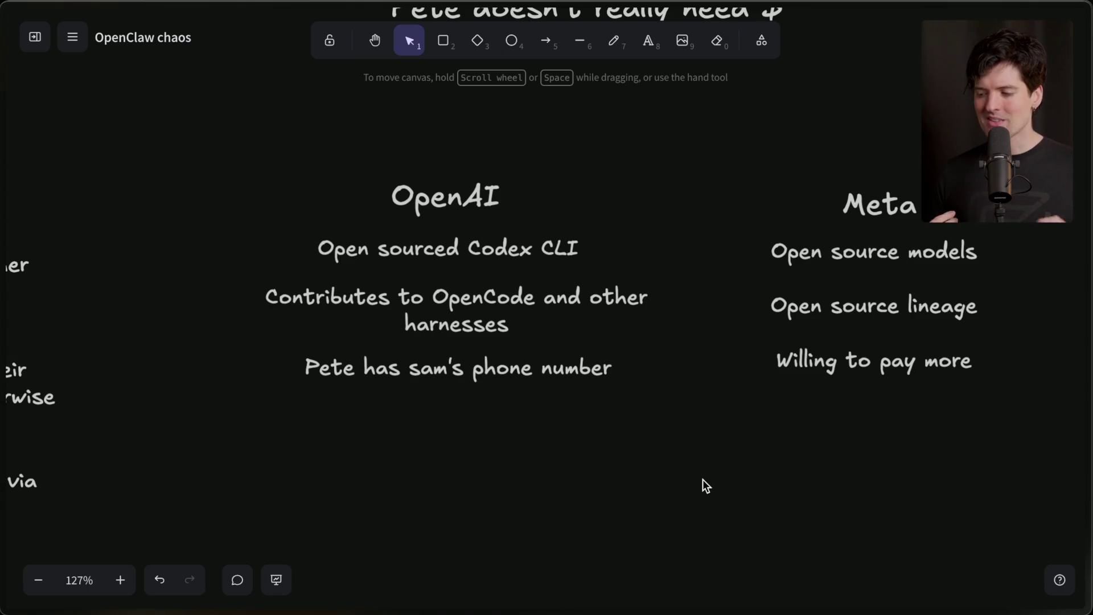
{"action": "left_click_drag", "start_coordinate": [703, 480], "coordinate": [160, 131]}
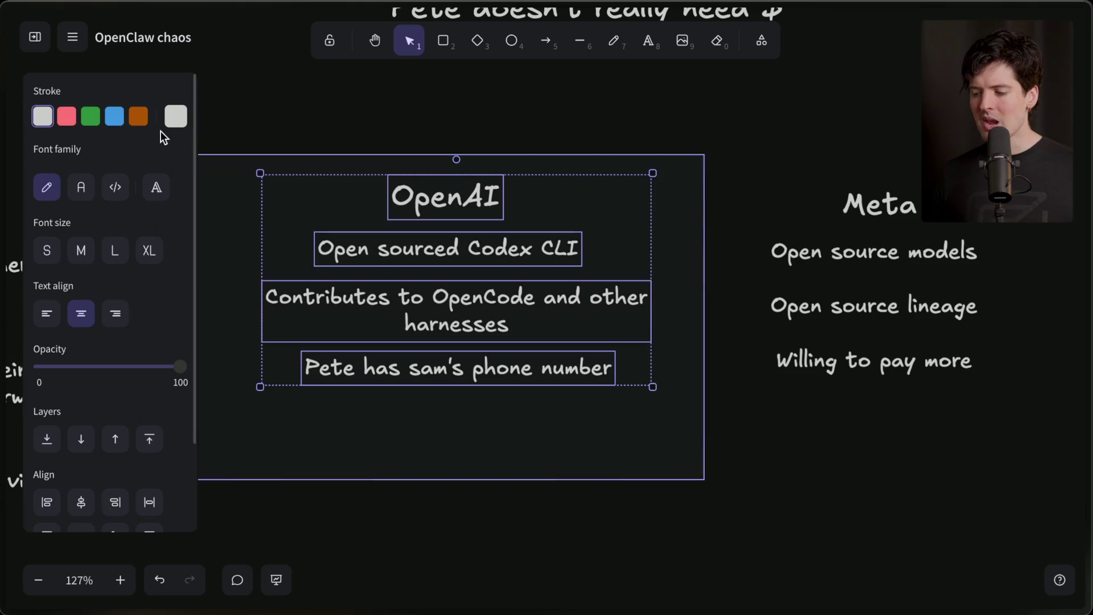
{"action": "left_click", "coordinate": [292, 139]}
{"action": "mouse_move", "coordinate": [1051, 271]}
{"action": "left_click", "coordinate": [965, 320]}
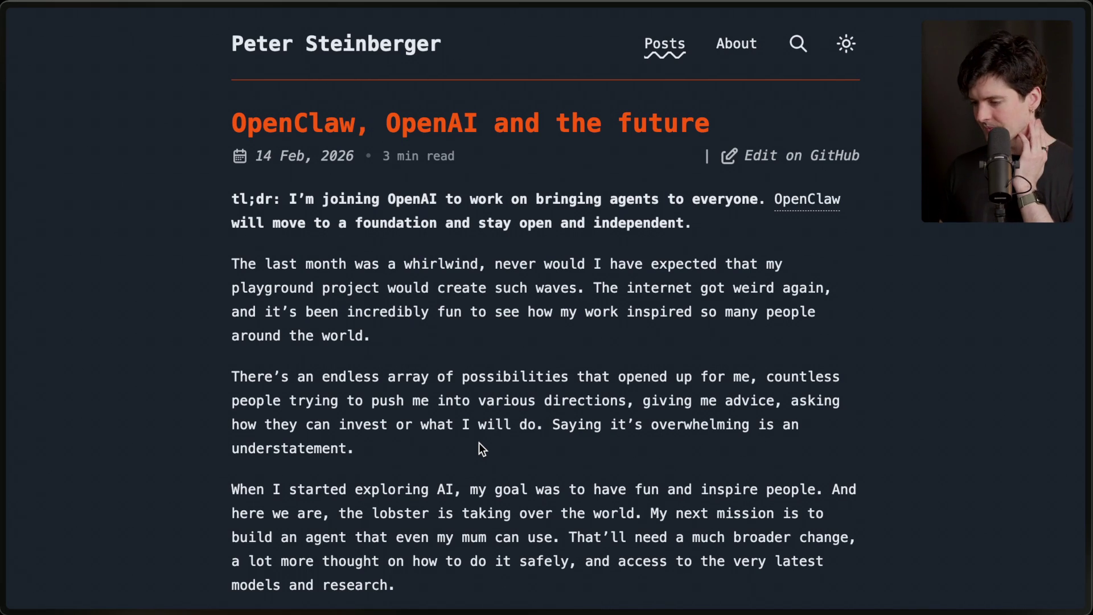
Step: Highlight the title, date line and tl;dr of 'OpenClaw, OpenAI and the future'
{"action": "scroll", "coordinate": [479, 442], "scroll_direction": "down", "scroll_amount": 1}
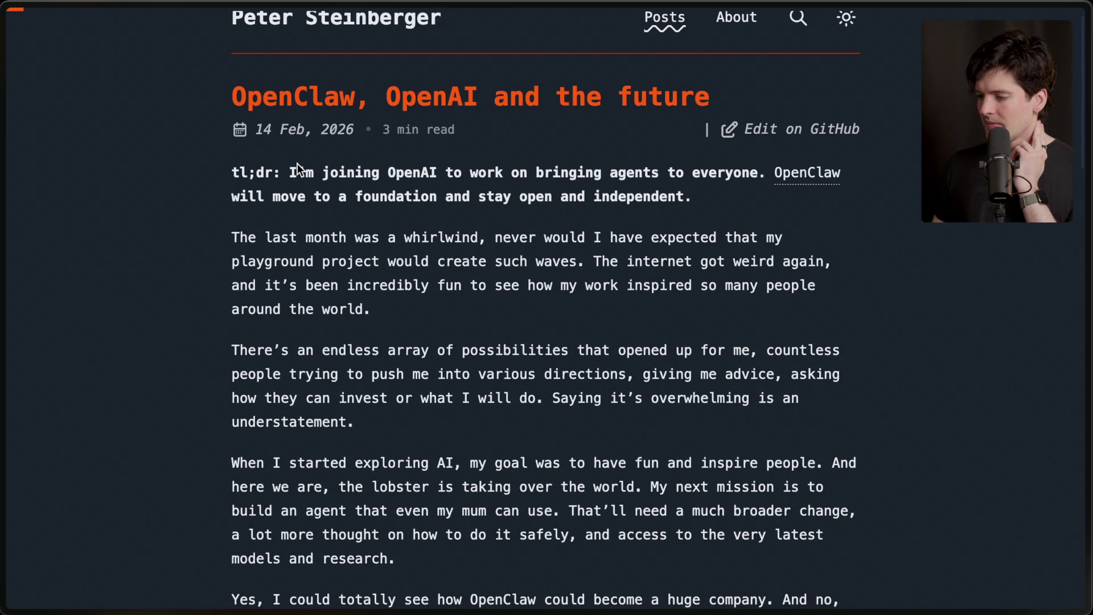
{"action": "mouse_move", "coordinate": [288, 171]}
{"action": "left_mouse_down"}
{"action": "mouse_move", "coordinate": [763, 182]}
{"action": "mouse_move", "coordinate": [757, 204]}
{"action": "left_mouse_up"}
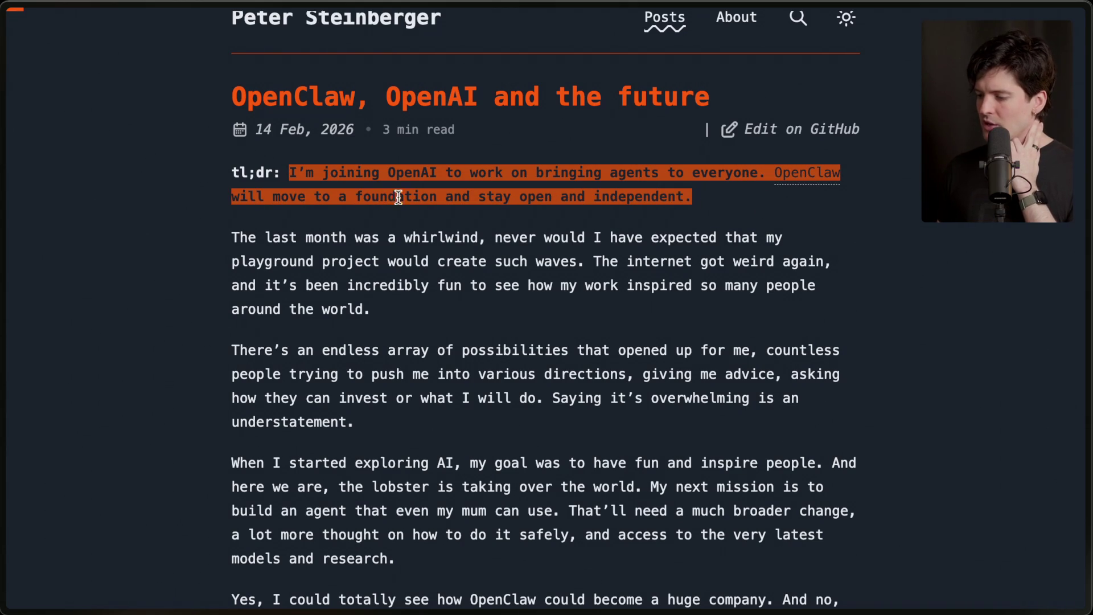
{"action": "mouse_move", "coordinate": [708, 200]}
{"action": "left_mouse_down"}
{"action": "mouse_move", "coordinate": [165, 179]}
{"action": "mouse_move", "coordinate": [230, 174]}
{"action": "mouse_move", "coordinate": [210, 93]}
{"action": "left_mouse_up"}
{"action": "left_click", "coordinate": [210, 94]}
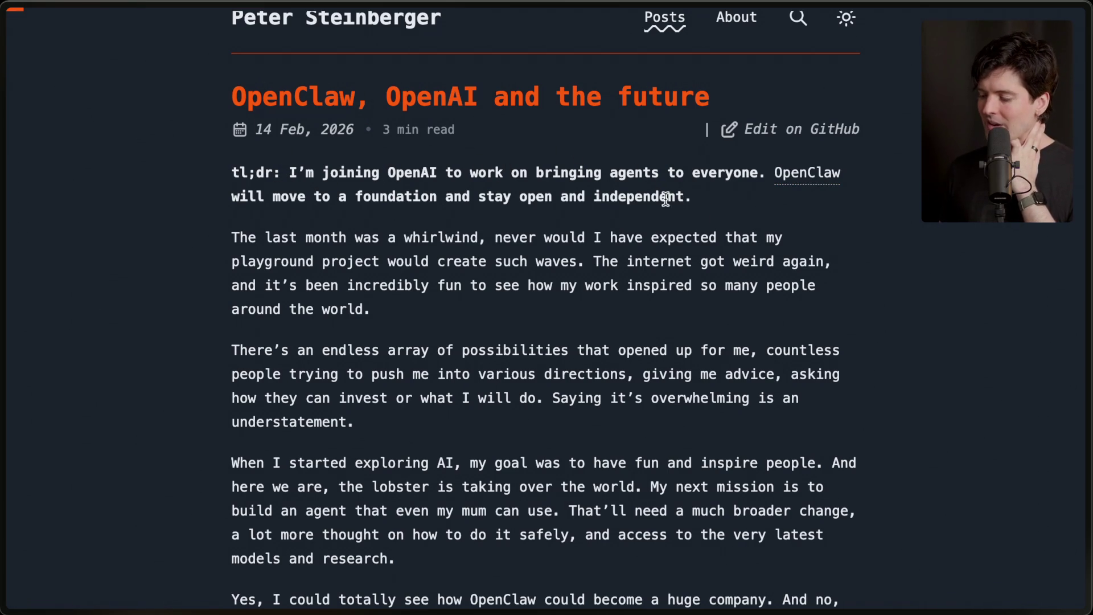
{"action": "left_click_drag", "start_coordinate": [691, 196], "coordinate": [494, 197]}
{"action": "left_click_drag", "start_coordinate": [401, 208], "coordinate": [180, 98]}
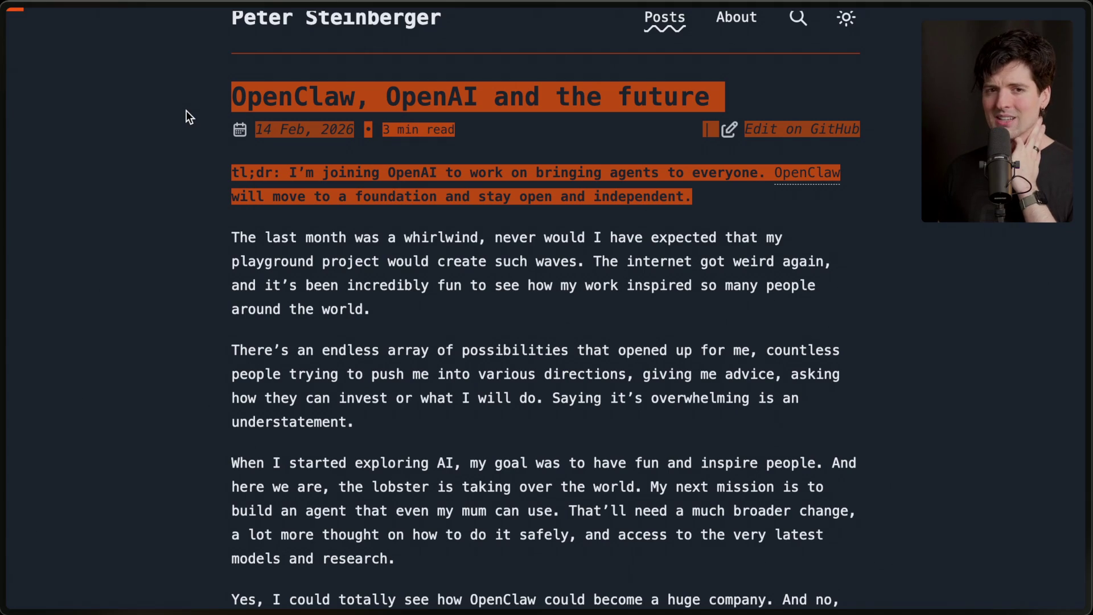